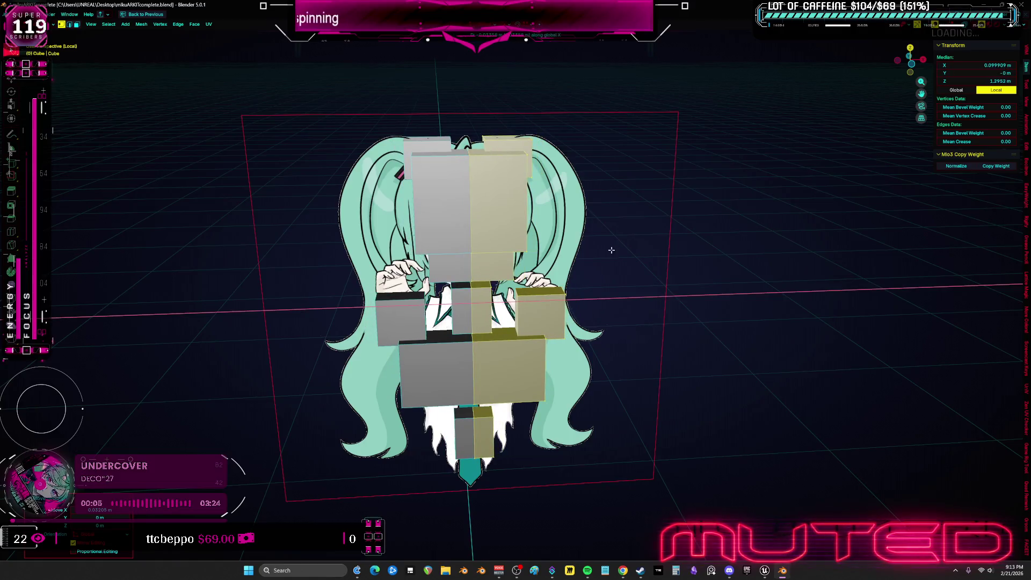
- Confirm the face move and separate the blockout mesh into loose parts, framed in front view
left_click(626, 249)
key("Tab")
key("Tab")
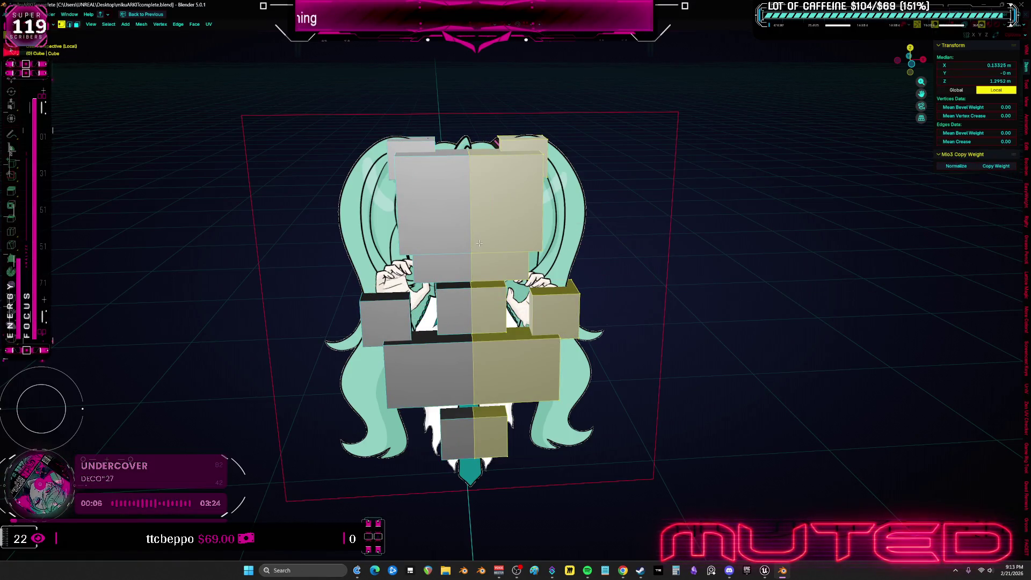
left_click(481, 246)
key("Tab")
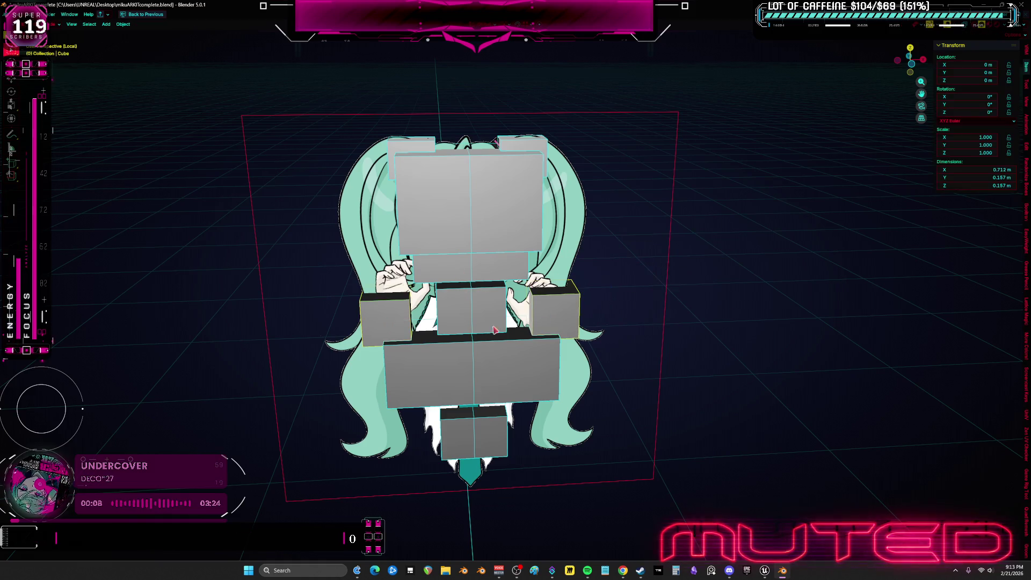
key("KP_1")
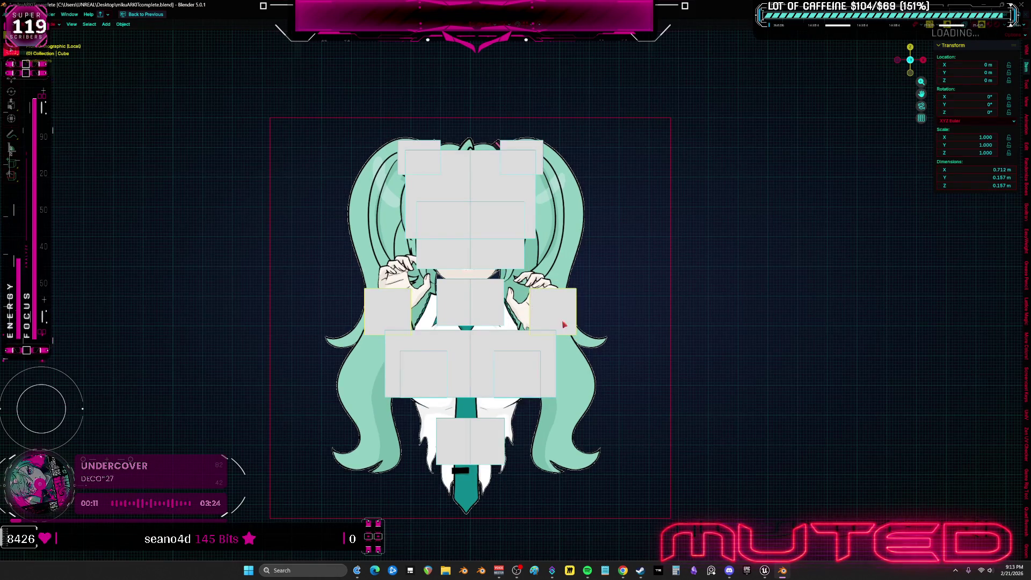
key("KP_Decimal")
- Round the bottom, lower-body, middle and head blocks with Ctrl+2 subdivision
left_click(510, 372)
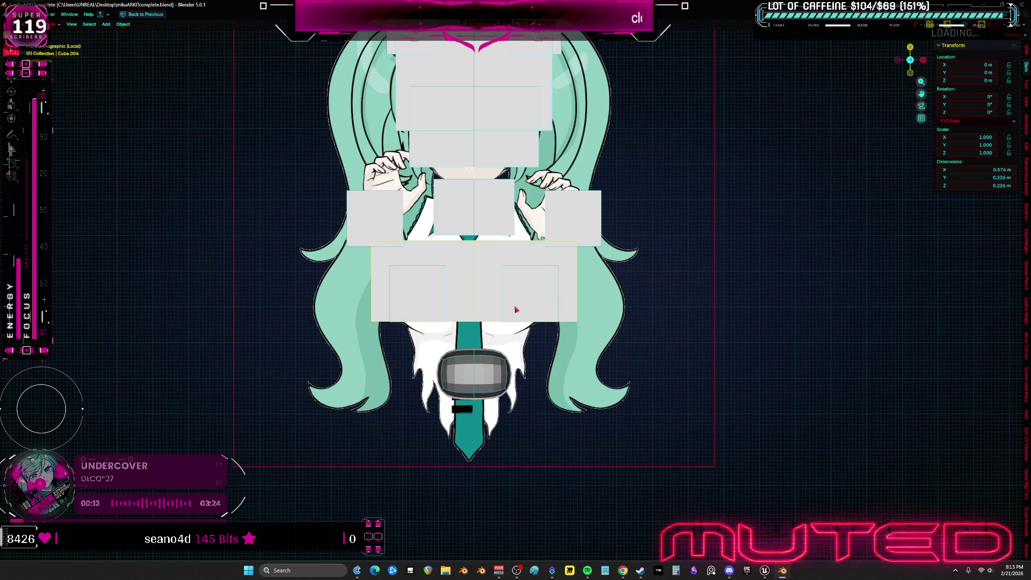
left_click(517, 310)
left_click(500, 208)
scroll(513, 138, "up", 5, "shift")
left_click(533, 148)
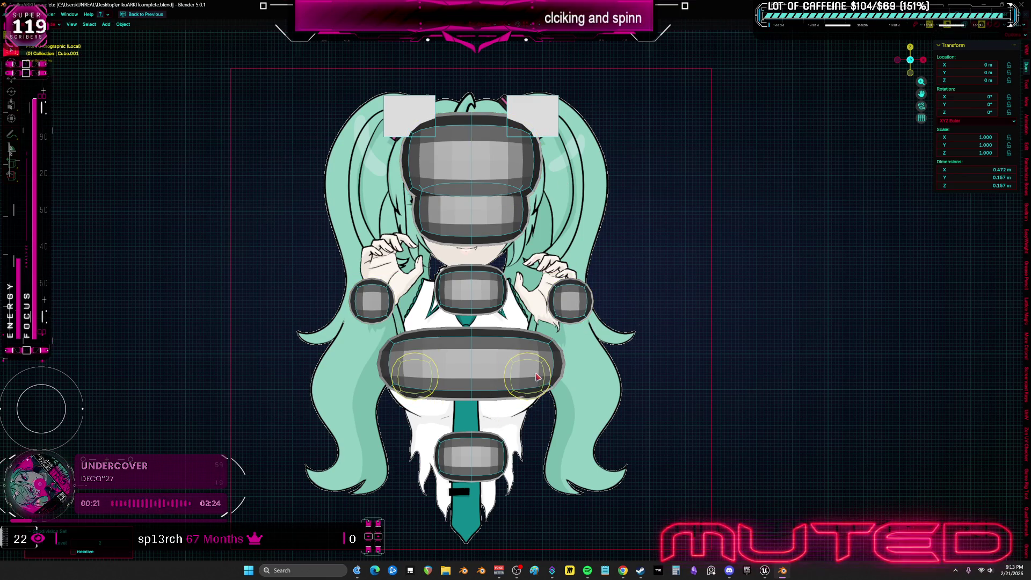
- Check the rounded pieces from an angle and enter Sculpt Mode on the body piece
middle_click_drag(584, 219, 496, 99)
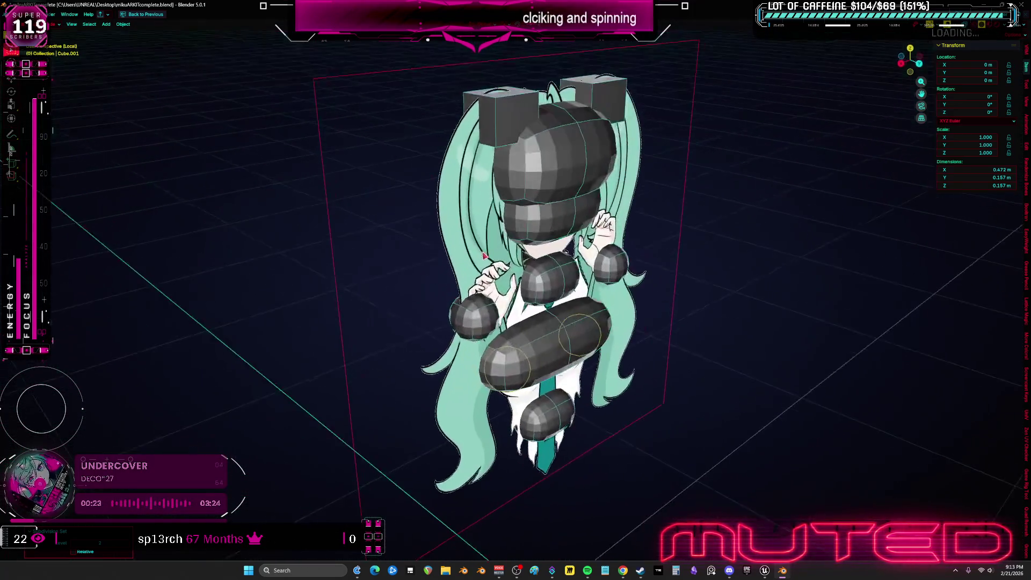
key("KP_1")
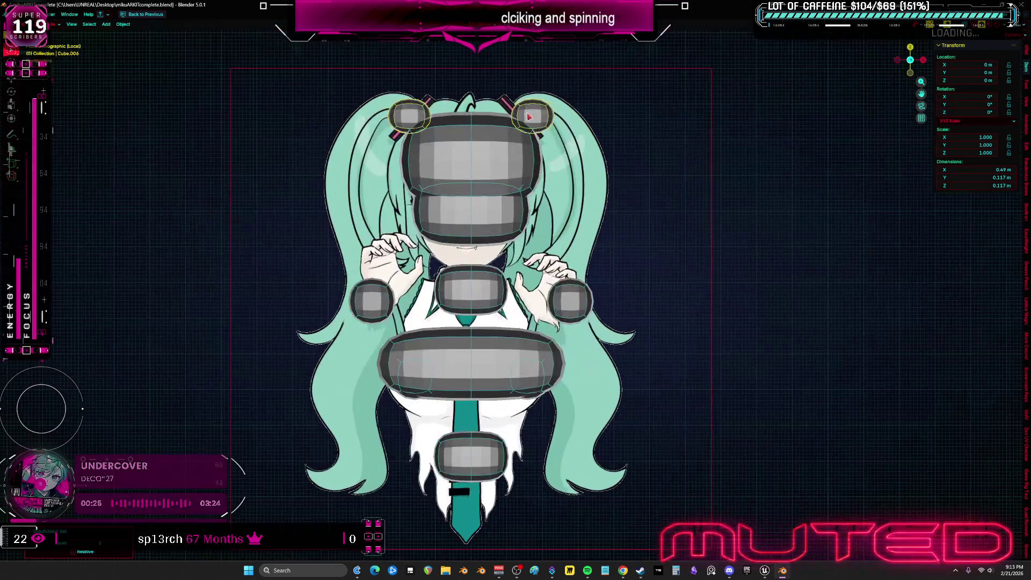
scroll(517, 183, "up", 2)
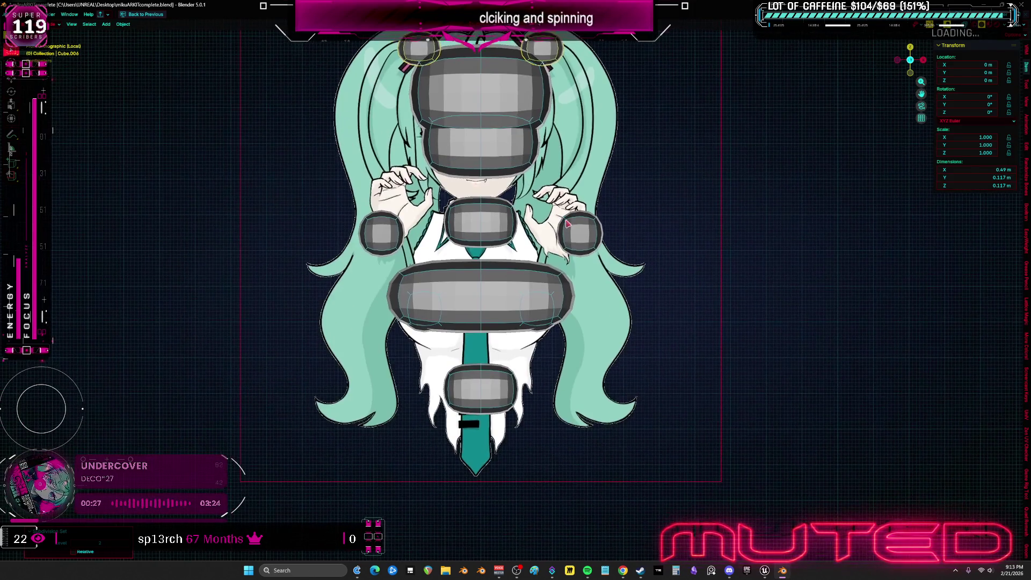
key("ctrl+Tab")
left_click(465, 279)
- Grab-sculpt the torso capsule taller, then shift the mirrored hand pieces sideways to the reference
mouse_move(463, 303)
left_mouse_down()
mouse_move(473, 317)
mouse_move(474, 182)
left_mouse_up()
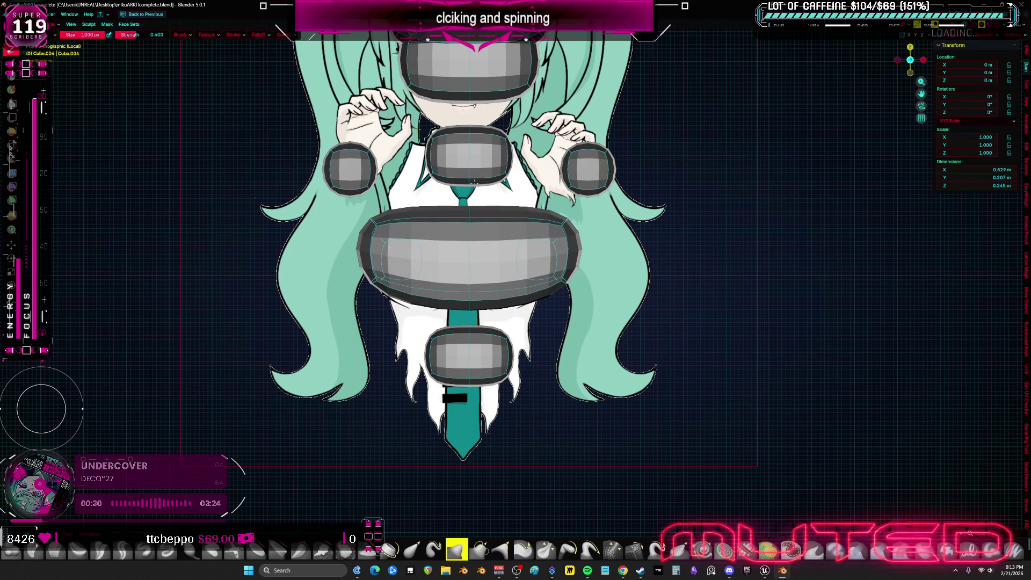
left_click_drag(471, 241, 470, 163)
scroll(515, 187, "up", 2)
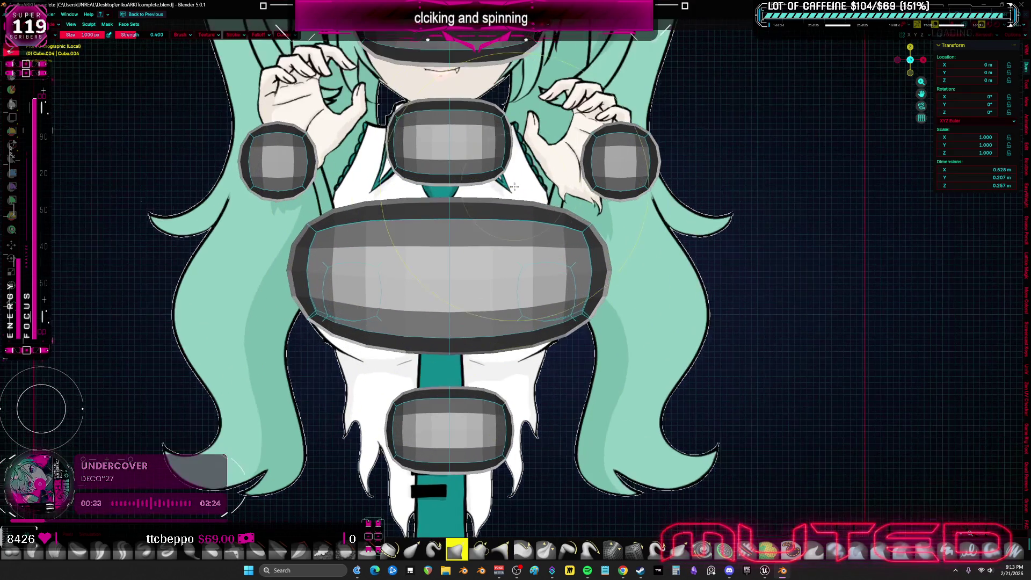
key("alt+q")
left_click_drag(613, 155, 466, 166)
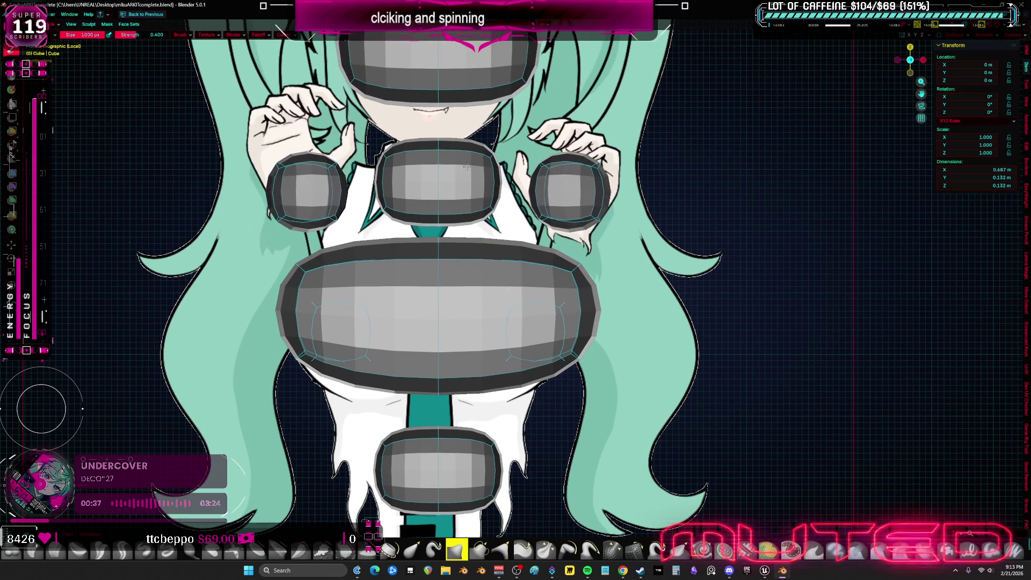
left_click_drag(567, 190, 605, 193)
- Enter Edit Mode on the hand block and select one of its faces
key("Tab")
mouse_move(582, 226)
middle_mouse_down()
mouse_move(573, 214)
mouse_move(735, 276)
middle_mouse_up()
left_click(572, 214)
scroll(575, 213, "up", 5)
scroll(575, 213, "down", 1)
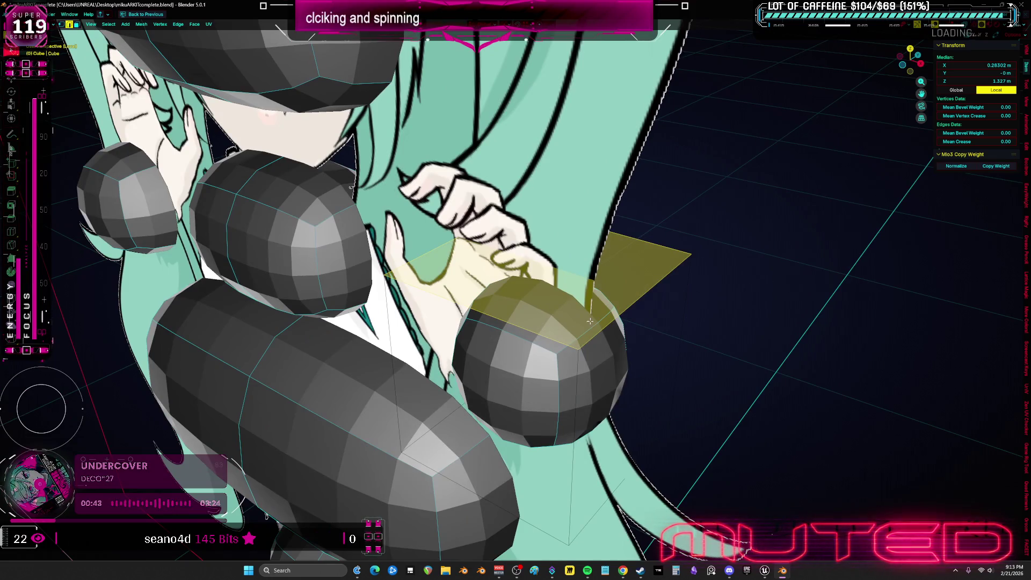
- Scale the hand box into a wider cylinder and extrude its top faces into a palm block
key("ctrl+l")
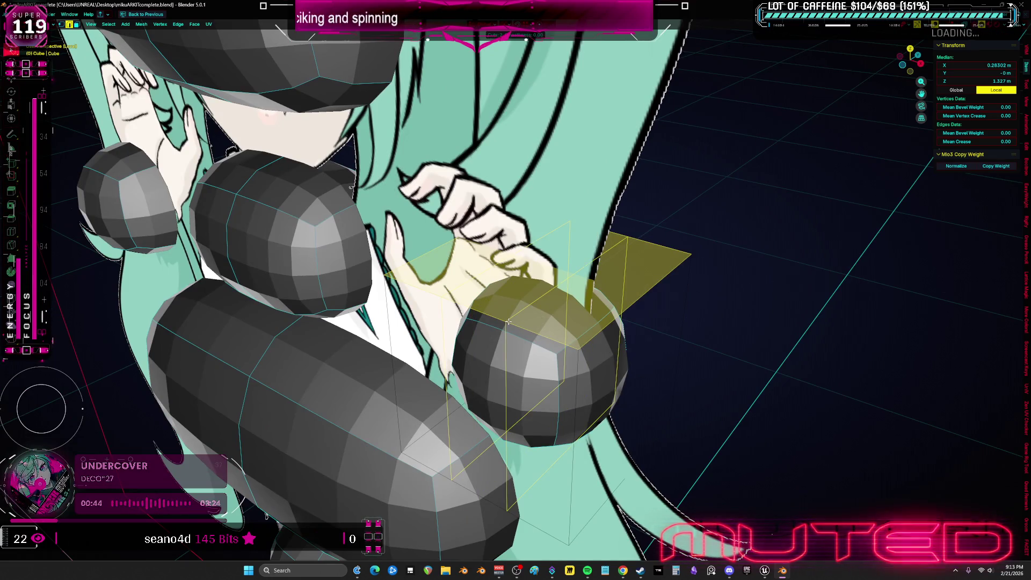
key("s")
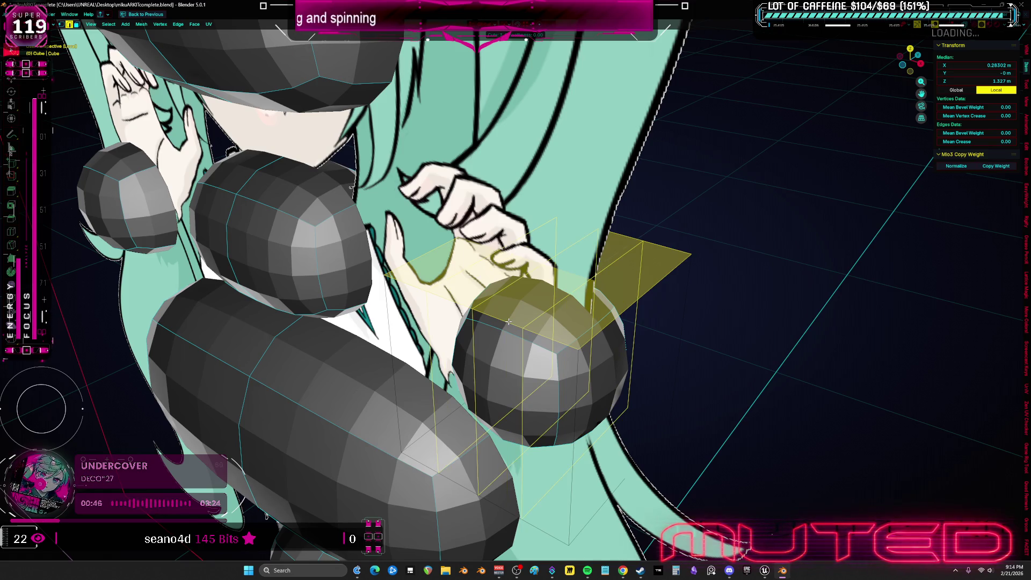
key("s")
middle_click_drag(511, 321, 533, 282)
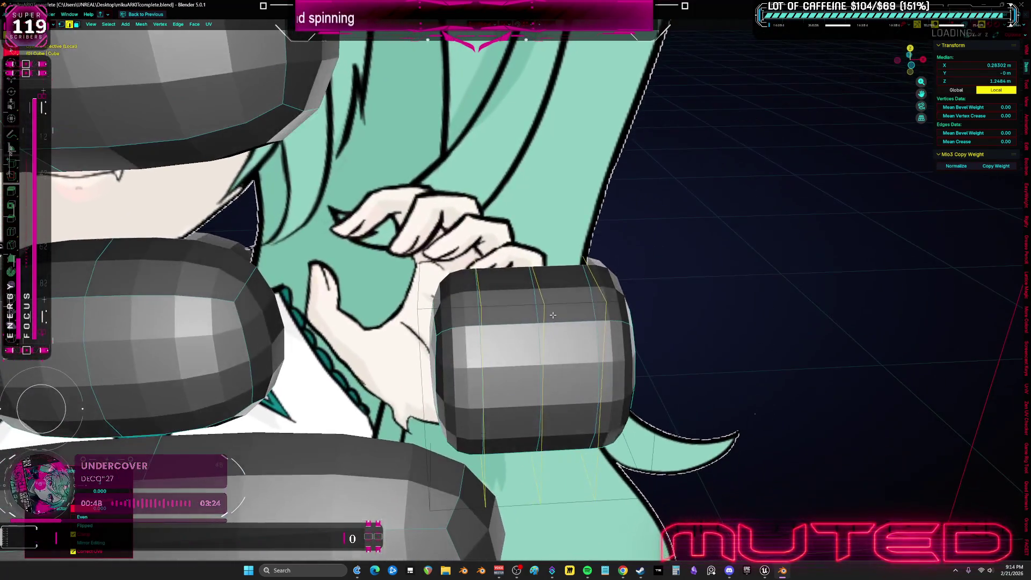
left_click(533, 283, "shift")
key("e")
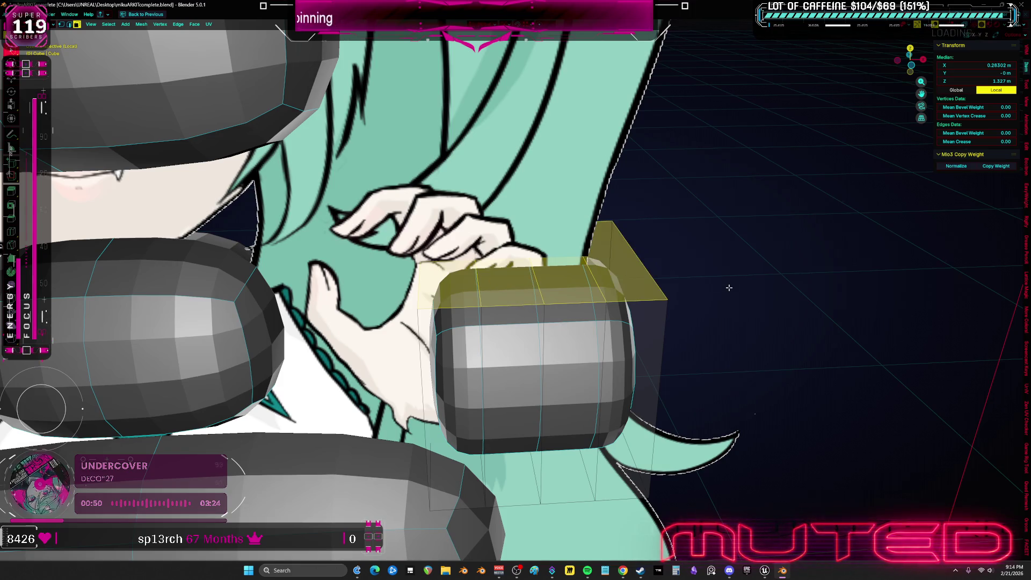
middle_click_drag(669, 282, 698, 294)
- Inset the four top faces individually and extrude them upward into four fingers
key("KP_1")
key("KP_Divide")
key("KP_Decimal")
mouse_move(820, 329)
middle_mouse_down()
mouse_move(682, 293)
mouse_move(669, 323)
middle_mouse_up()
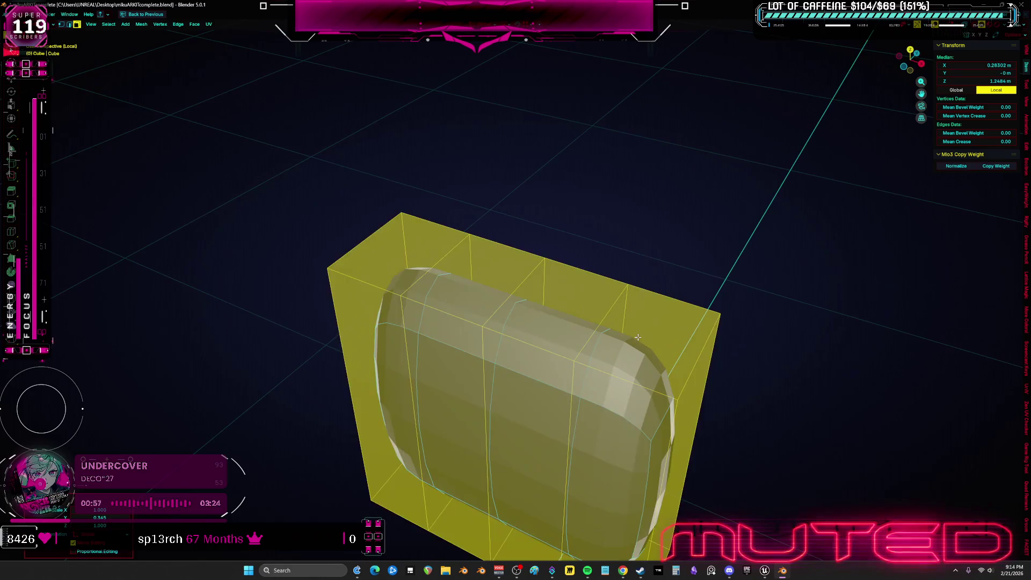
left_click(665, 323)
left_click(585, 298, "shift")
left_click(507, 274, "shift")
left_click(405, 251, "shift")
key("i")
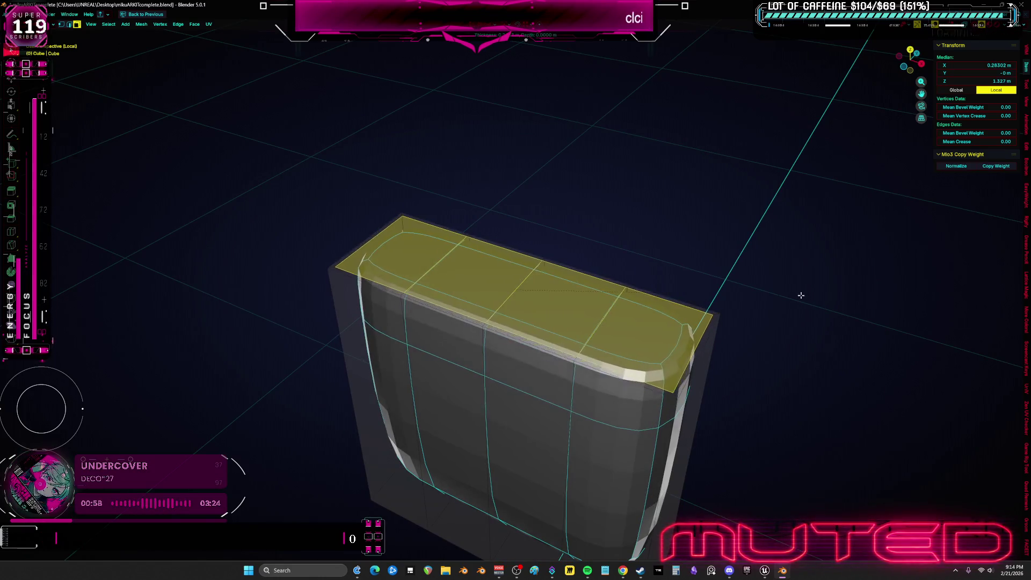
key("i")
left_click(798, 289)
key("e")
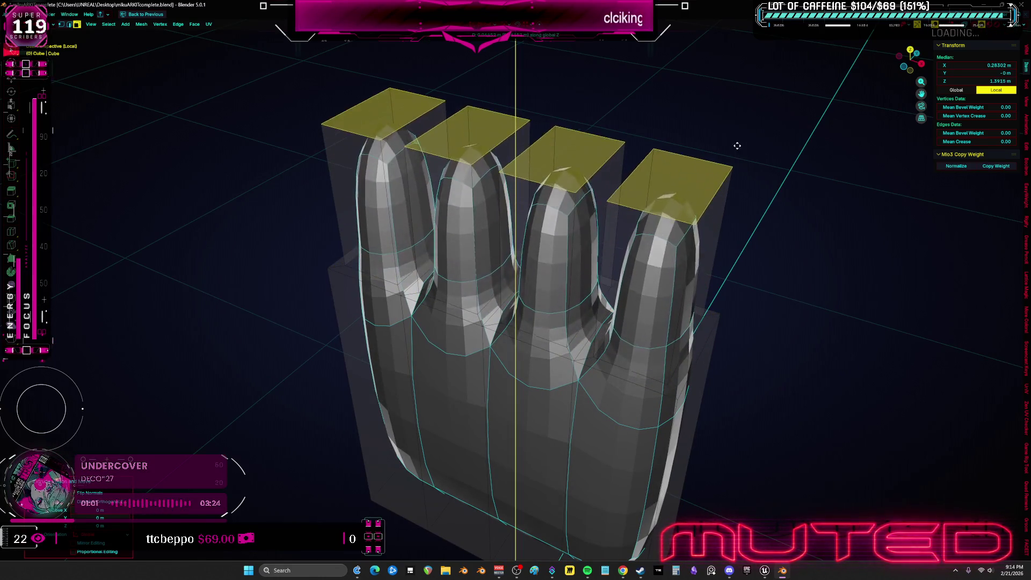
left_click(711, 157)
scroll(710, 157, "down", 3)
- Crease the fingertip edges fully (Shift+E, 1) for sharp flat tops
key("KP_1")
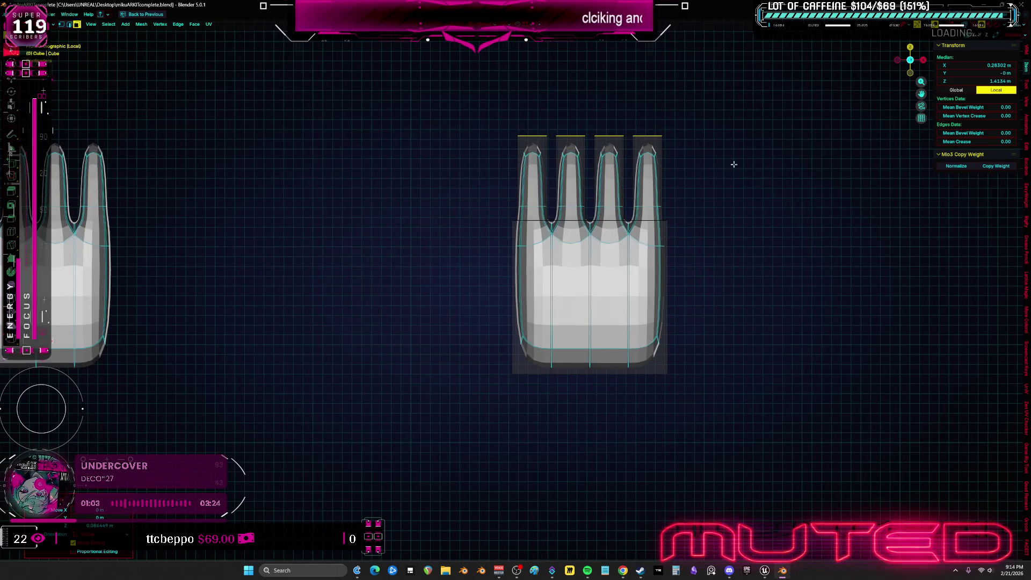
key("shift+e")
left_click(991, 298)
mouse_move(655, 266)
middle_mouse_down()
mouse_move(686, 281)
mouse_move(470, 279)
mouse_move(498, 273)
middle_mouse_up()
- Cut a horizontal loop across the hand and select the lower side face for the thumb
left_click(686, 280)
left_click(470, 278)
left_click(433, 266)
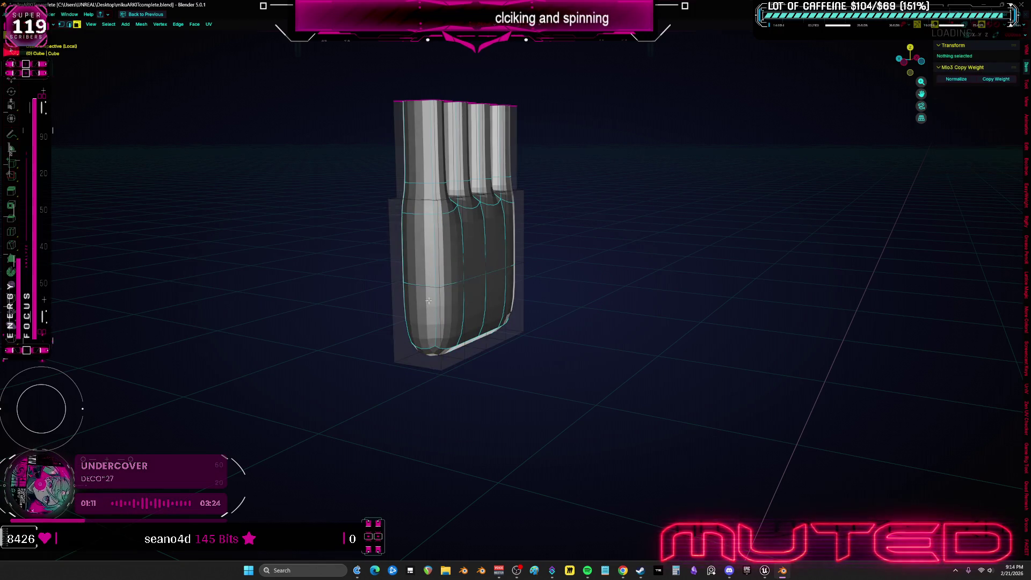
left_click(419, 327)
- Extrude the thumb from the palm's side and rotate it up to an angle, in solid shading
key("alt+z")
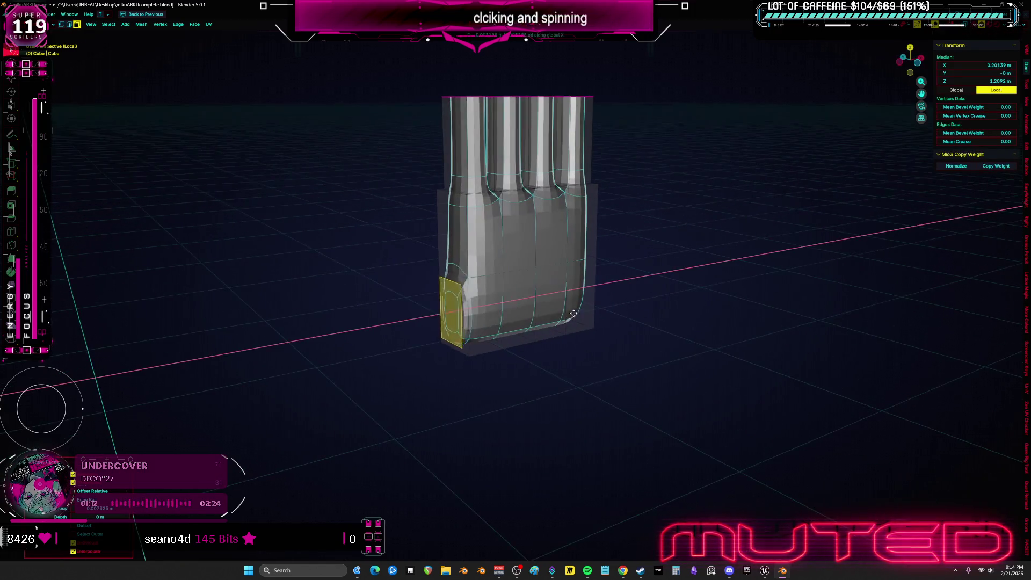
middle_click_drag(605, 310, 549, 319)
key("KP_1")
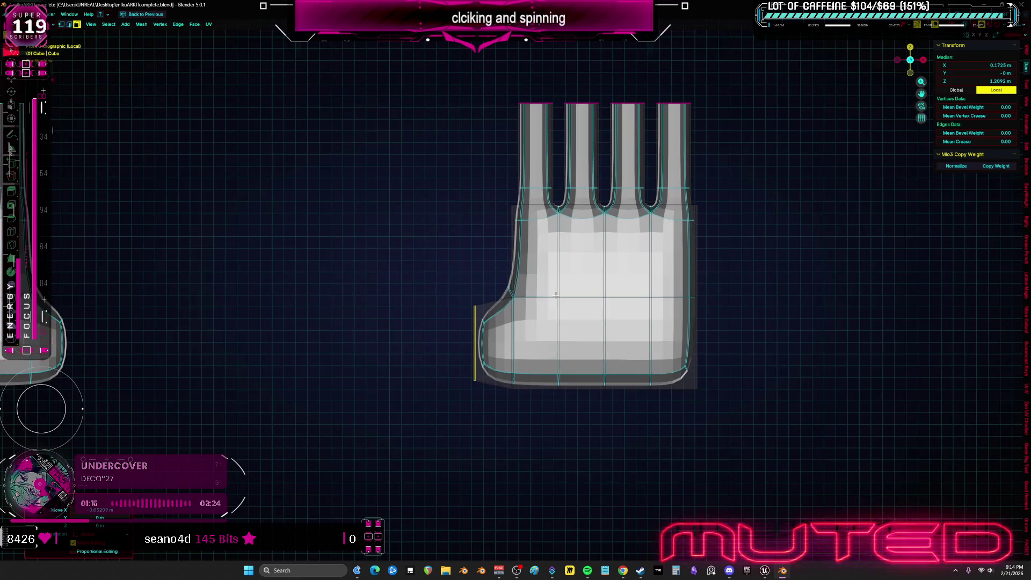
key("e")
key("r")
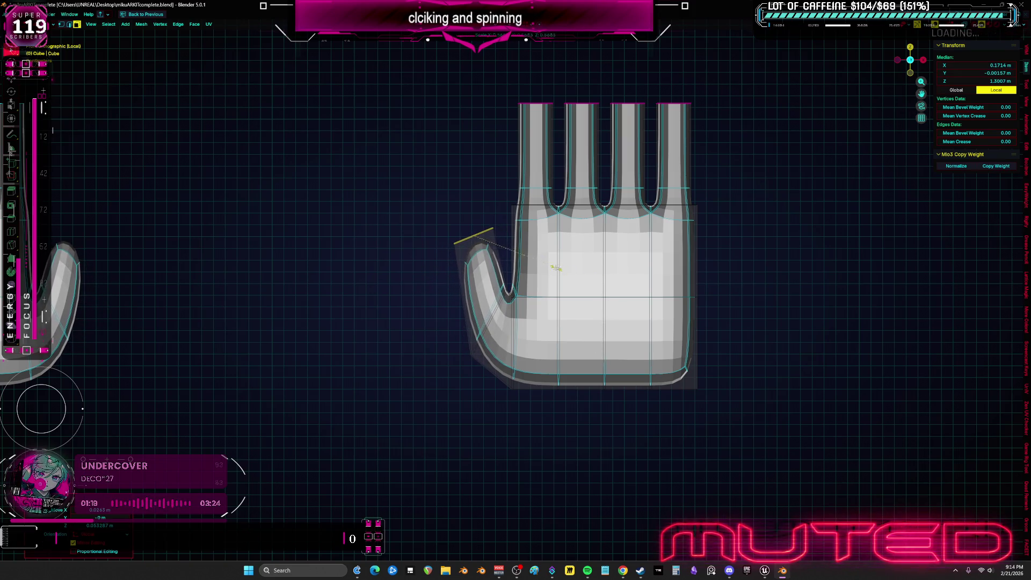
middle_click_drag(577, 189, 552, 278)
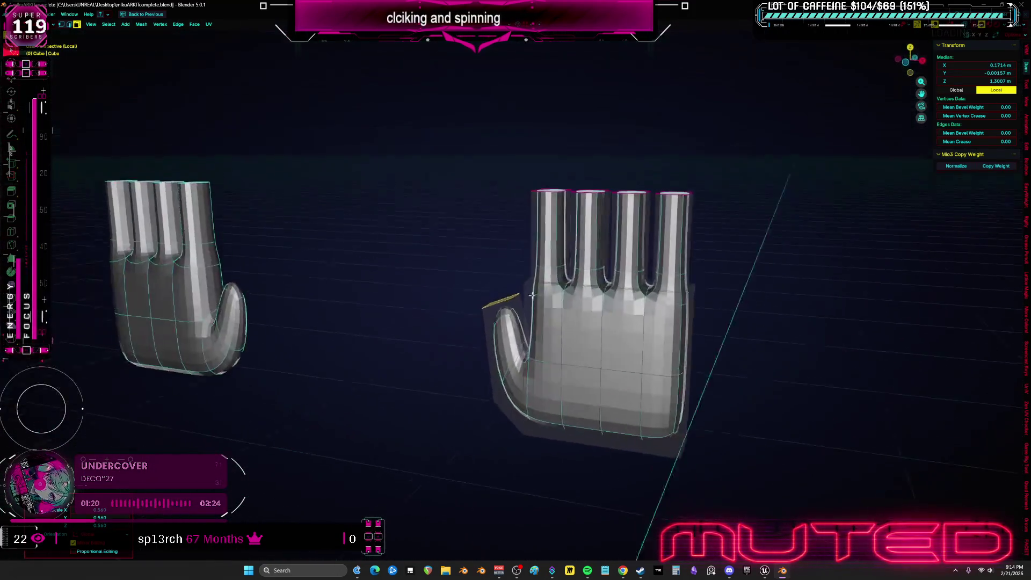
key("KP_1")
scroll(551, 278, "up", 4)
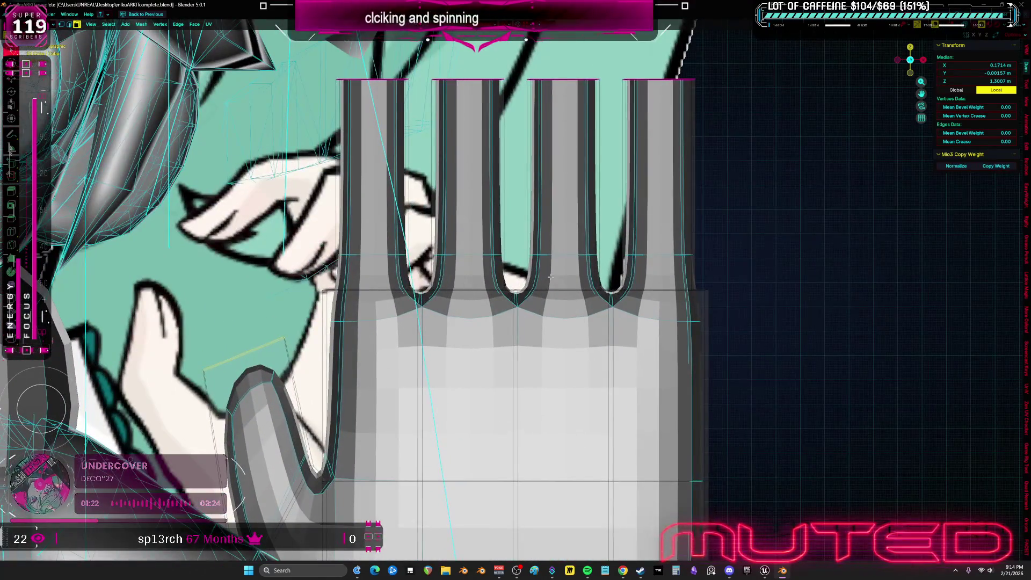
scroll(550, 277, "down", 5)
scroll(550, 278, "down", 2)
scroll(550, 278, "down", 1)
scroll(551, 277, "down", 1)
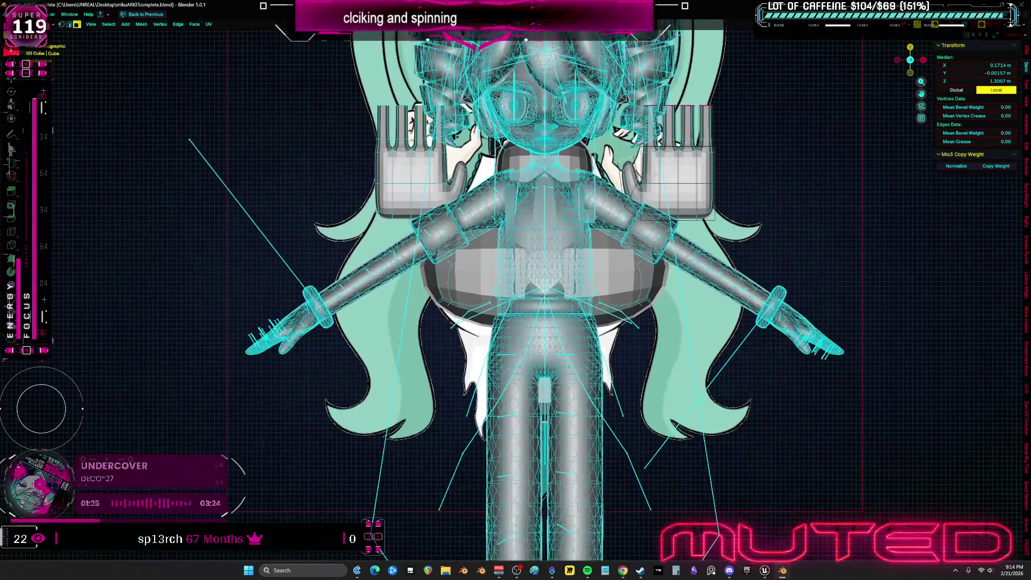
- Return to Object Mode, clear the selection and pick the head while orbiting the model
key("Tab")
scroll(551, 278, "down", 2)
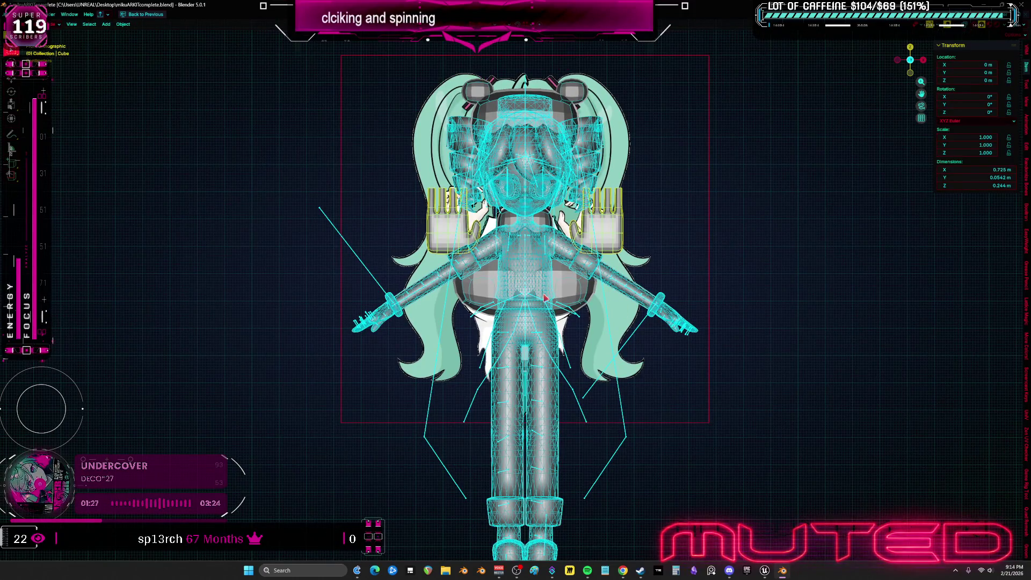
left_click(564, 368)
middle_click_drag(564, 369, 458, 294)
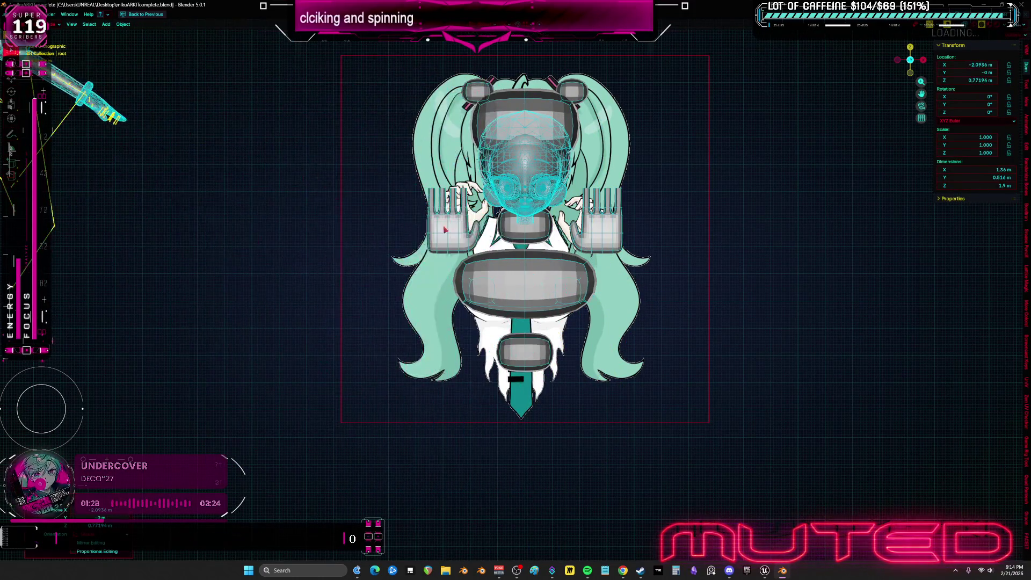
scroll(458, 294, "up", 1)
left_click(458, 295)
scroll(458, 294, "down", 3)
scroll(458, 294, "down", 3)
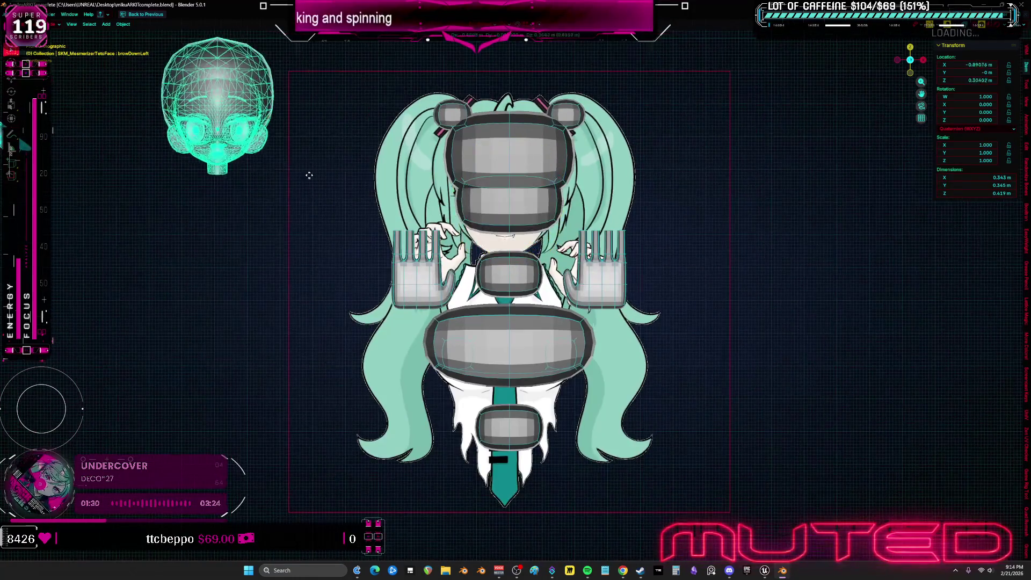
scroll(457, 295, "down", 2)
scroll(427, 226, "up", 6)
scroll(428, 225, "up", 2)
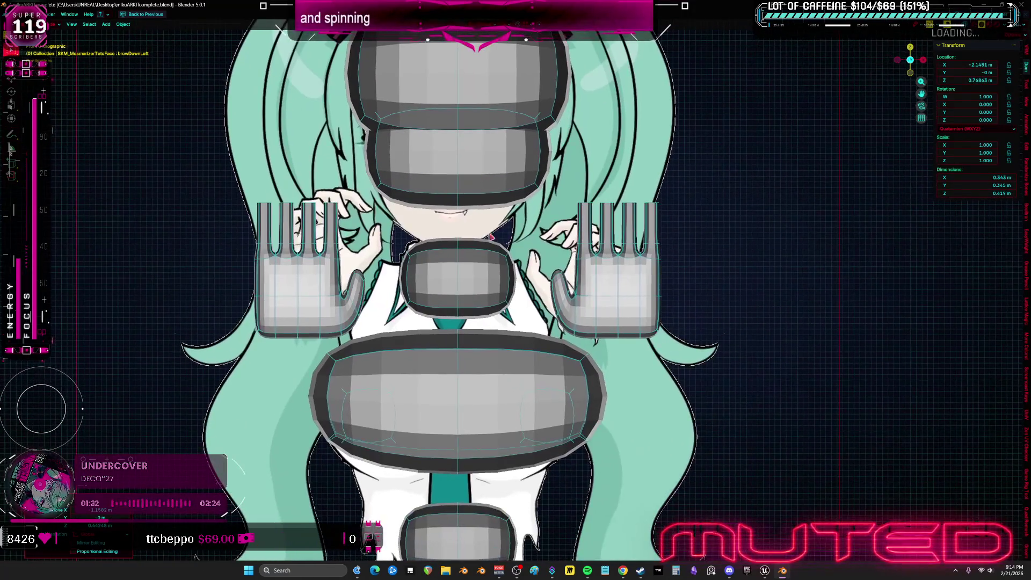
- Edit the right hand's mesh, select an edge loop on the fingers, then leave Edit Mode
left_click(627, 263)
key("Tab")
mouse_move(621, 311)
middle_mouse_down()
mouse_move(613, 243)
mouse_move(579, 207)
middle_mouse_up()
scroll(613, 244, "up", 3)
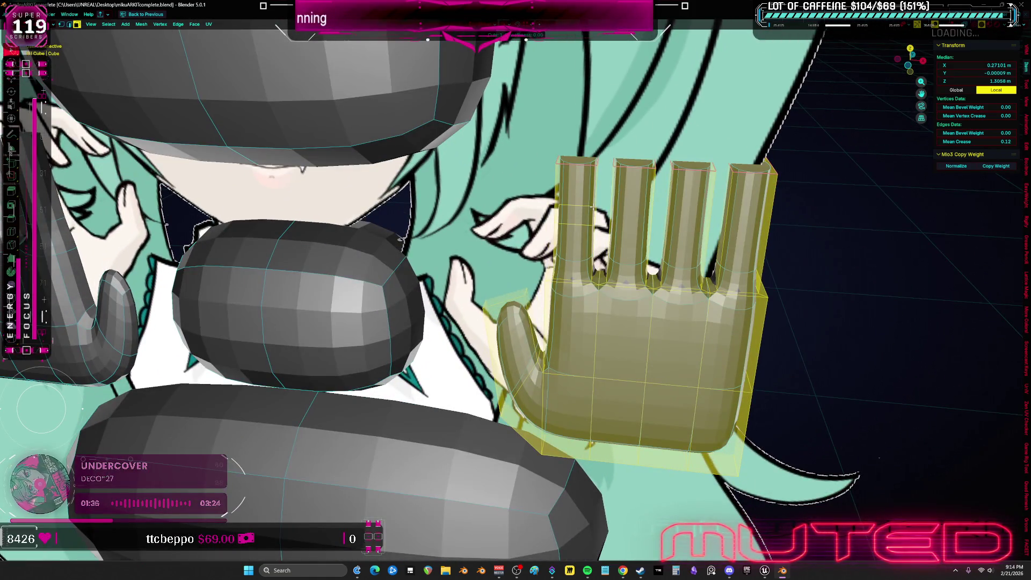
left_click(593, 205, "alt")
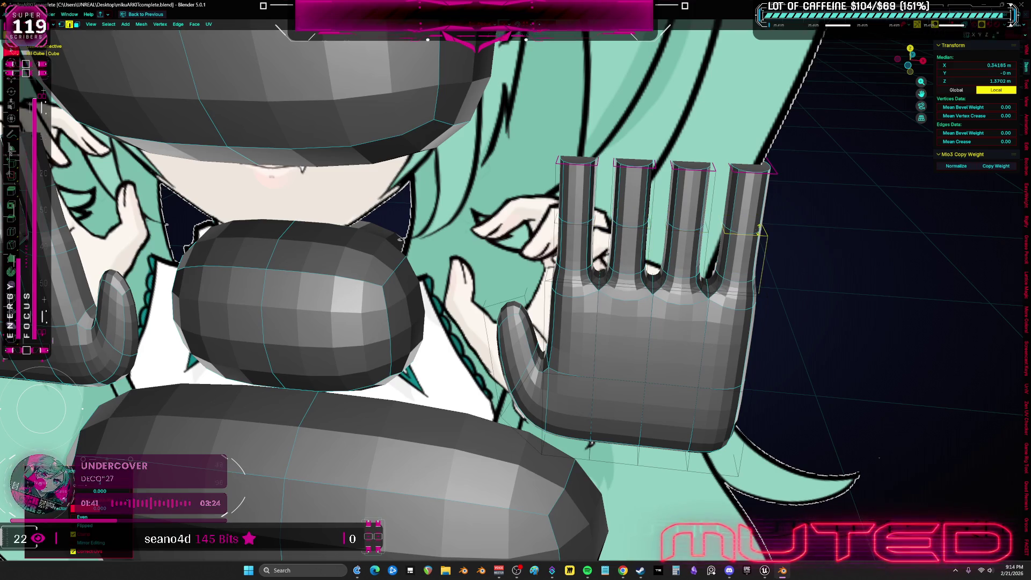
key("Tab")
- Grab-sculpt the hand so the thumb and palm rise and the fingers become longer with rounder tips
key("KP_1")
key("ctrl+Tab")
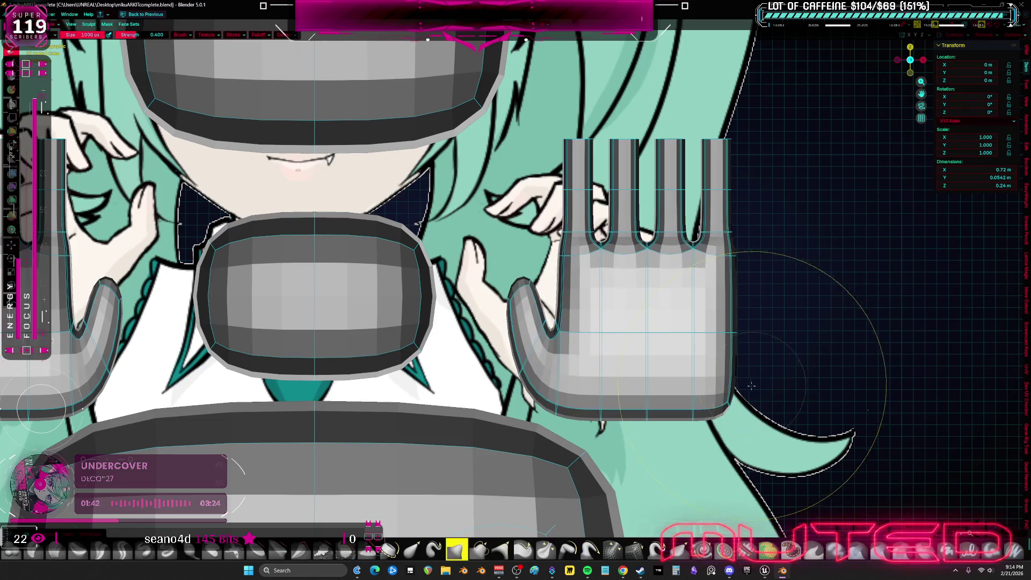
mouse_move(701, 371)
left_mouse_down()
mouse_move(621, 158)
mouse_move(725, 186)
mouse_move(636, 153)
mouse_move(673, 95)
left_mouse_up()
left_click_drag(631, 130, 633, 95)
left_click_drag(583, 142, 582, 113)
left_click_drag(674, 121, 606, 149)
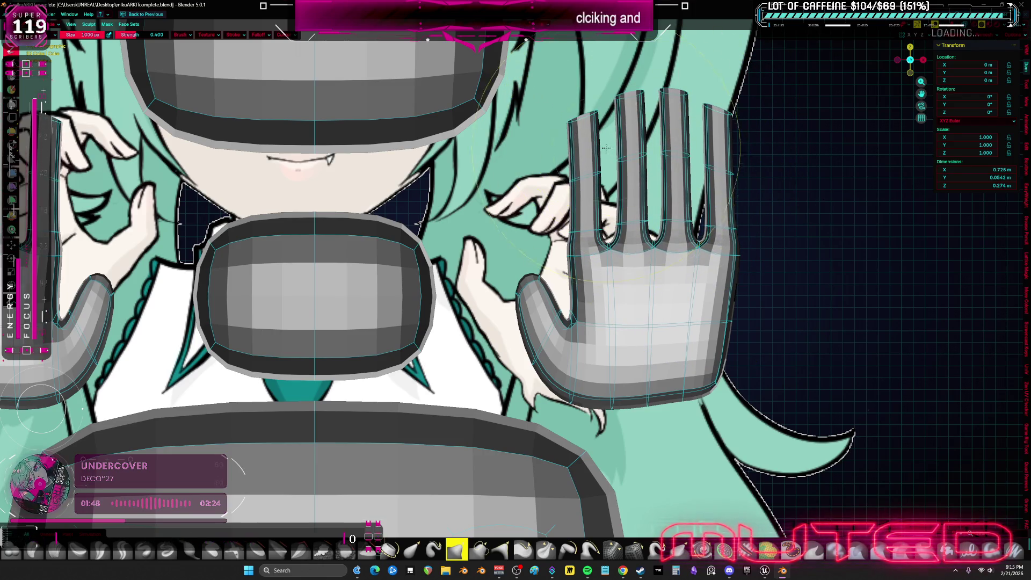
mouse_move(587, 145)
middle_mouse_down("shift")
mouse_move(600, 274)
mouse_move(602, 198)
middle_mouse_up("shift")
- Leave the hand, then select the chest cube at the neck and start editing one of its faces
key("Tab")
key("a")
key("alt+a")
key("Tab")
key("KP_1")
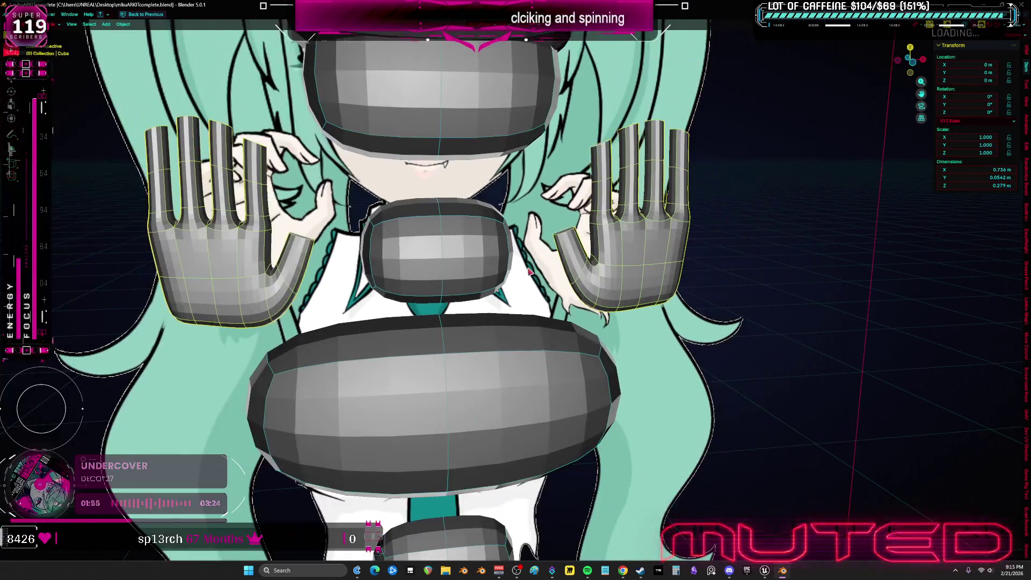
mouse_move(530, 271)
middle_mouse_down()
mouse_move(588, 256)
mouse_move(571, 264)
mouse_move(493, 249)
middle_mouse_up()
left_click(587, 256)
key("Tab")
left_click(571, 264)
- Enable X-ray shading and bring Cube.003 at the chest into Edit Mode over the reference
key("alt+z")
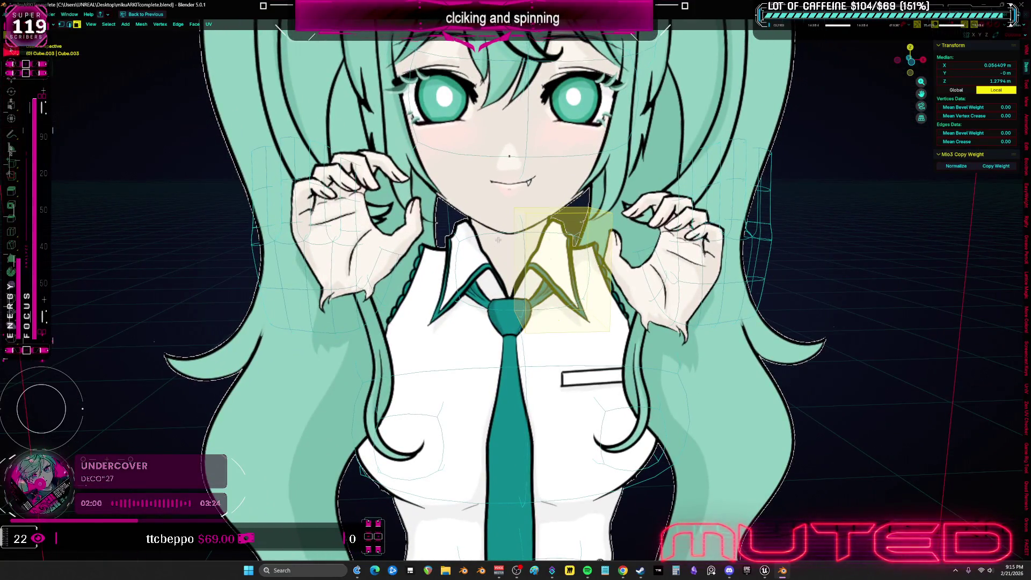
key("KP_Decimal")
key("KP_0")
key("Tab")
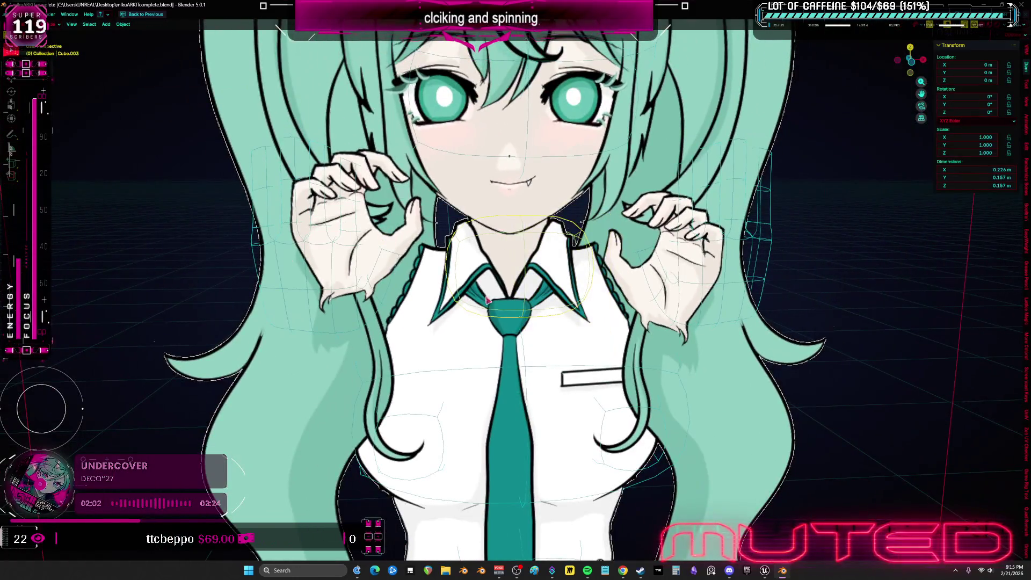
left_click(598, 340)
scroll(596, 340, "down", 2)
scroll(603, 337, "down", 5)
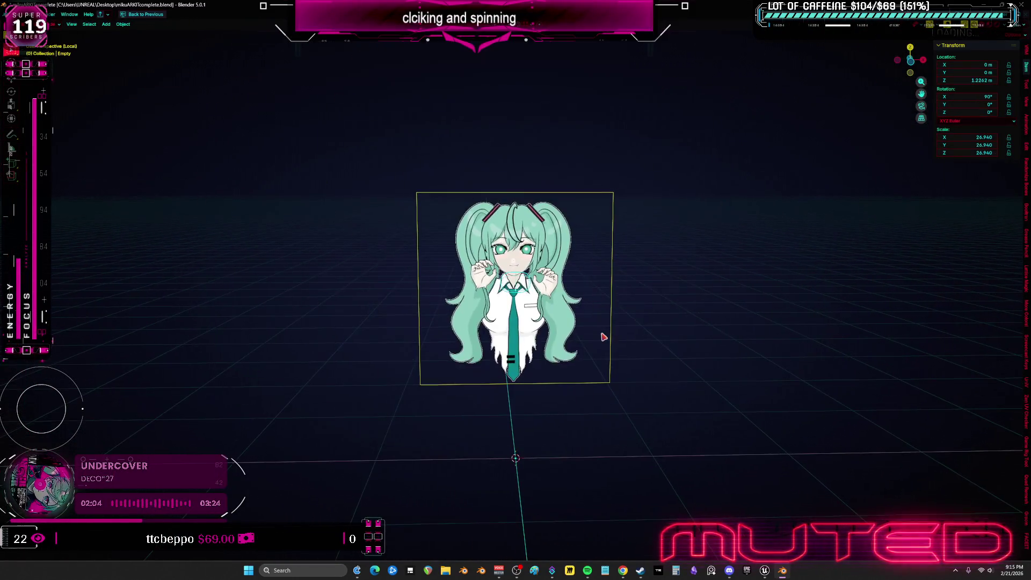
left_click(531, 279)
key("Tab")
key("KP_Decimal")
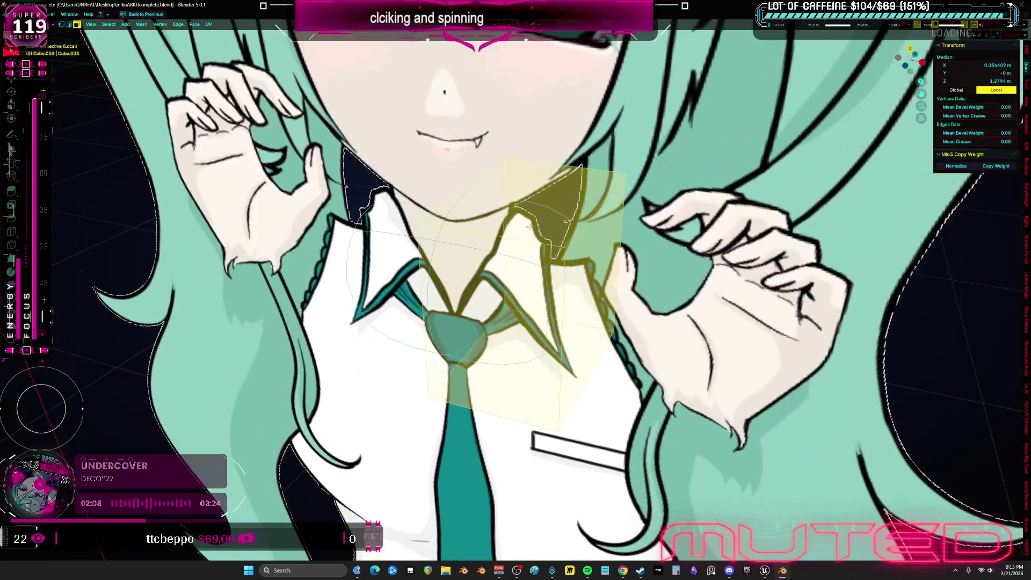
key("KP_0")
- Delete the cube's end faces so it becomes an open-ended neck tube
left_click(533, 200)
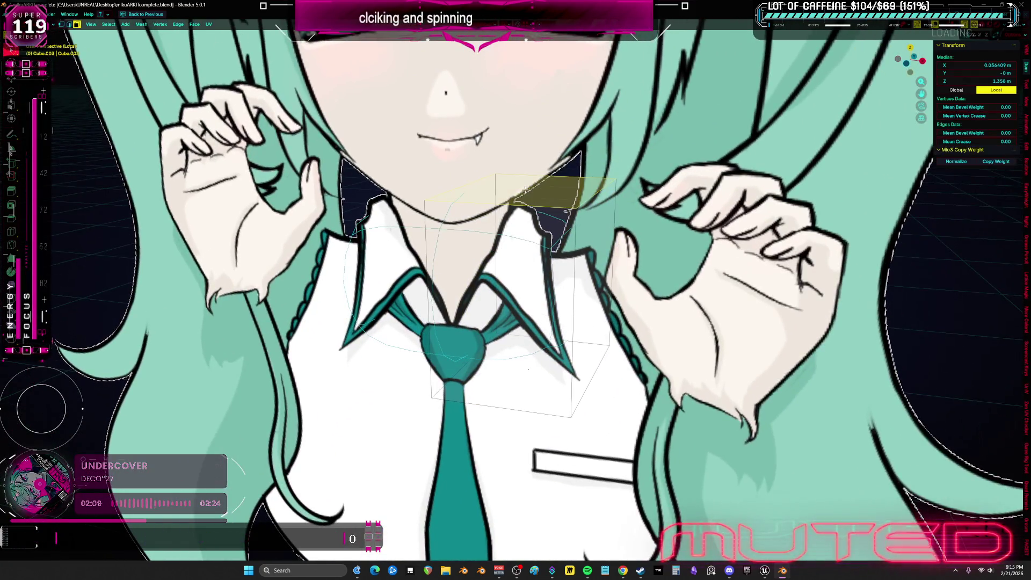
left_click(521, 218)
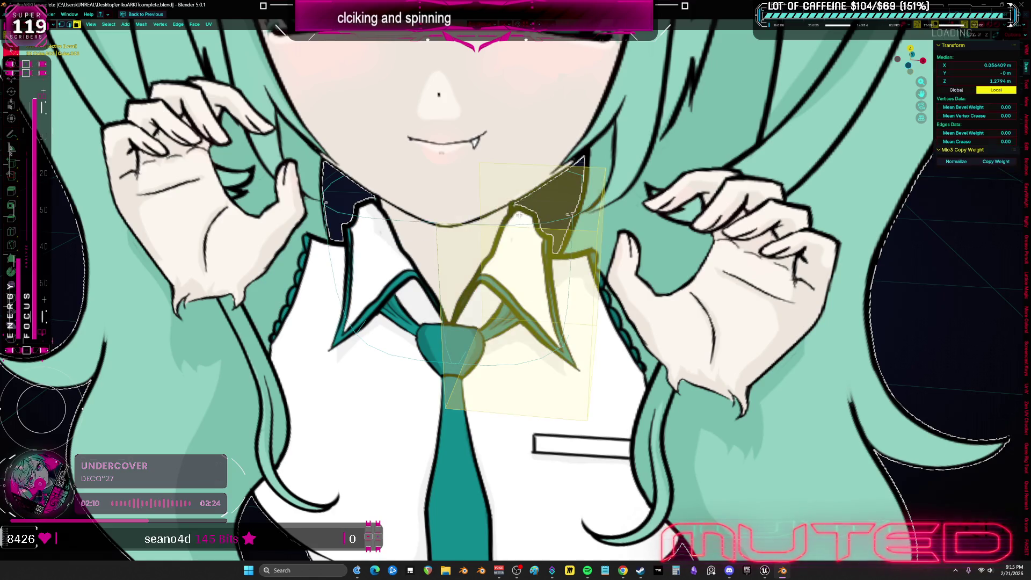
scroll(521, 218, "down", 4)
scroll(520, 218, "up", 2)
middle_click_drag(565, 266, 619, 342)
left_click(587, 299)
scroll(618, 342, "up", 2)
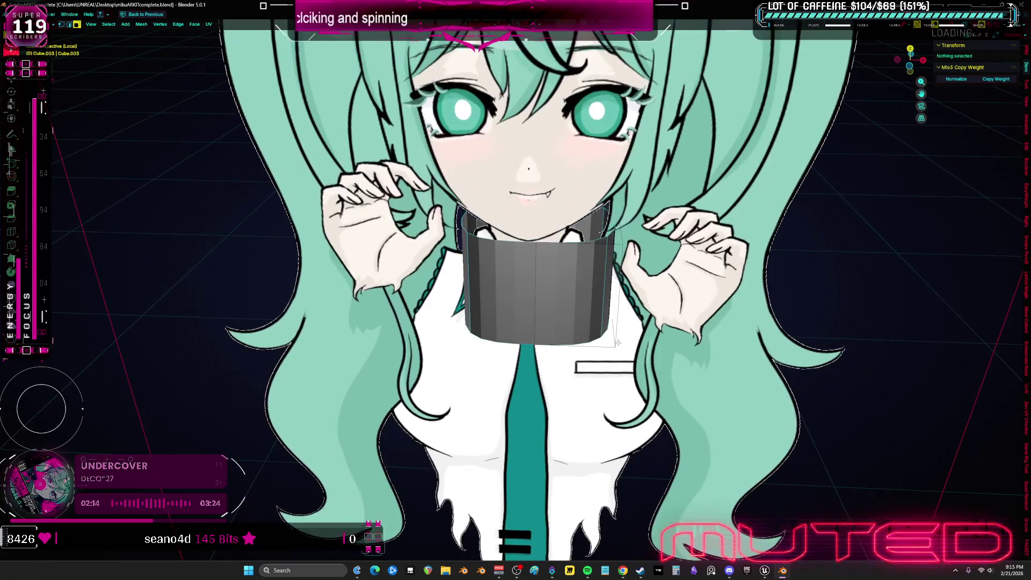
scroll(619, 342, "up", 2)
left_click(618, 343)
scroll(617, 343, "up", 1)
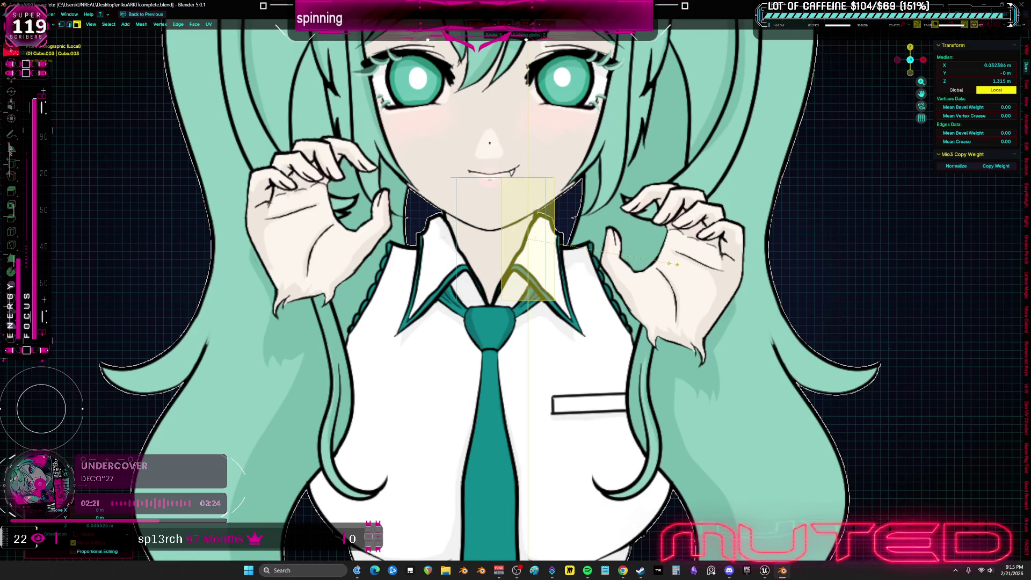
- Inspect the neck tube from the side and front, toggling in and out of Edit Mode
middle_click_drag(673, 264, 510, 533)
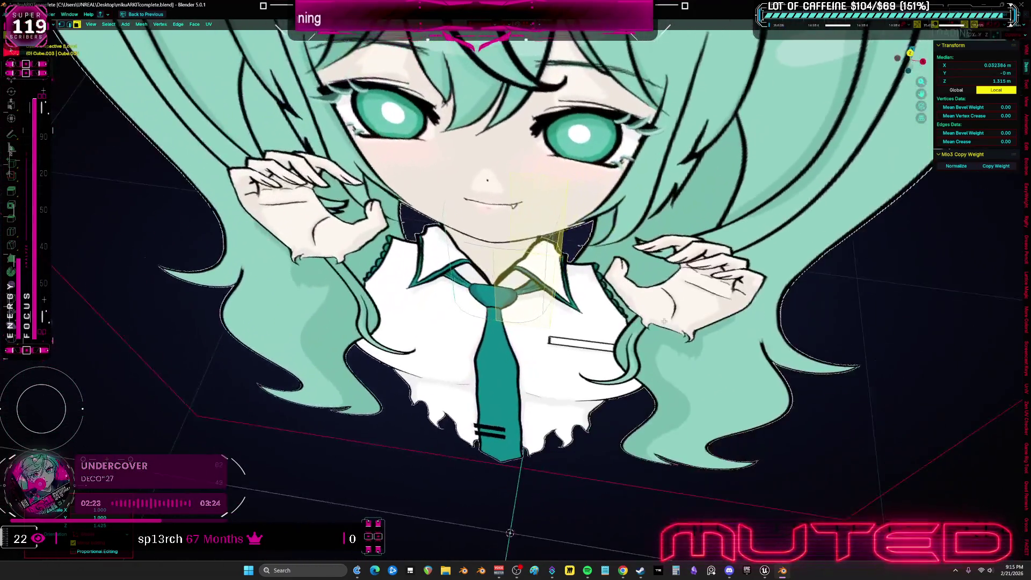
key("Tab")
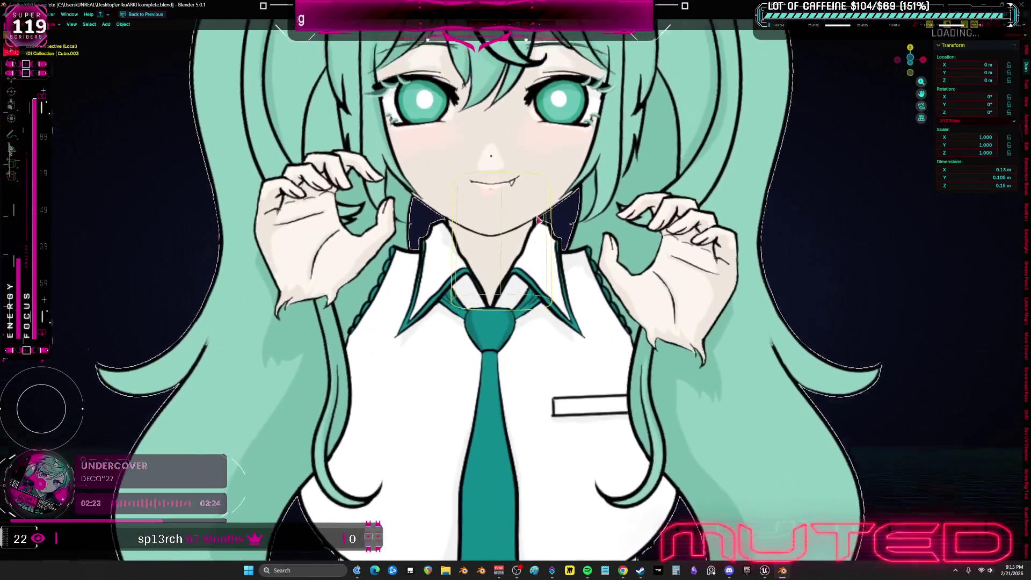
mouse_move(510, 533)
middle_mouse_down()
mouse_move(532, 215)
mouse_move(715, 278)
middle_mouse_up()
key("Tab")
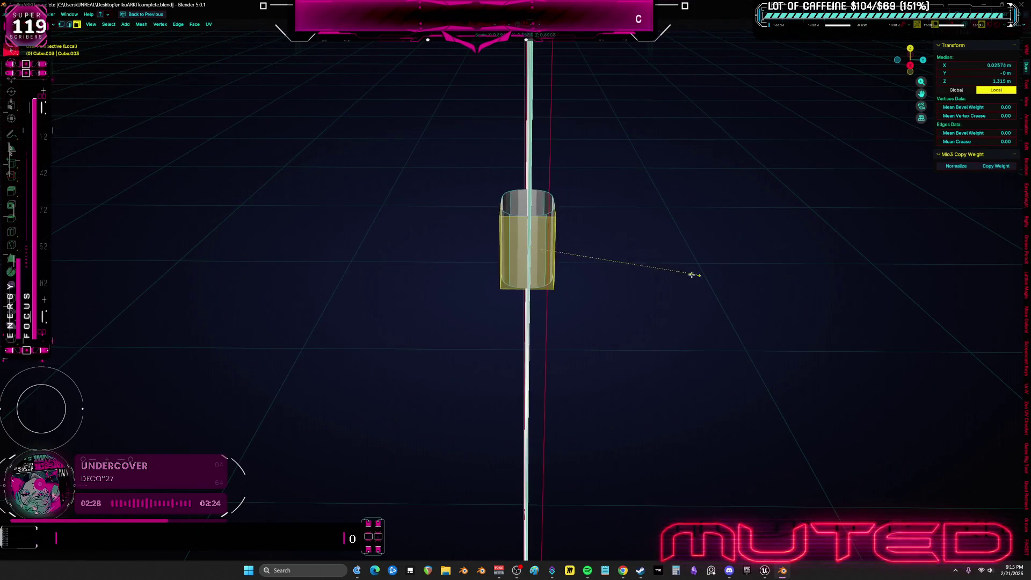
key("Tab")
key("KP_1")
scroll(575, 339, "up", 2)
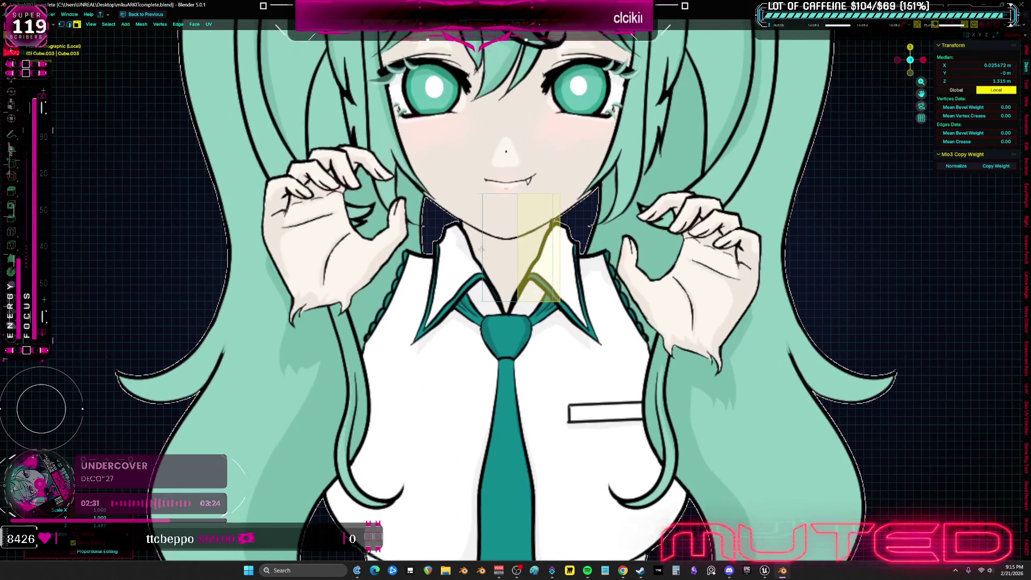
scroll(575, 340, "up", 2)
scroll(576, 339, "up", 2)
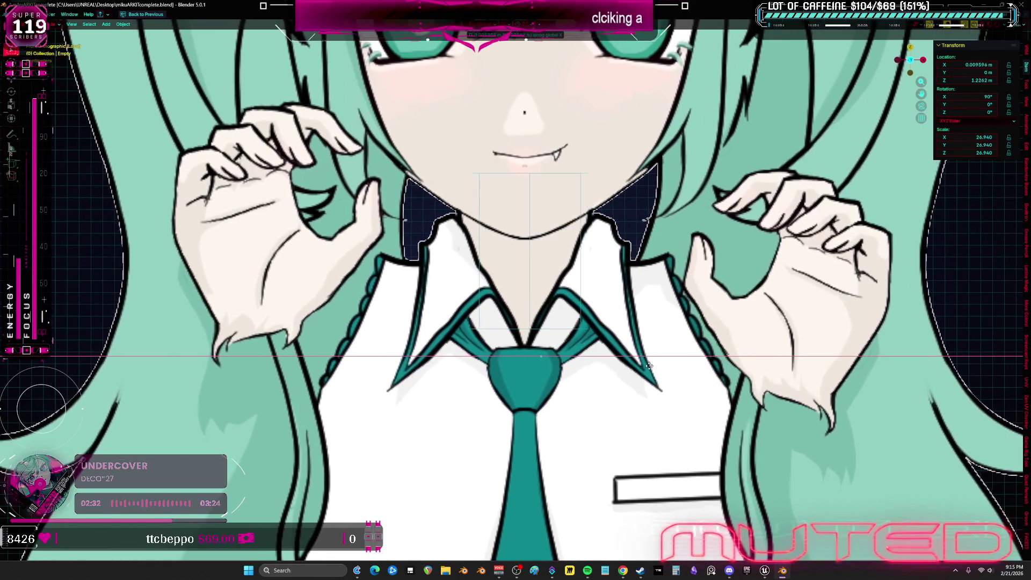
- Reselect the neck cylinder, edit its mesh and pick a single vertex
left_click(679, 359)
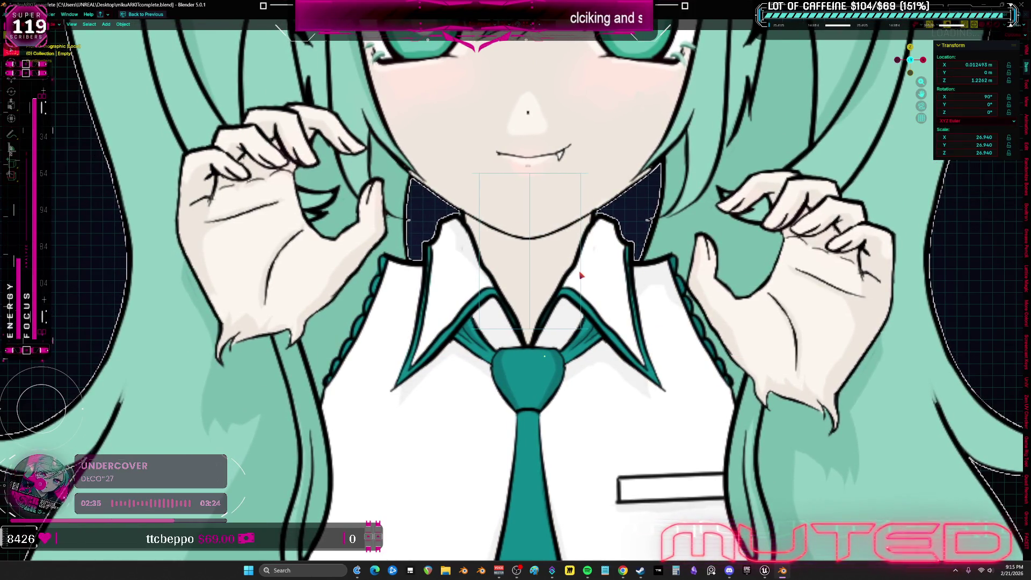
middle_click_drag(678, 360, 533, 295)
left_click(569, 223)
key("Tab")
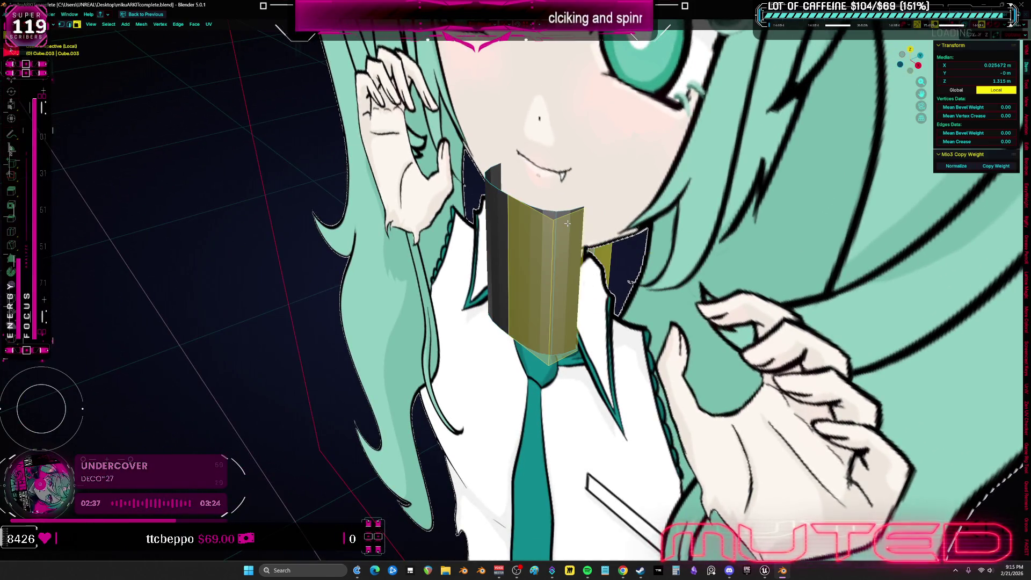
middle_click_drag(571, 224, 516, 216)
left_click(551, 228)
scroll(552, 227, "down", 2)
scroll(513, 213, "down", 3)
- Isolate the cylinder in local view and attempt selecting half its faces, undoing misclicks, ending in side view
key("KP_Divide")
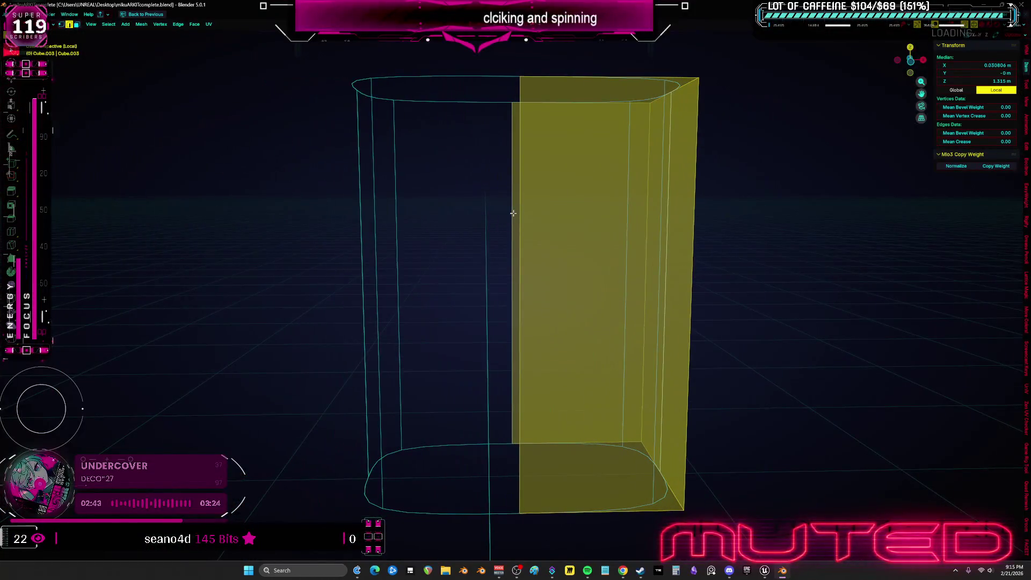
scroll(532, 274, "down", 3)
middle_click_drag(533, 273, 525, 265)
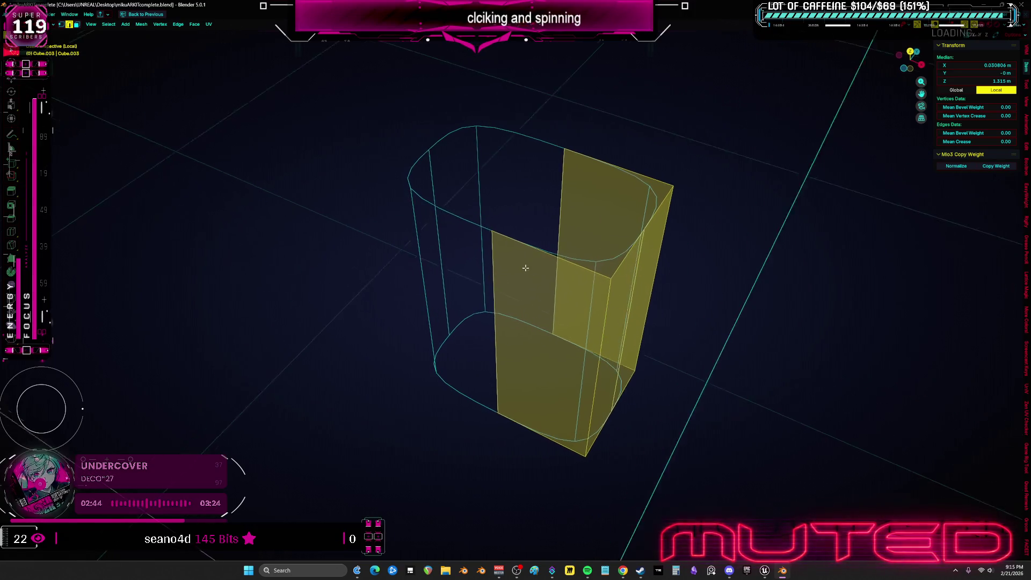
left_click(629, 263)
key("ctrl+z")
mouse_move(621, 267)
middle_mouse_down()
mouse_move(614, 274)
mouse_move(712, 264)
middle_mouse_up()
left_click(622, 267)
key("ctrl+z")
left_click(618, 266)
key("ctrl+z")
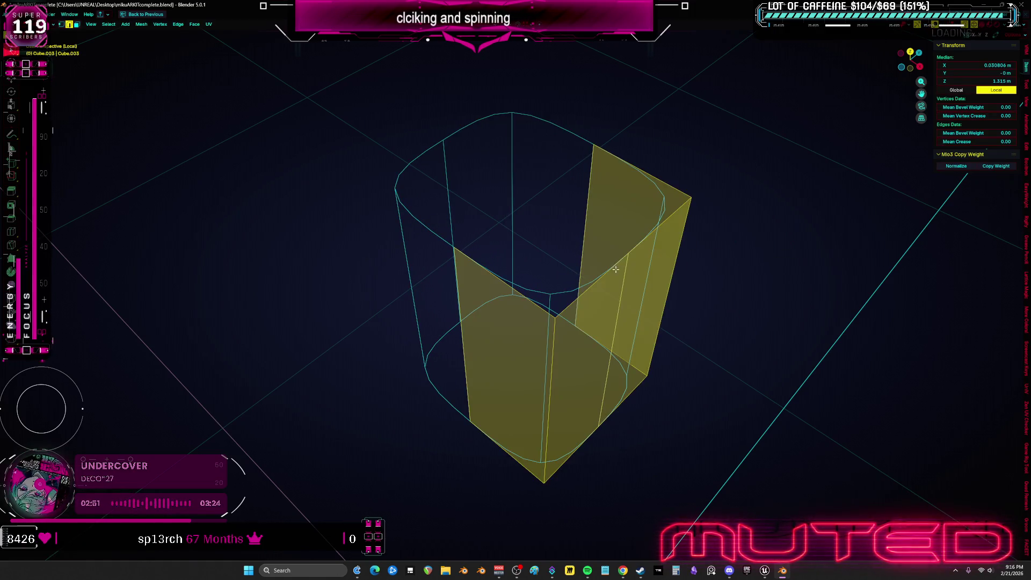
key("KP_1")
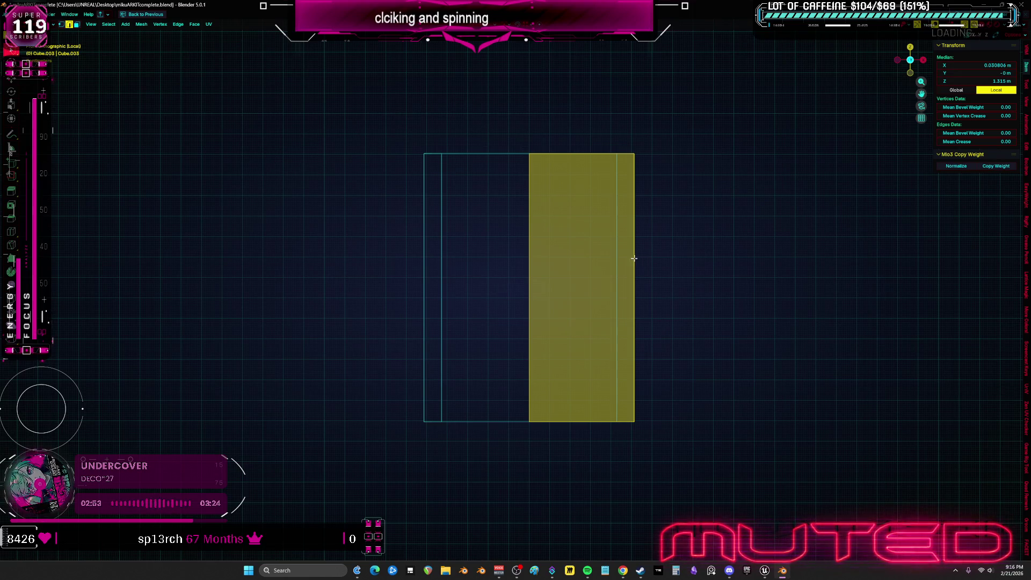
- Restore the full layout and give the neck tube smooth shading from the object menu
key("ctrl+space")
key("Tab")
right_click(436, 215)
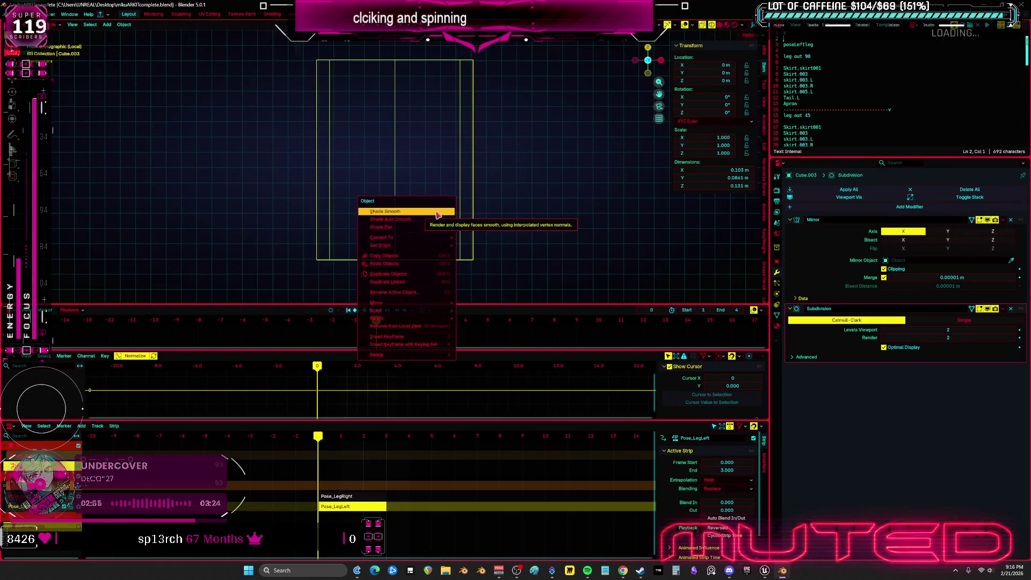
key("Escape")
key("Tab")
- Select a top edge loop, invert the selection and bring up the delete options
mouse_move(473, 223)
middle_mouse_down()
mouse_move(482, 155)
mouse_move(462, 128)
middle_mouse_up()
left_click(452, 164, "alt")
middle_click_drag(447, 170, 447, 177)
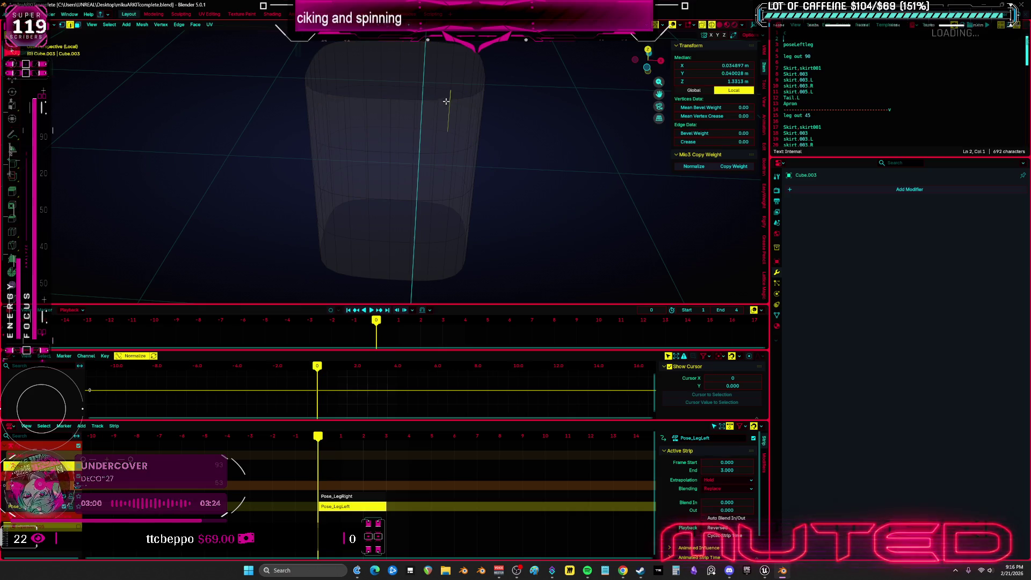
key("ctrl+i")
key("x")
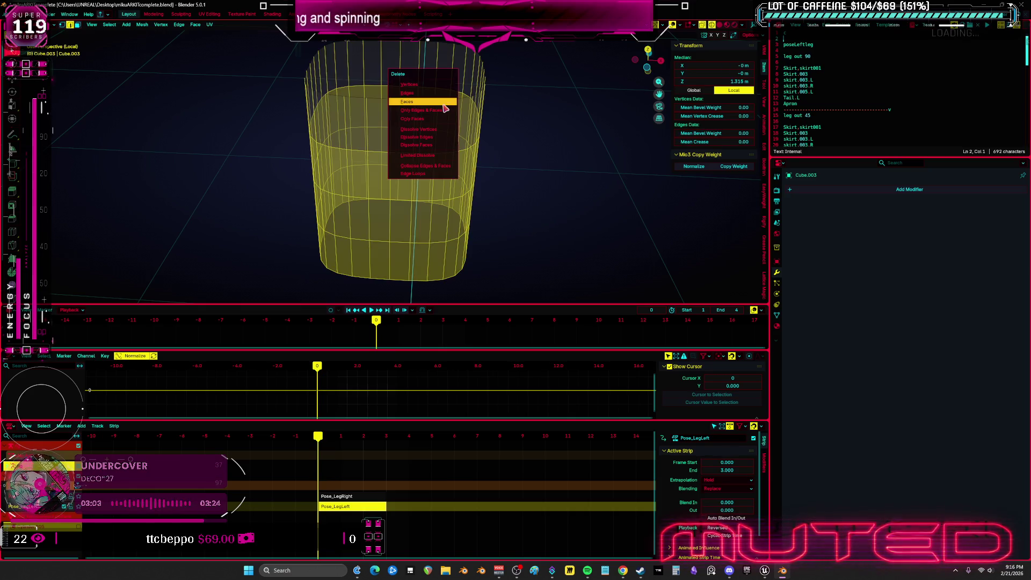
- Switch the tube to Sculpt Mode and maximize the view showing the reference artwork
key("ctrl+Tab")
key("a")
key("Escape")
key("ctrl+space")
key("KP_Divide")
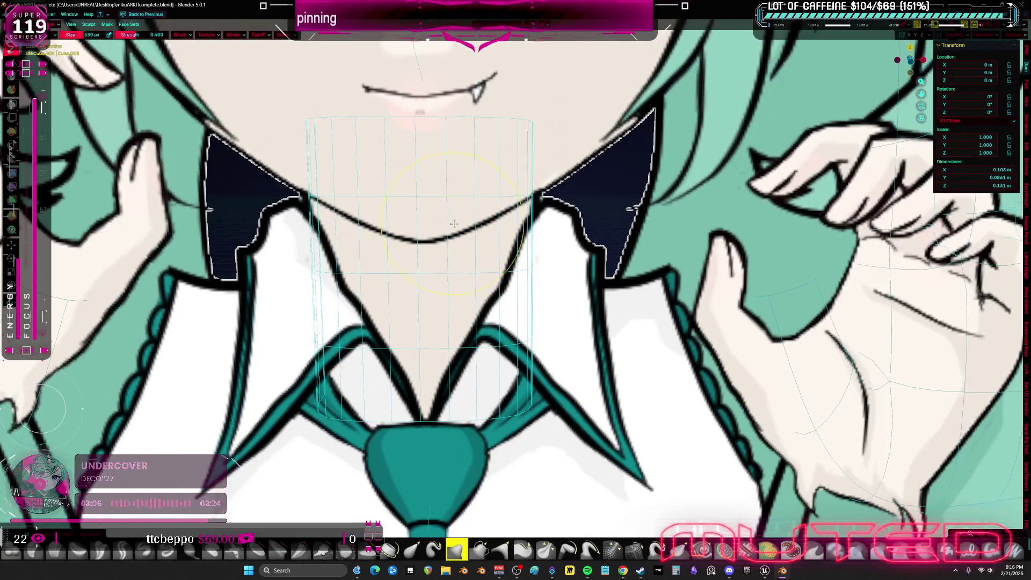
- Deepen the neck tube front-to-back with a larger sculpt brush stroke
key("f")
left_click(509, 265)
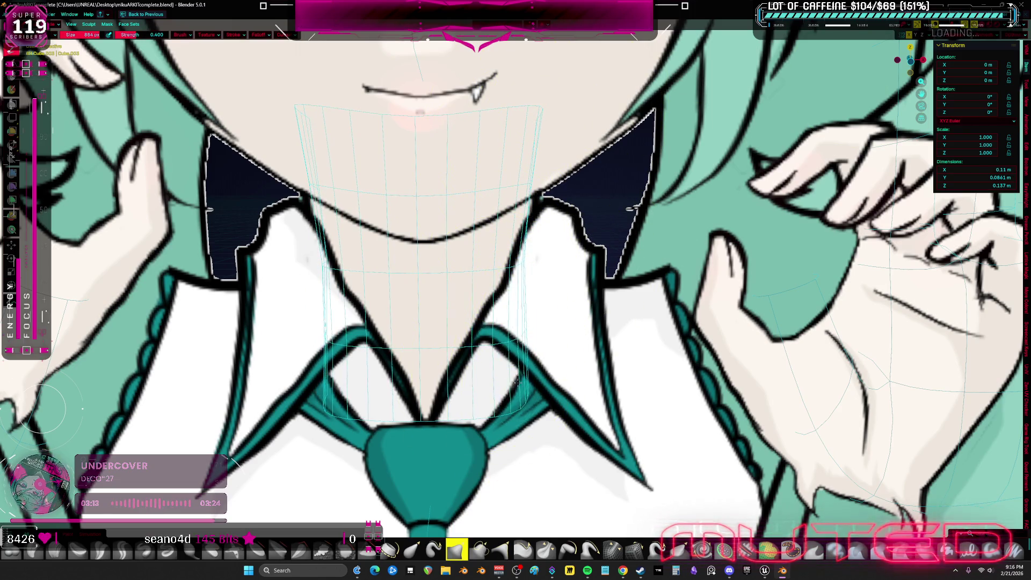
key("KP_Divide")
scroll(592, 265, "down", 3)
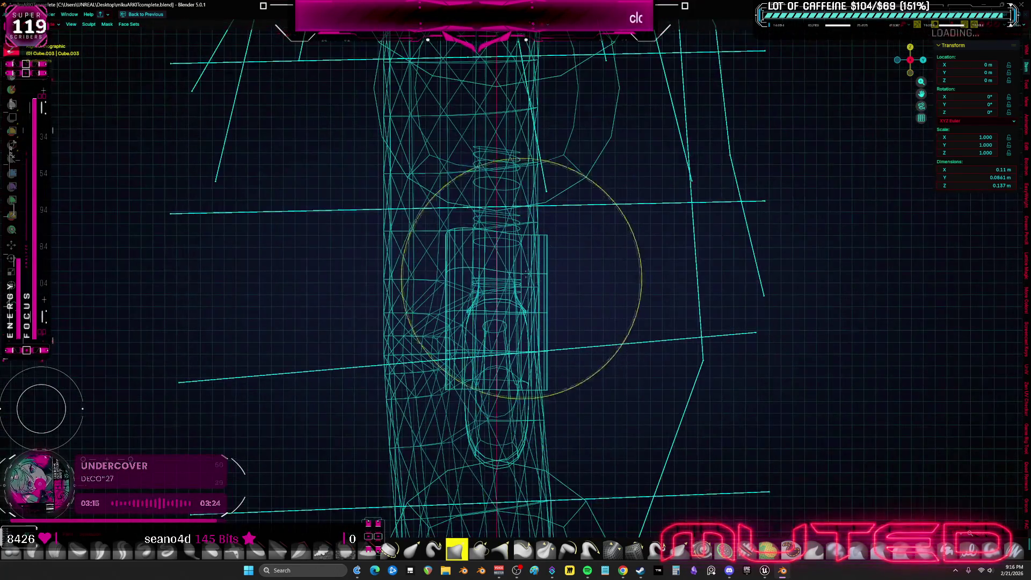
key("f")
left_click(413, 252)
mouse_move(413, 252)
left_mouse_down()
mouse_move(533, 339)
mouse_move(548, 246)
left_mouse_up()
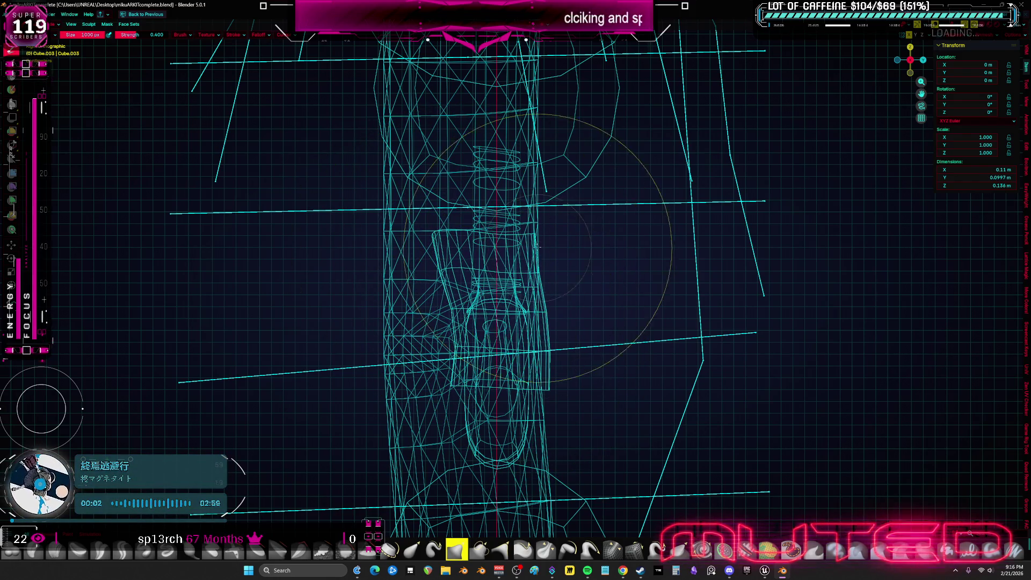
- Leave sculpting for object mode and view the whole character in perspective
key("ctrl+Tab")
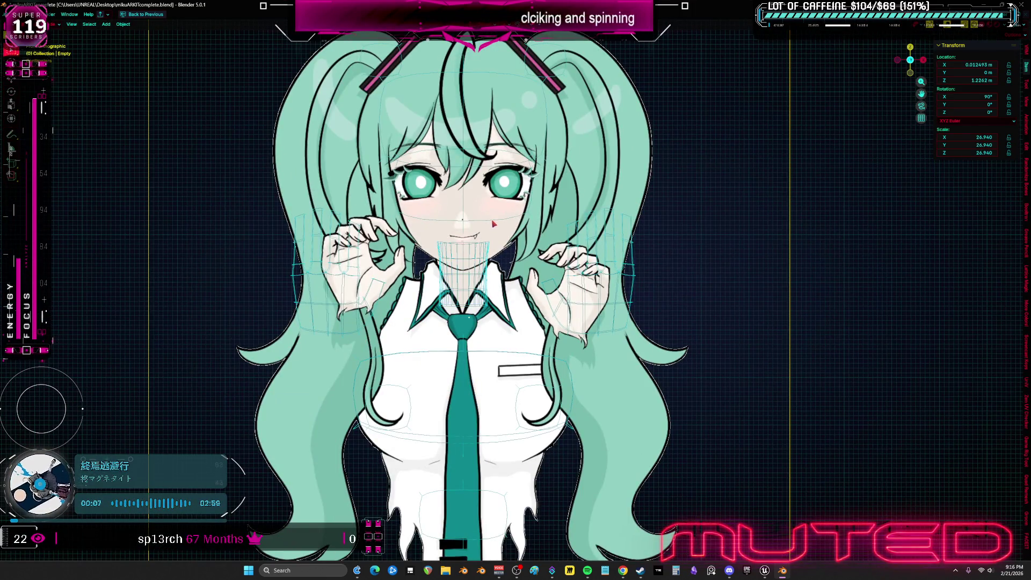
middle_click_drag(493, 223, 484, 225)
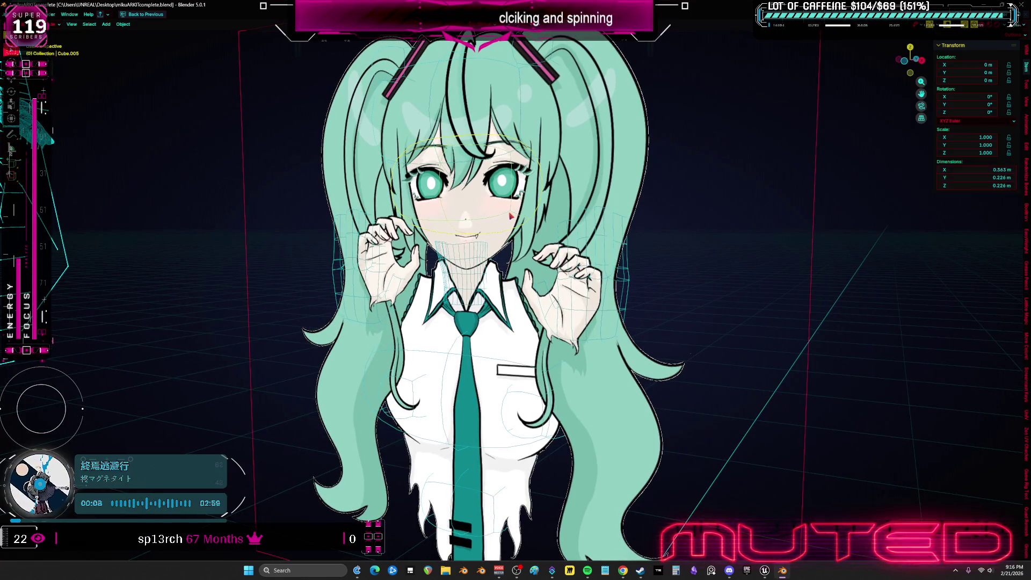
- Select the head cube Cube.005 and enter edit mode on its geometry
left_click(484, 225)
key("Tab")
key("KP_Divide")
key("Tab")
key("KP_Divide")
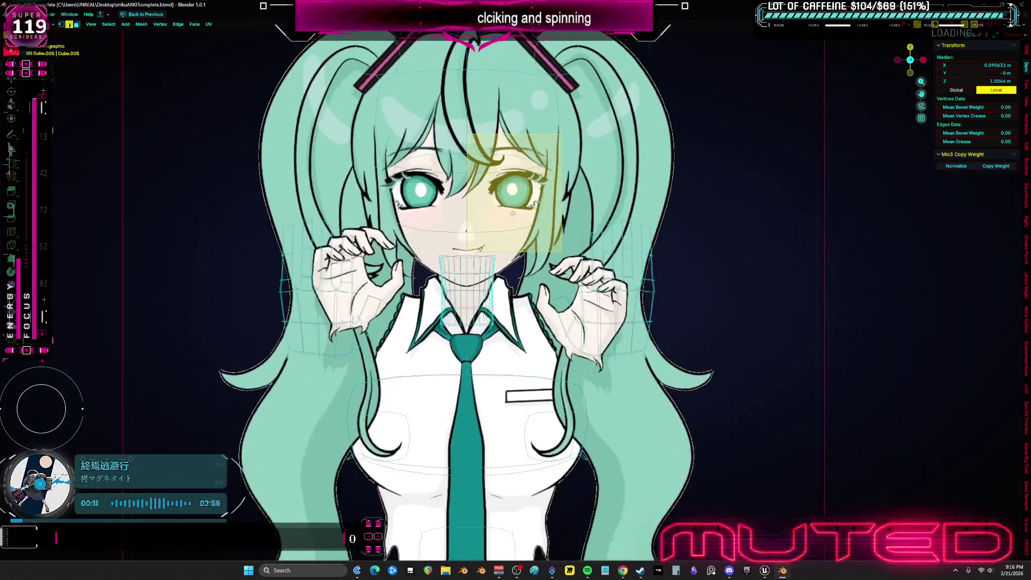
key("KP_Divide")
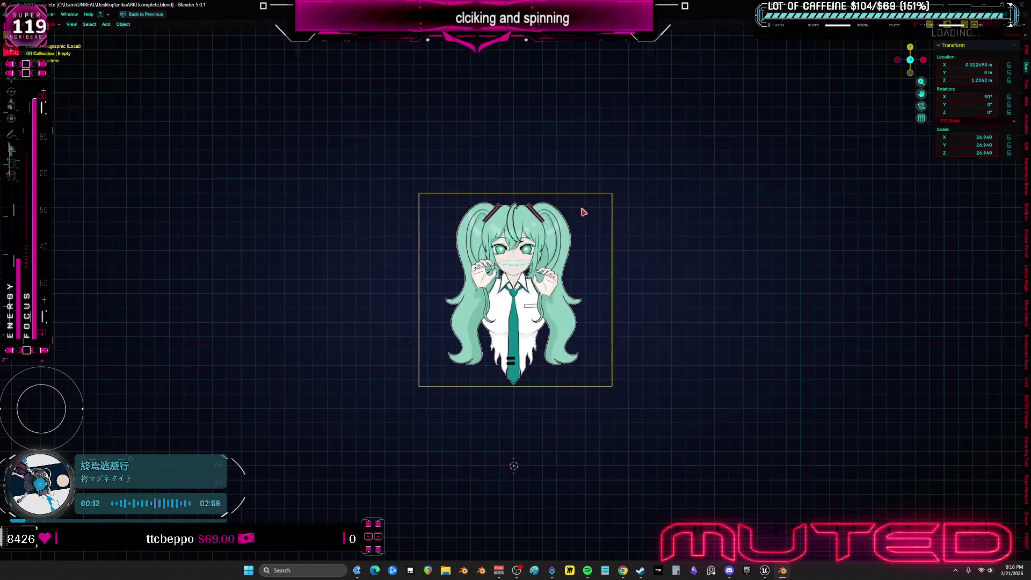
middle_click_drag(583, 212, 480, 298)
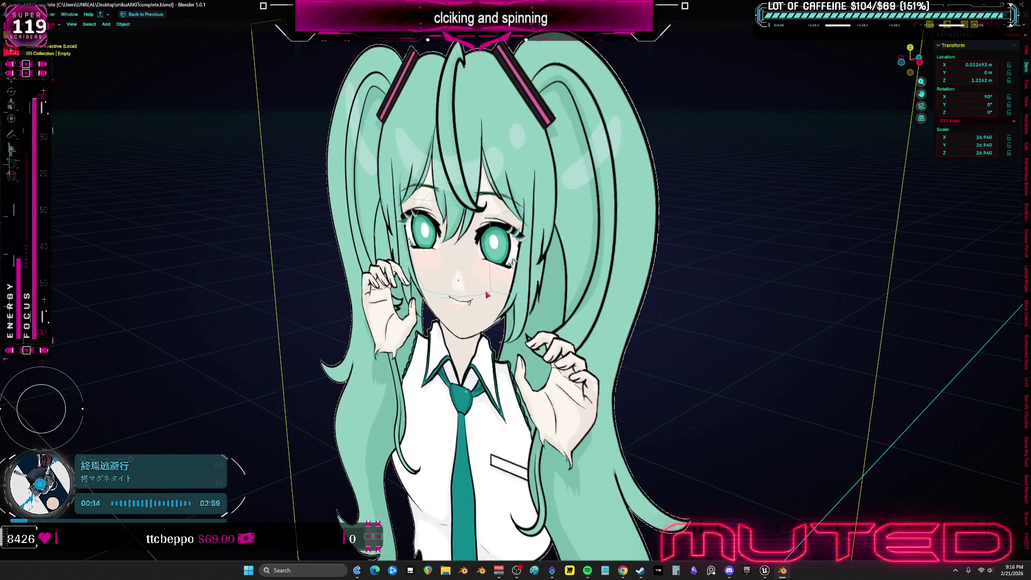
left_click(492, 242)
key("Tab")
middle_click_drag(492, 242, 511, 230)
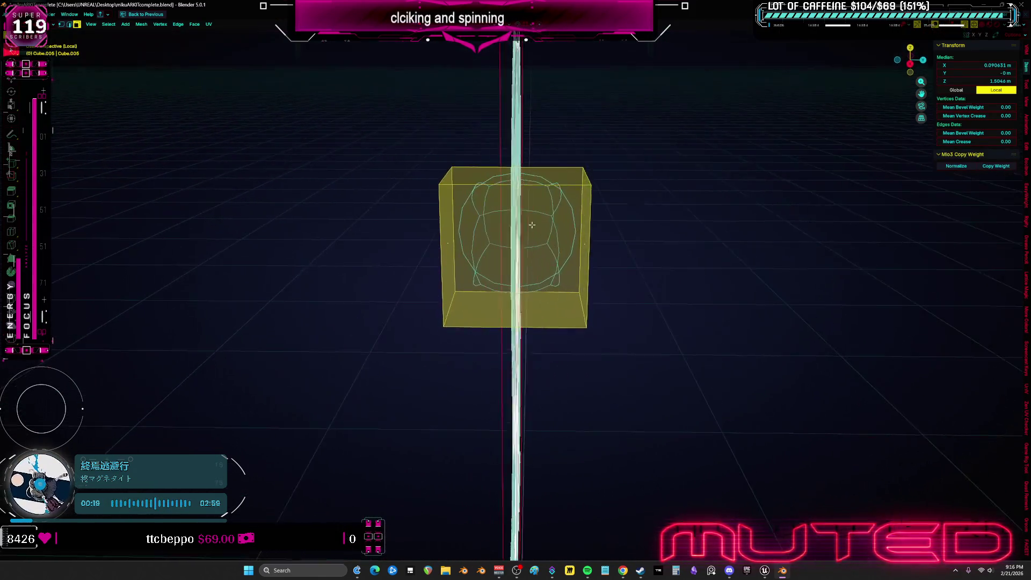
- In front view, move the cube over the reference face and stretch it down over the chin
key("KP_1")
scroll(565, 230, "up", 2)
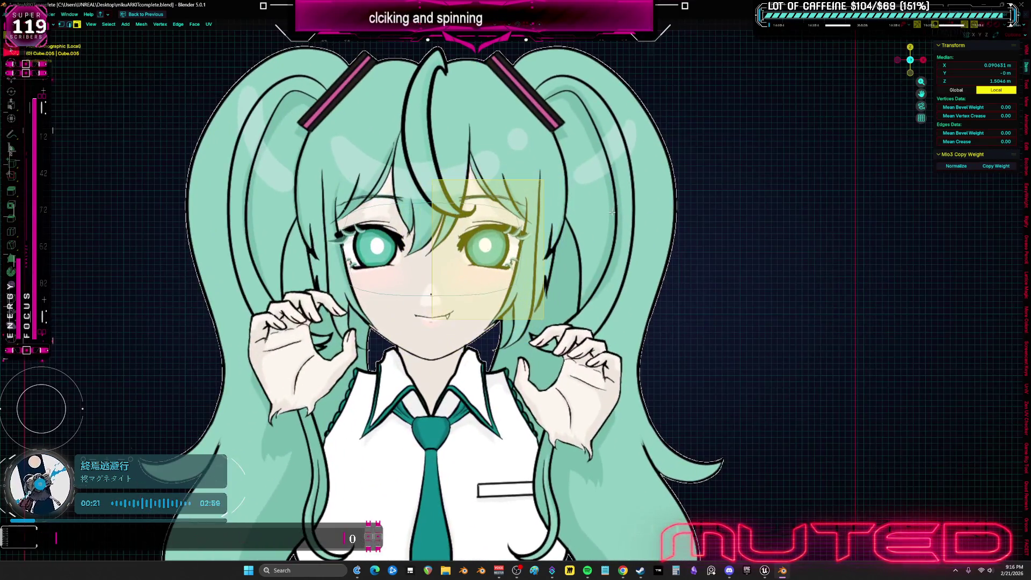
scroll(527, 354, "up", 2)
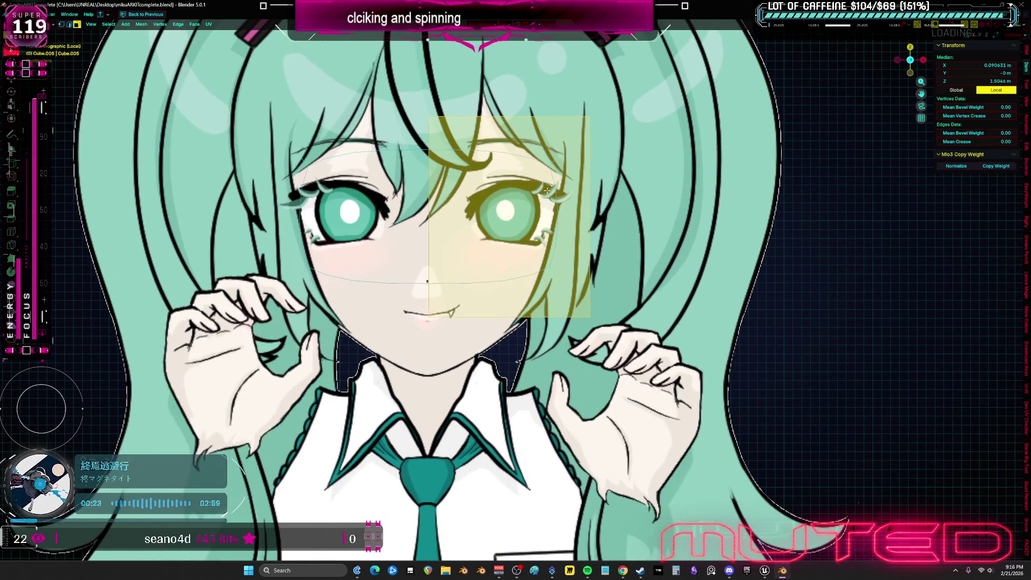
middle_click_drag(544, 188, 600, 192, "shift")
key("ctrl+space")
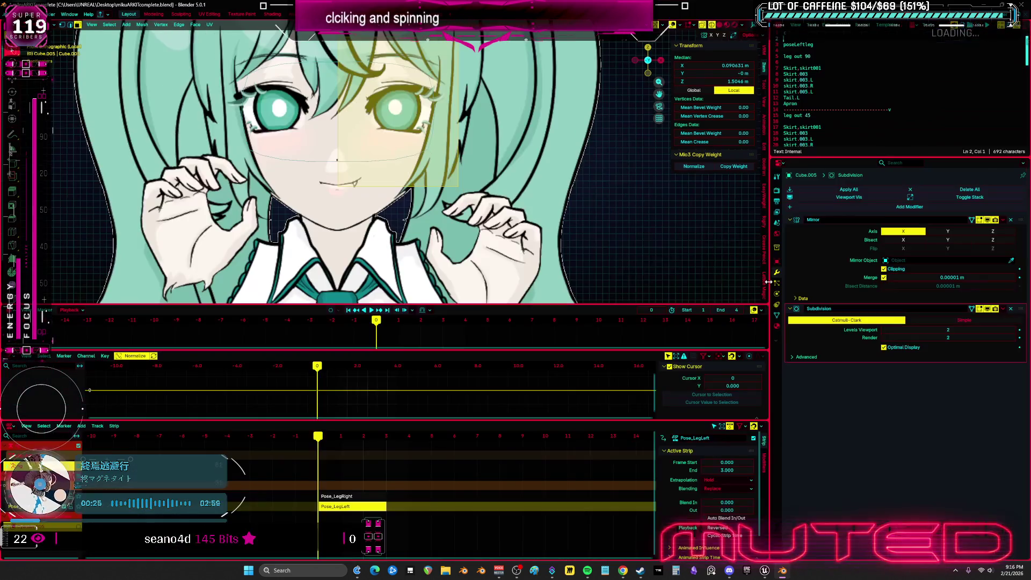
key("ctrl+space")
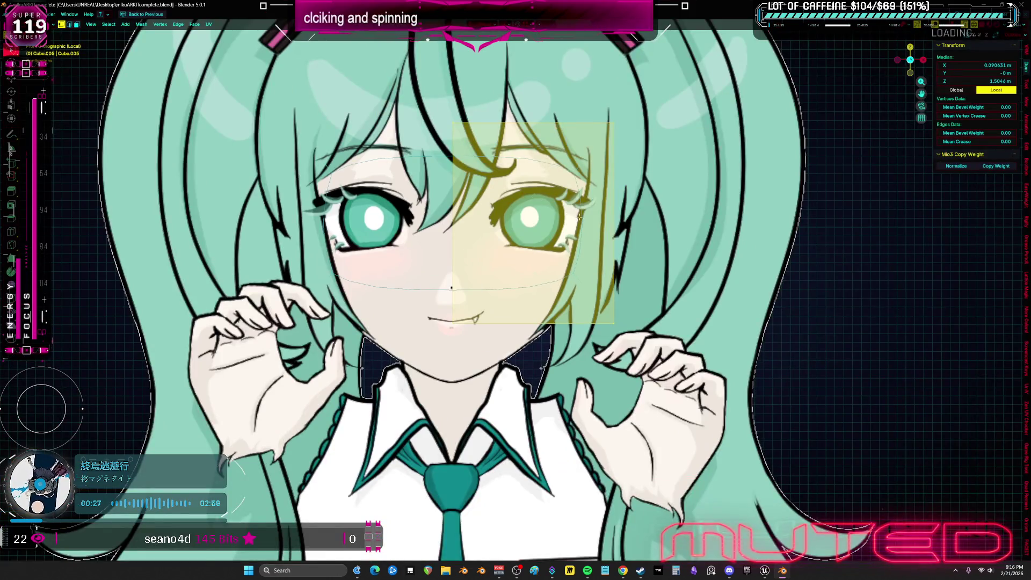
key("g")
key("z")
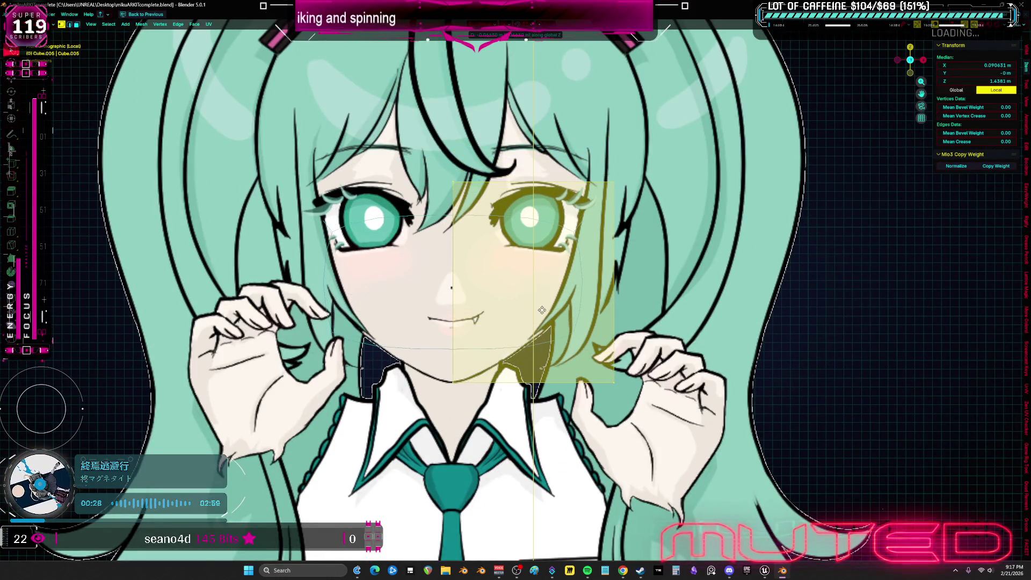
key("x")
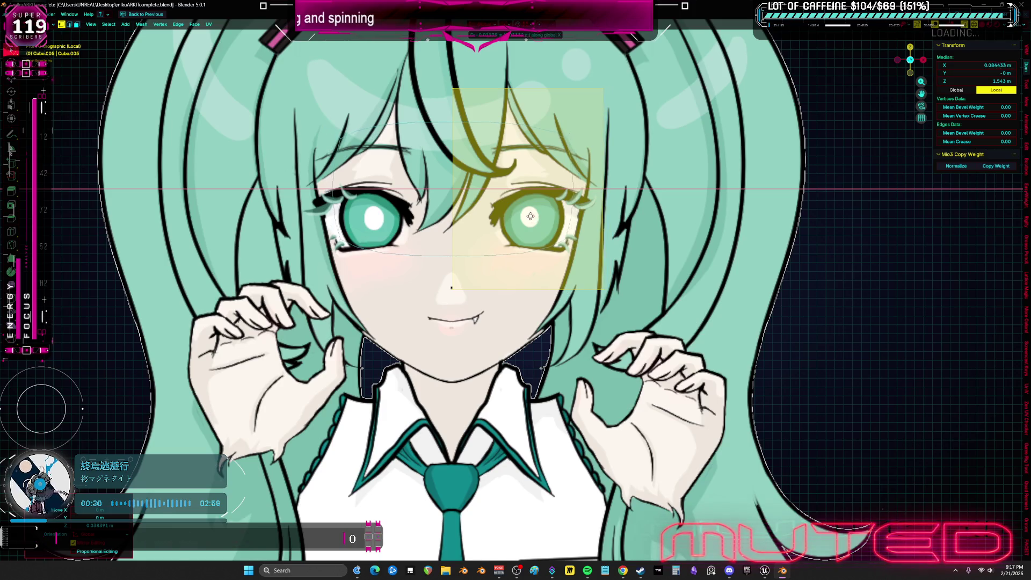
left_click(519, 214)
key("g")
key("z")
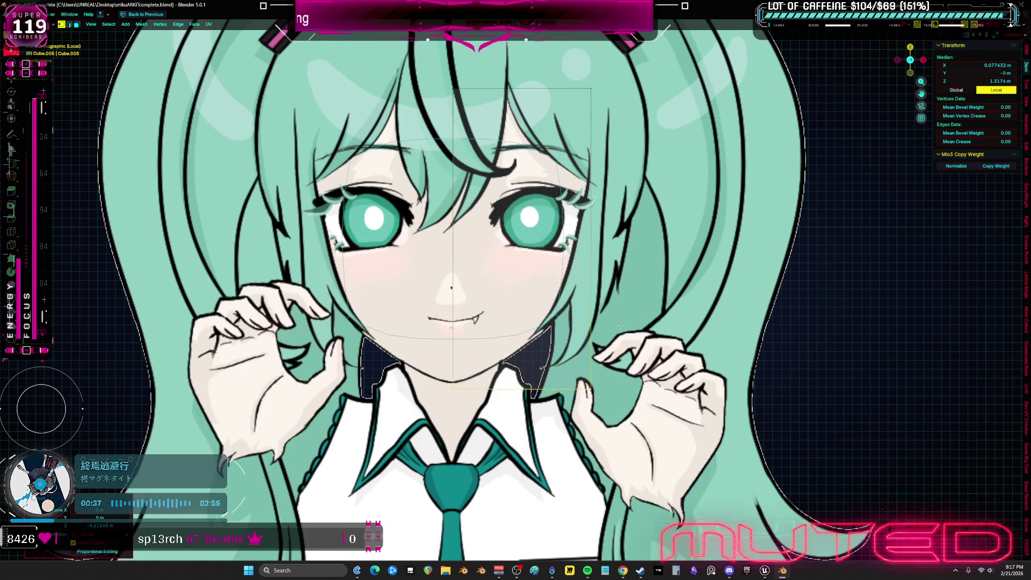
- Switch the head cube into sculpt mode and view it in perspective
key("ctrl+Tab")
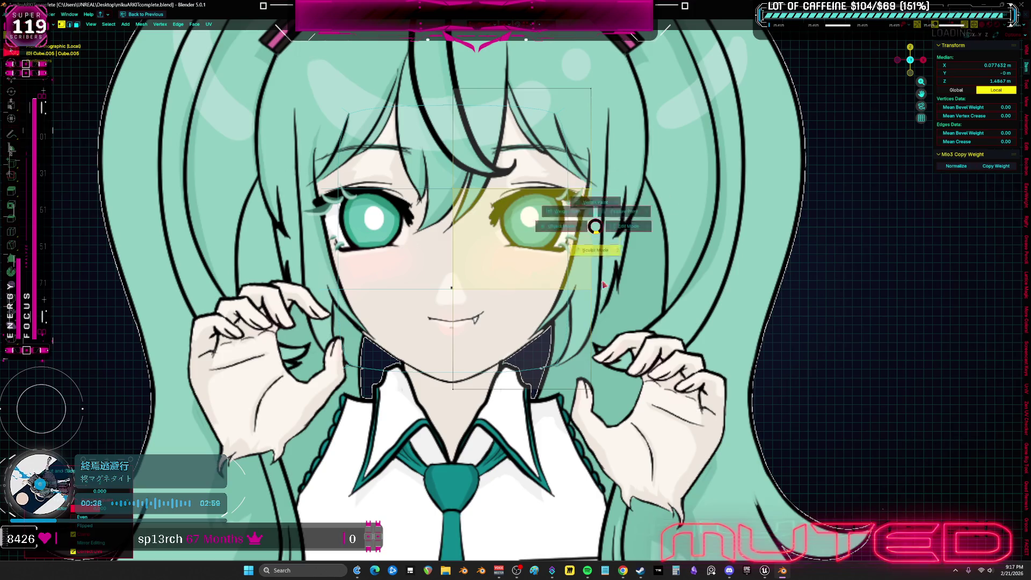
left_click(532, 322)
mouse_move(533, 322)
middle_mouse_down()
mouse_move(534, 352)
mouse_move(528, 343)
middle_mouse_up()
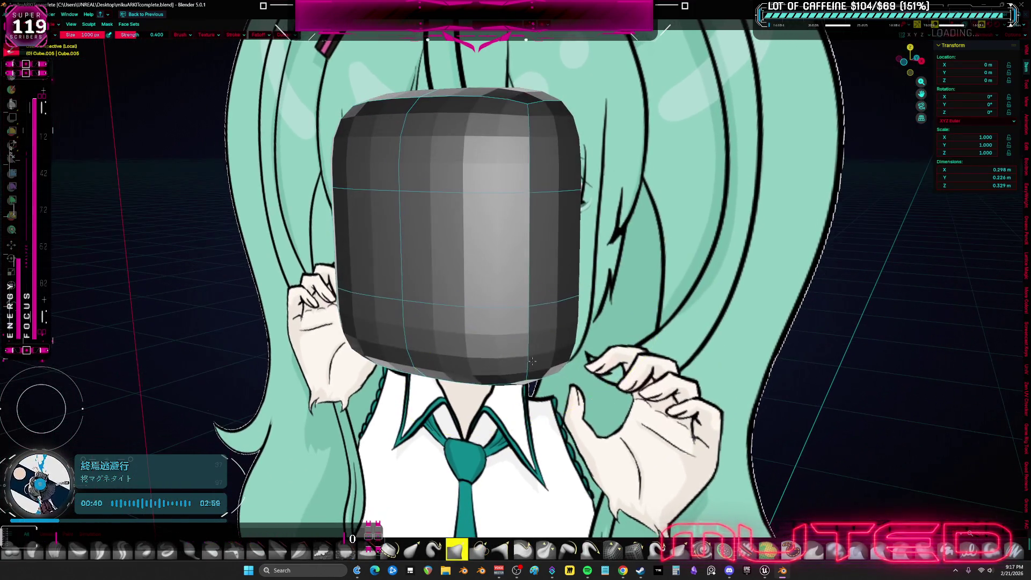
- Sculpt the lower part of the head into a narrower, rounder shape
left_click_drag(528, 343, 515, 313)
middle_click_drag(515, 314, 484, 322)
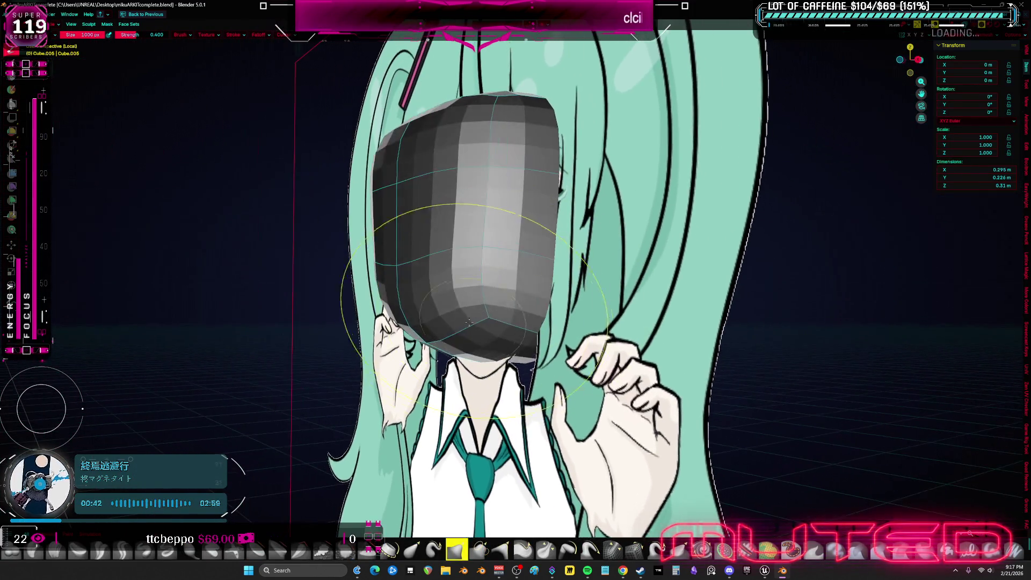
left_click_drag(483, 323, 568, 215)
middle_click_drag(569, 214, 484, 282)
left_click_drag(483, 282, 420, 242)
- With a smaller brush, sculpt the head's left side, then return to edit mode in front view
key("f")
left_click(351, 211)
left_click_drag(350, 211, 372, 308)
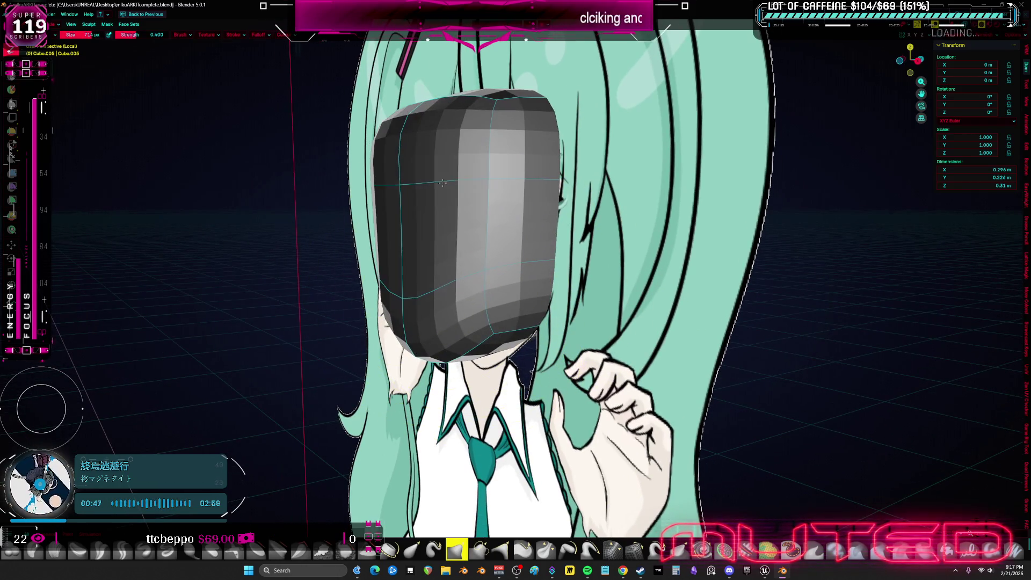
left_click_drag(335, 274, 420, 307)
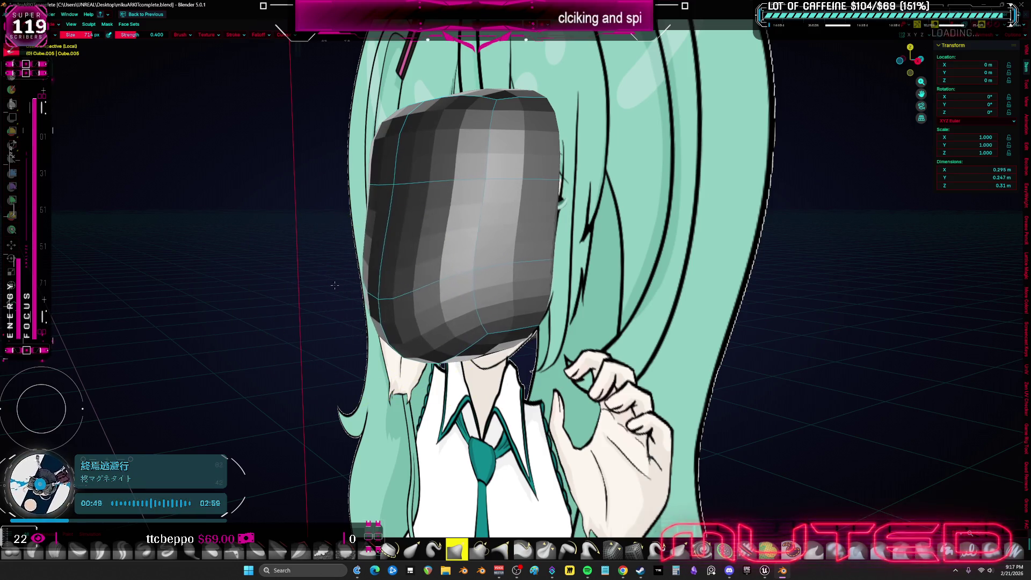
mouse_move(419, 307)
middle_mouse_down()
mouse_move(484, 273)
mouse_move(554, 262)
middle_mouse_up()
key("Tab")
key("KP_1")
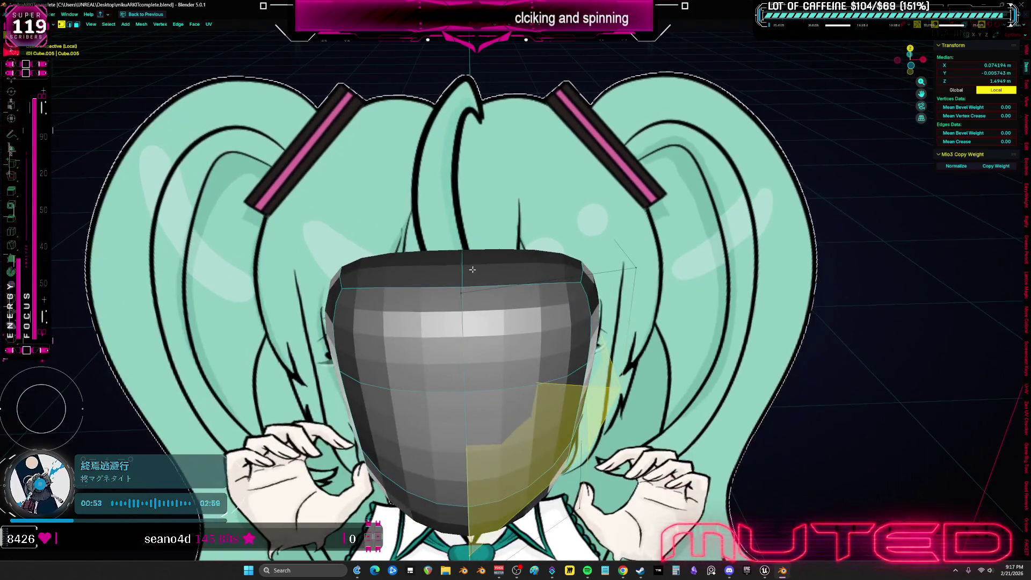
- With X-ray on, move the head's top edge and a top loop to match the reference
left_click(484, 227)
key("KP_5")
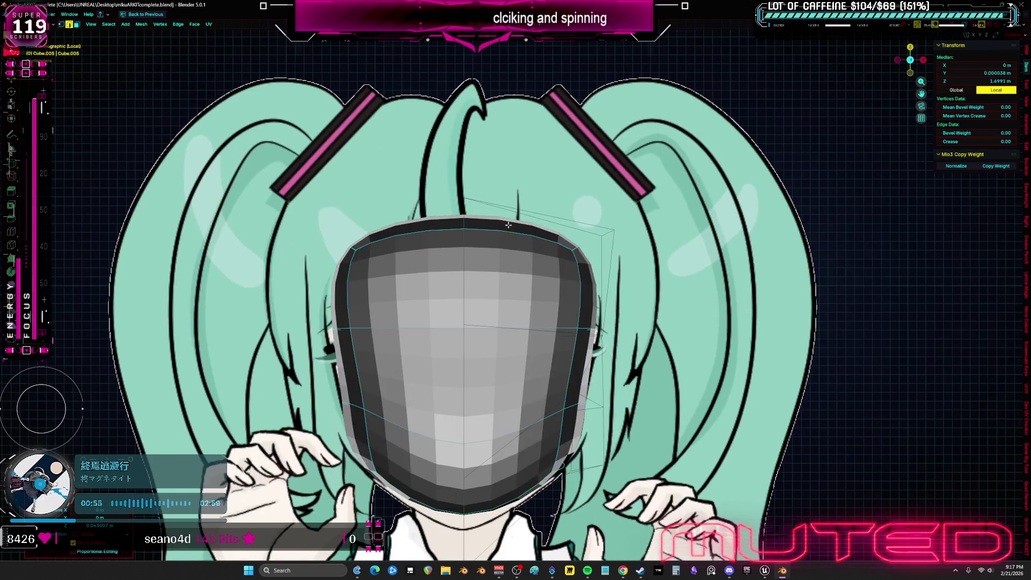
key("alt+z")
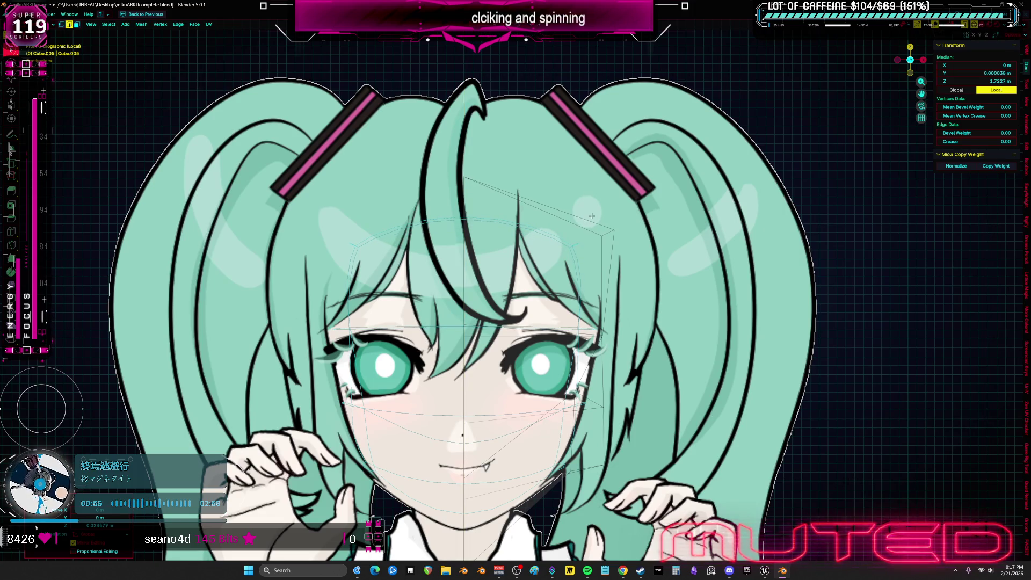
left_click(544, 168)
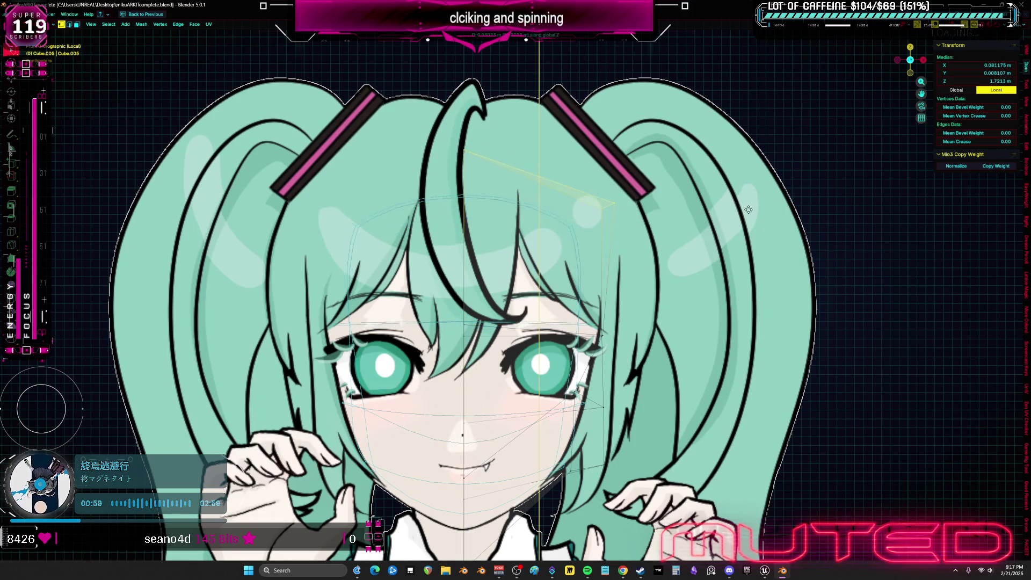
key("g")
key("z")
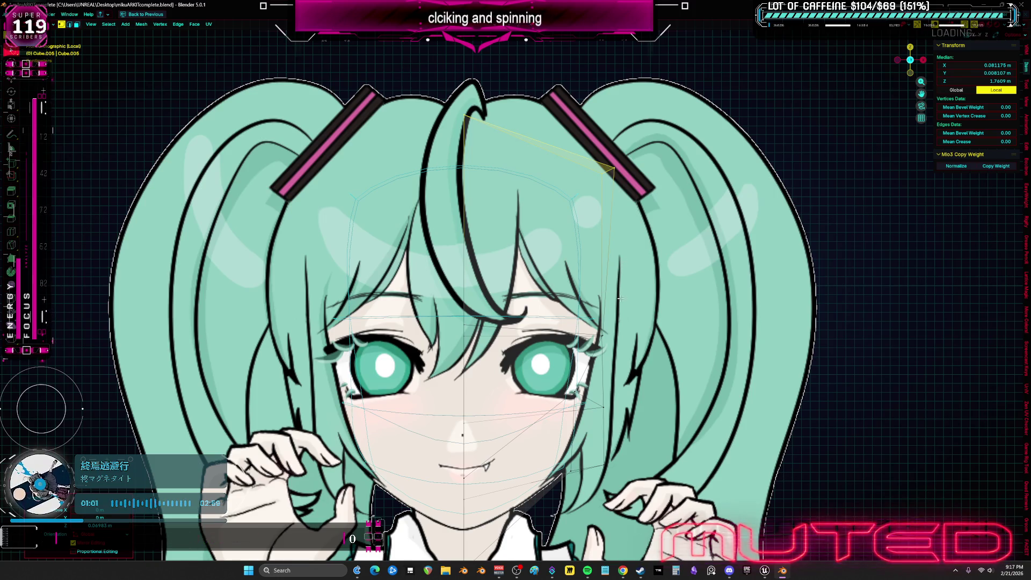
left_click(629, 245)
key("g")
key("x")
left_click(662, 274)
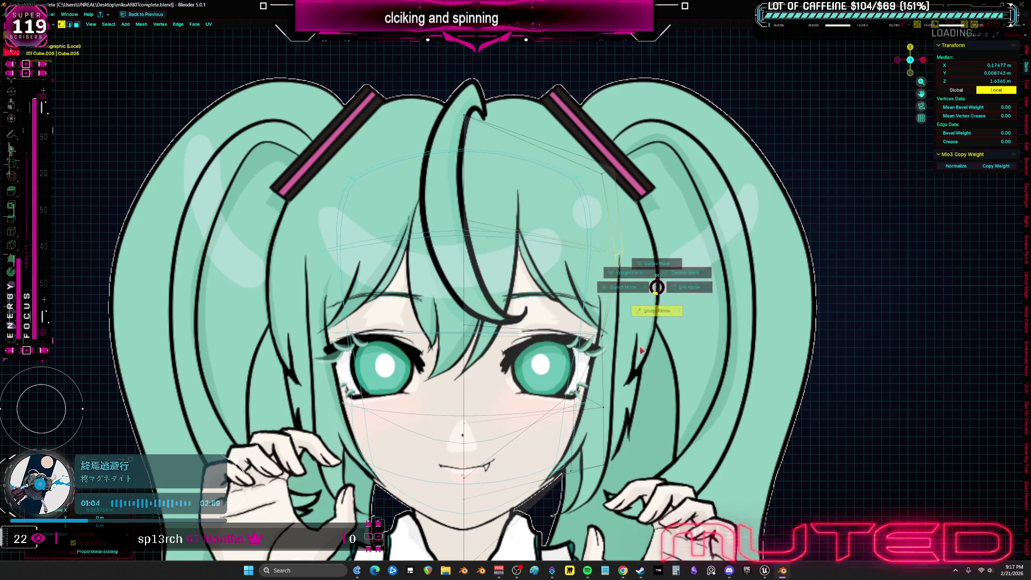
- Sculpt the head further, checking a vertical edge loop from side and front views
key("ctrl+Tab")
mouse_move(661, 274)
middle_mouse_down()
mouse_move(582, 326)
mouse_move(520, 289)
middle_mouse_up()
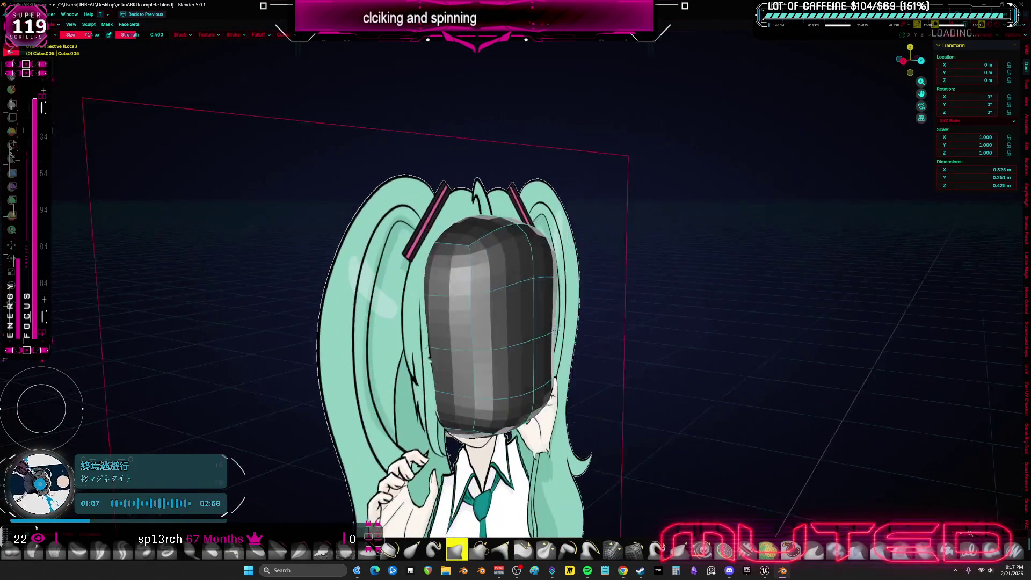
key("Tab")
left_click(520, 288, "alt")
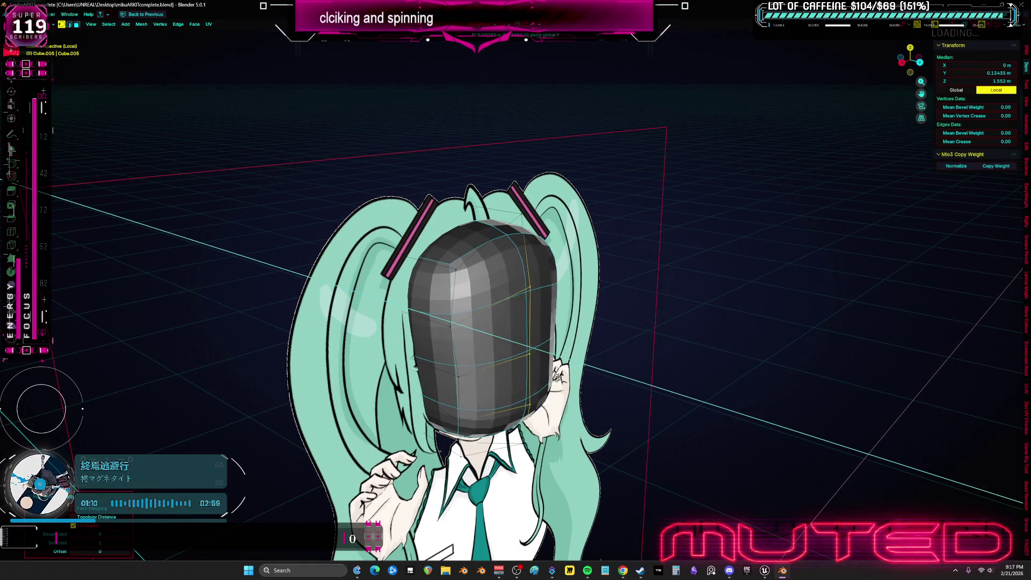
key("ctrl+Tab")
middle_click_drag(483, 391, 416, 358)
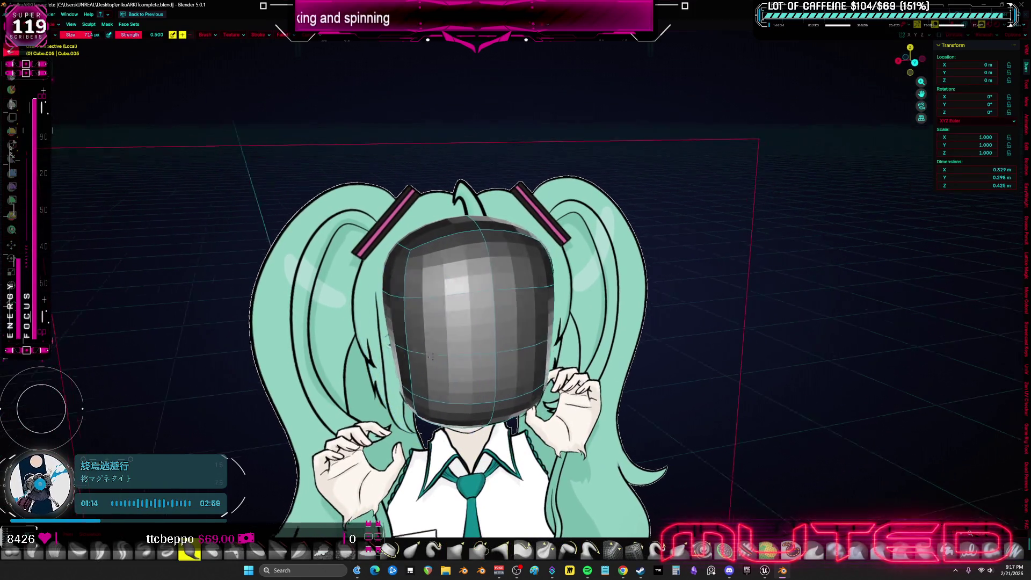
mouse_move(417, 358)
middle_mouse_down()
mouse_move(533, 352)
mouse_move(588, 234)
mouse_move(629, 252)
middle_mouse_up()
key("KP_1")
- Return the head to object mode and view the character in perspective
key("ctrl+Tab")
left_click(556, 226)
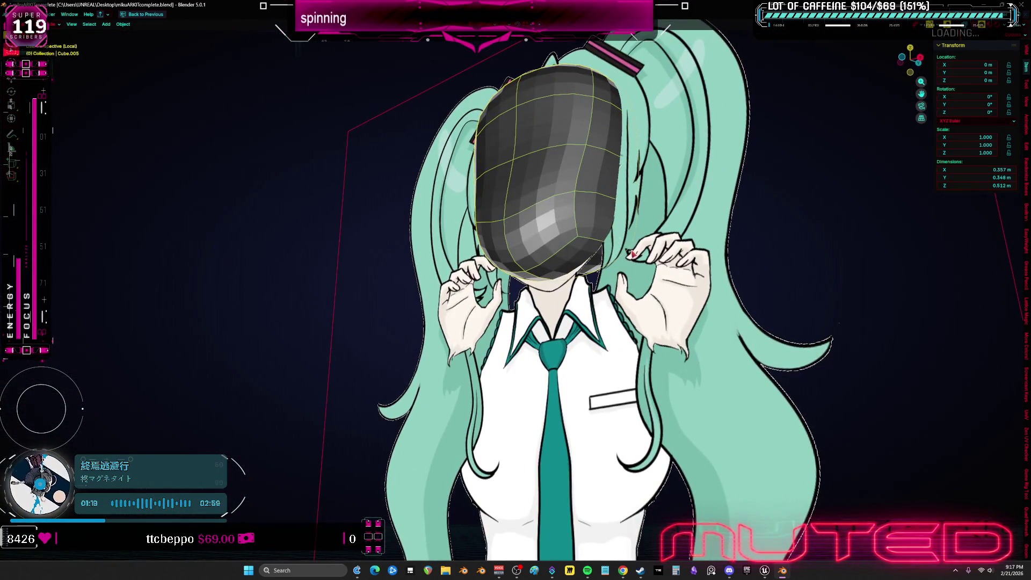
key("KP_1")
middle_click_drag(542, 247, 493, 297)
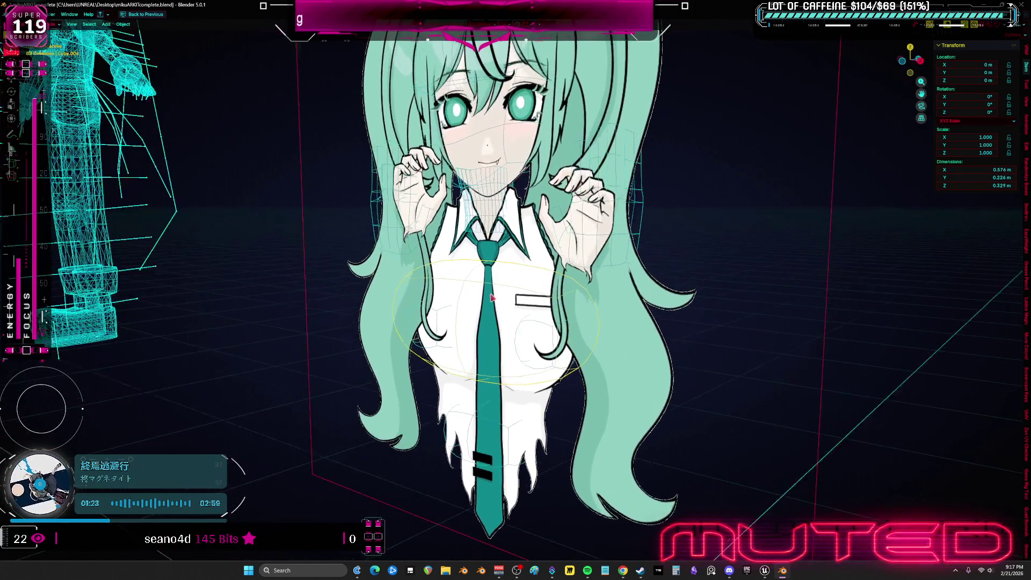
scroll(492, 298, "up", 2)
- Extrude the bottom face of Cube.004 downward over the reference torso
left_click(557, 329)
key("Tab")
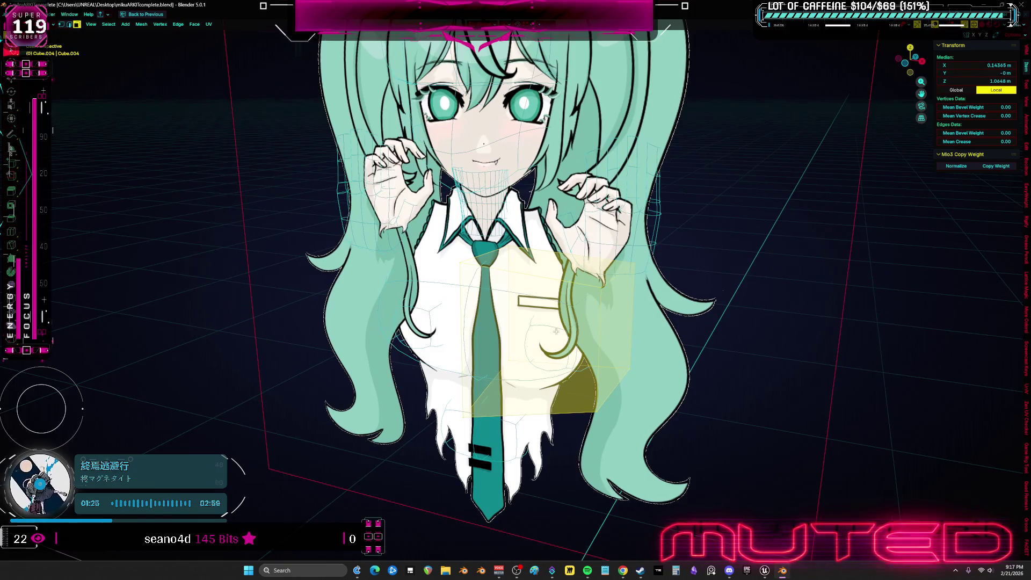
middle_click_drag(557, 329, 578, 362)
key("alt+a")
left_click(578, 362)
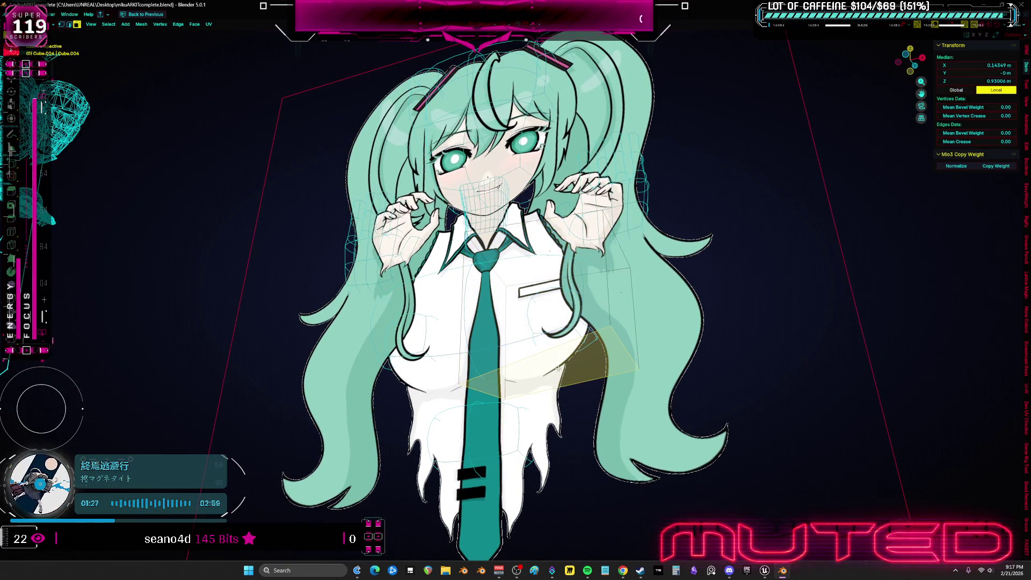
key("e")
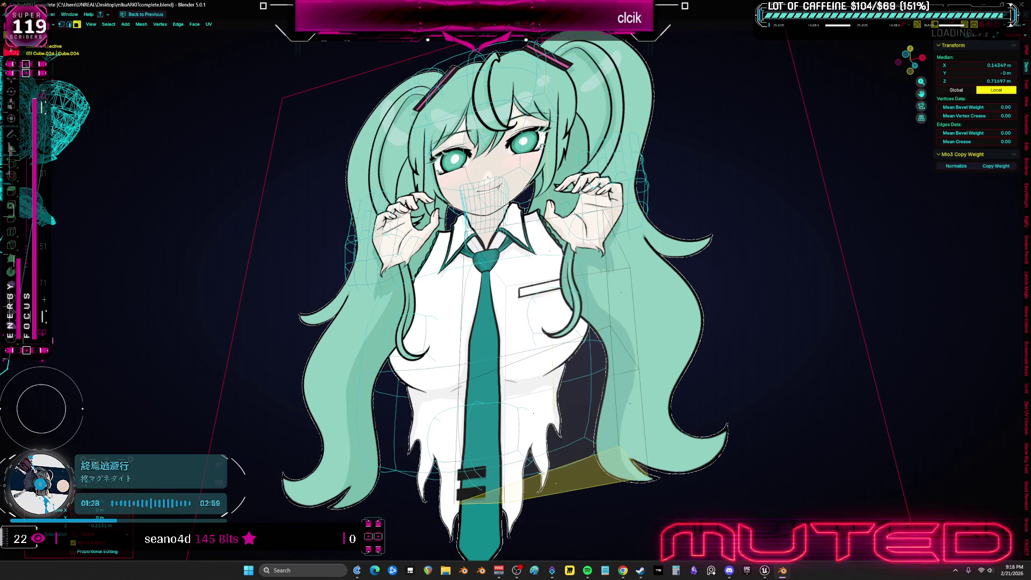
key("KP_1")
scroll(500, 322, "up", 2)
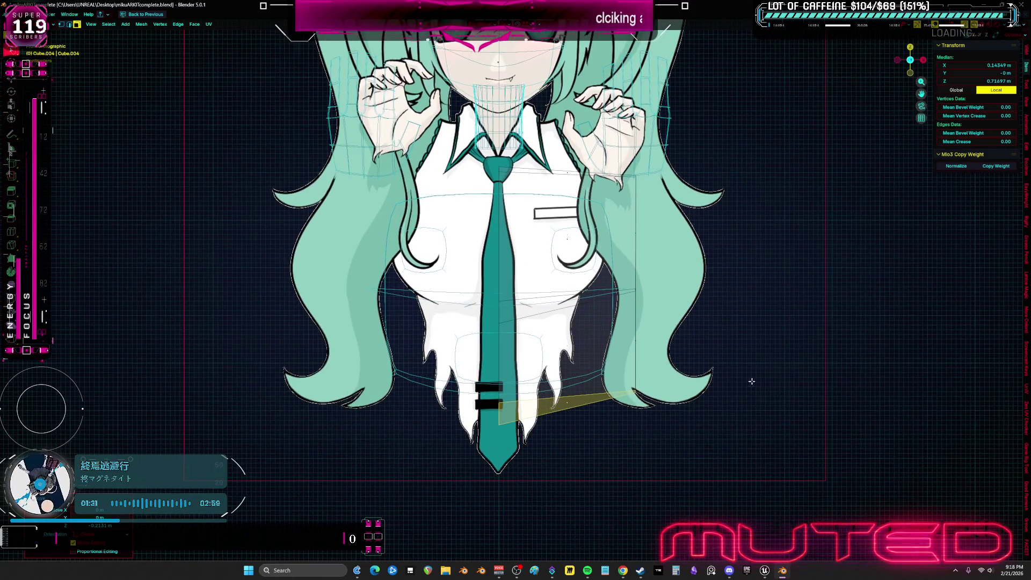
- Adjust the extruded face vertically in front view, return to object mode and pick another mesh
middle_click_drag(752, 379, 822, 346)
key("z")
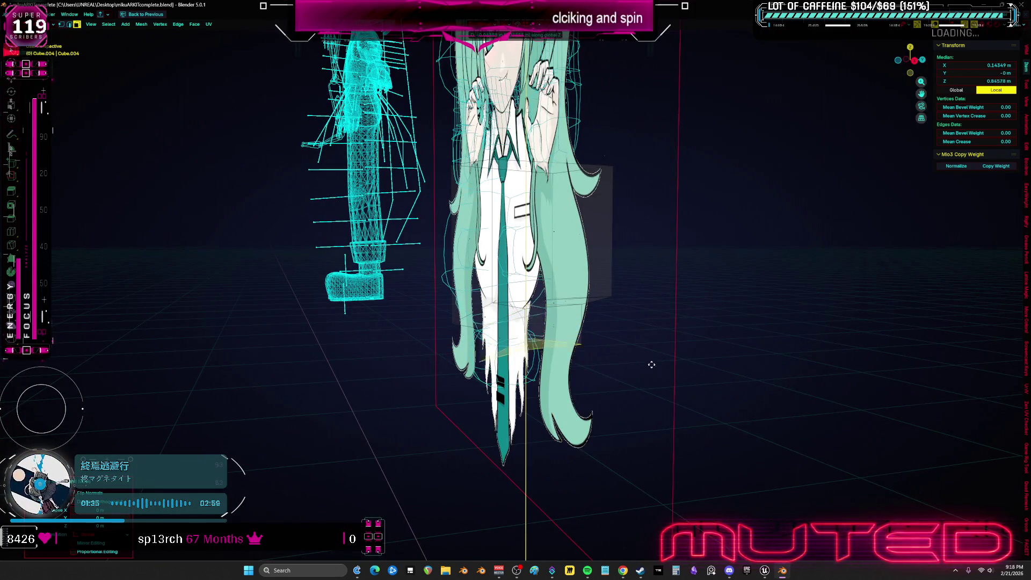
key("KP_1")
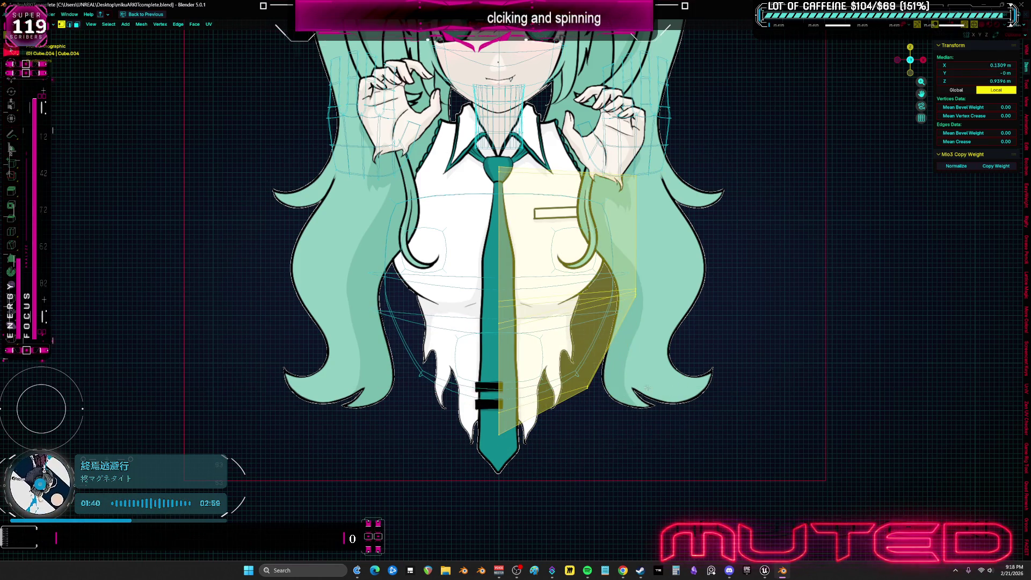
key("Return")
key("Tab")
mouse_move(484, 283)
middle_mouse_down()
mouse_move(523, 271)
mouse_move(549, 281)
middle_mouse_up()
left_click(523, 271)
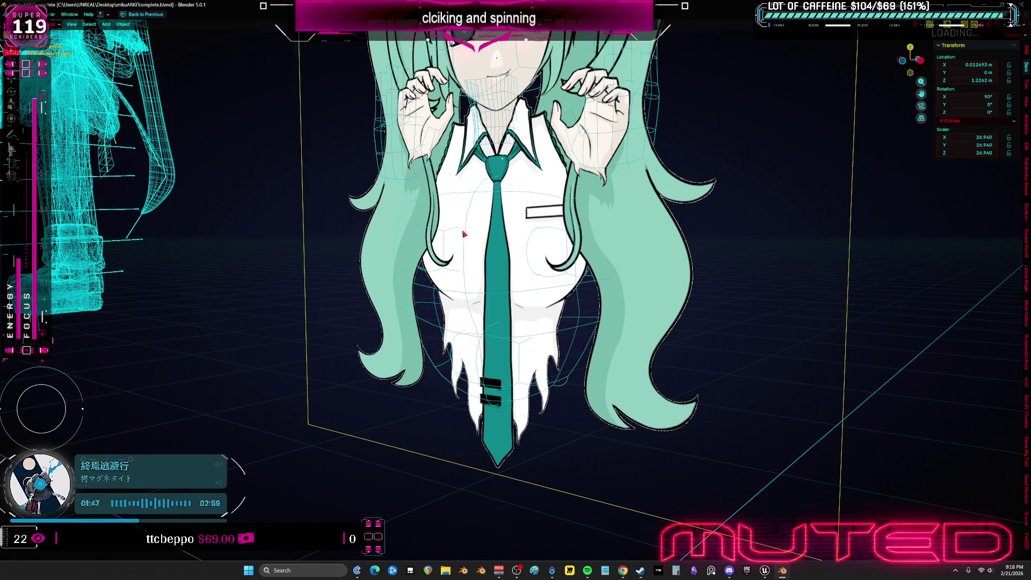
- In edit mode and front view, shift the small box mesh onto the reference tie knot
middle_click_drag(466, 231, 565, 265)
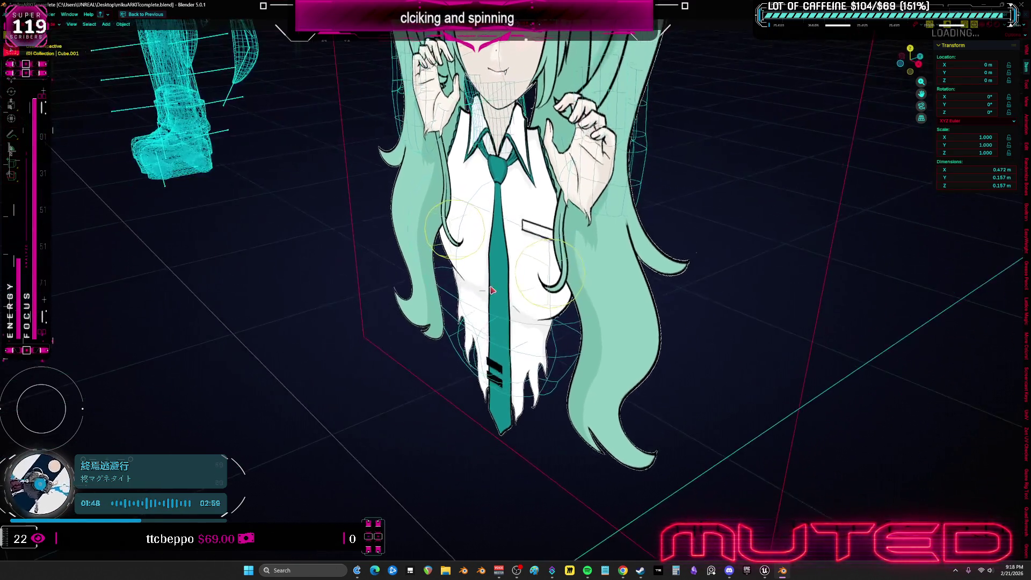
key("Tab")
key("KP_1")
scroll(635, 329, "up", 2)
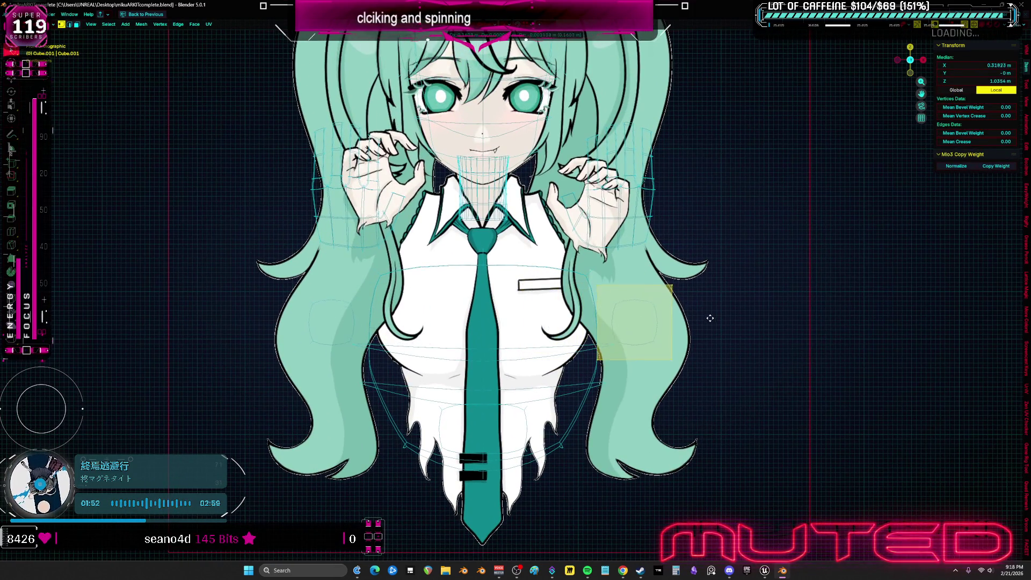
mouse_move(707, 301)
left_mouse_down()
mouse_move(751, 296)
mouse_move(596, 223)
left_mouse_up()
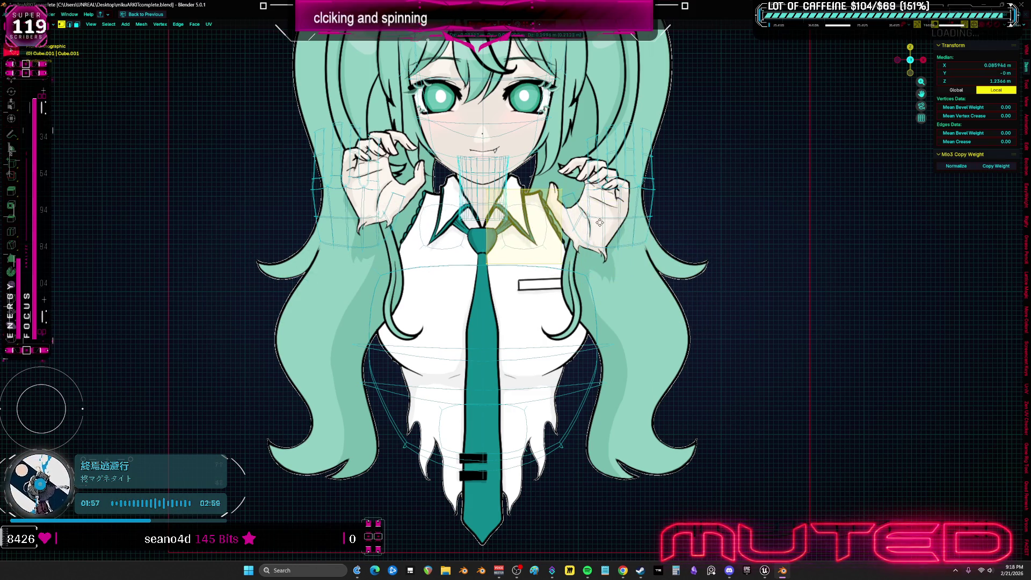
mouse_move(601, 223)
middle_mouse_down()
mouse_move(564, 322)
mouse_move(583, 244)
middle_mouse_up()
key("KP_1")
scroll(564, 242, "up", 2)
scroll(547, 246, "up", 2)
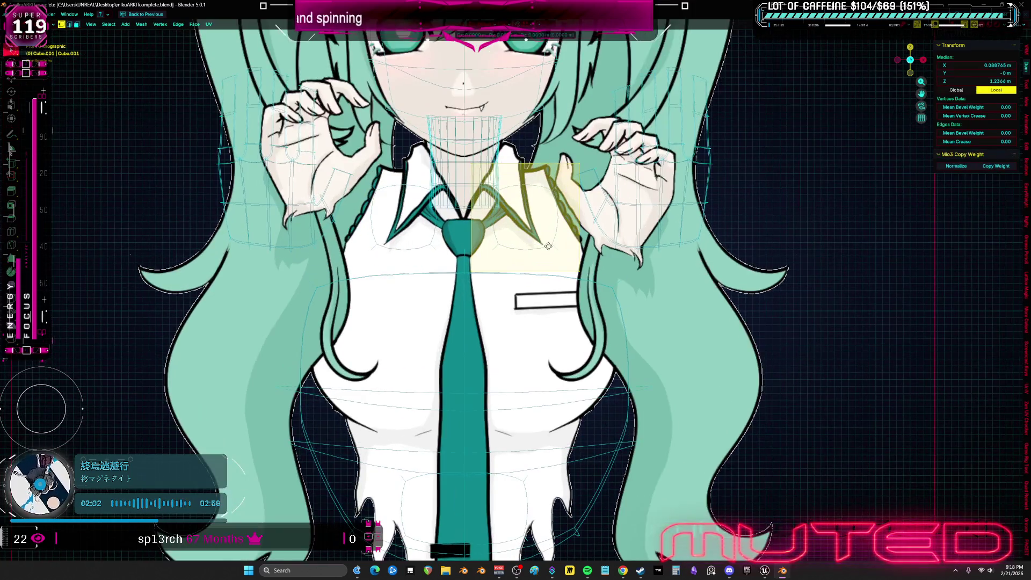
middle_click_drag(548, 246, 539, 242)
key("g")
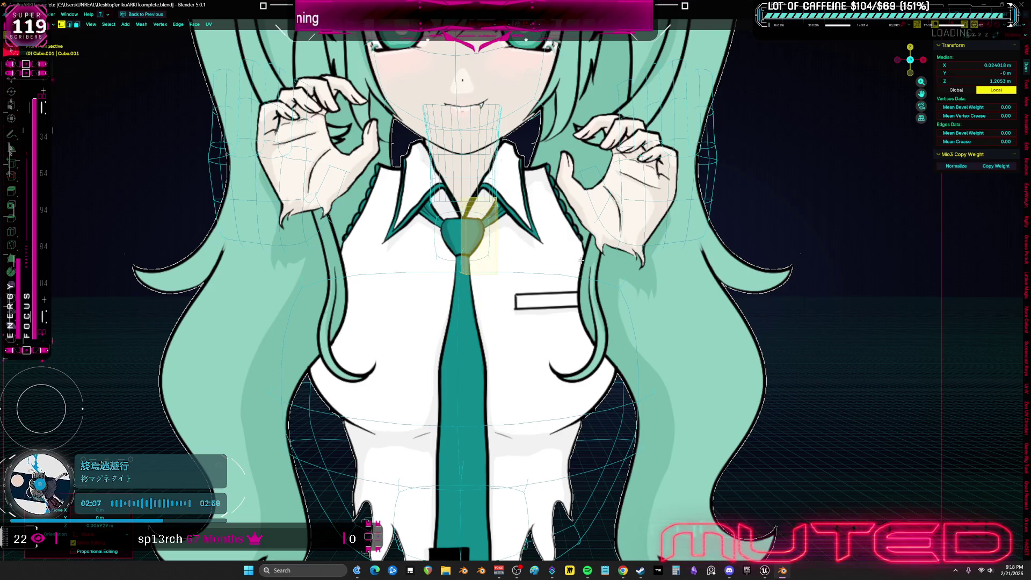
scroll(582, 260, "up", 2)
- Move the tie vertices sideways and downward to start following the tie below the knot
key("g")
key("x")
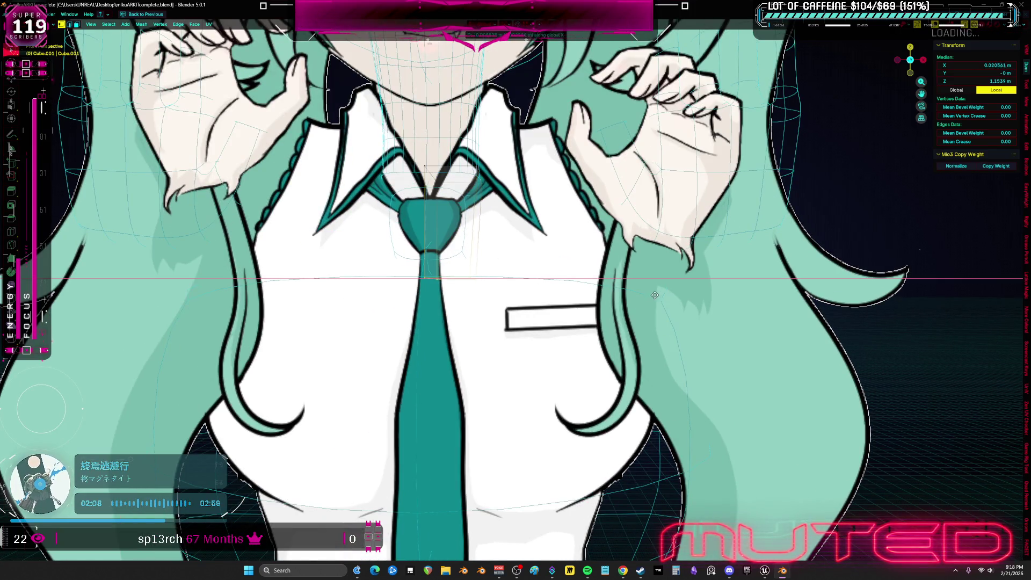
left_click(437, 283)
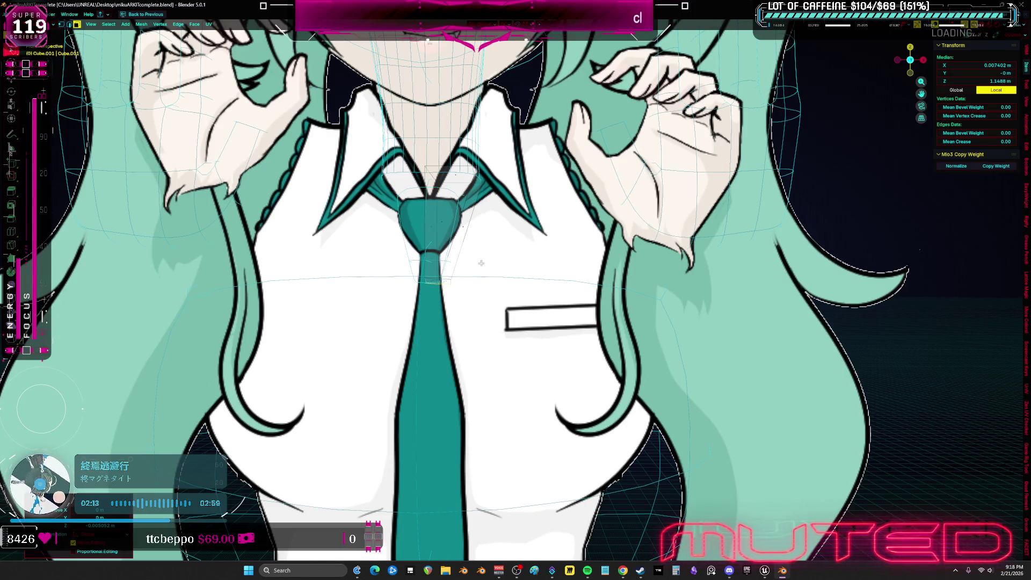
key("g")
key("z")
left_click(544, 291)
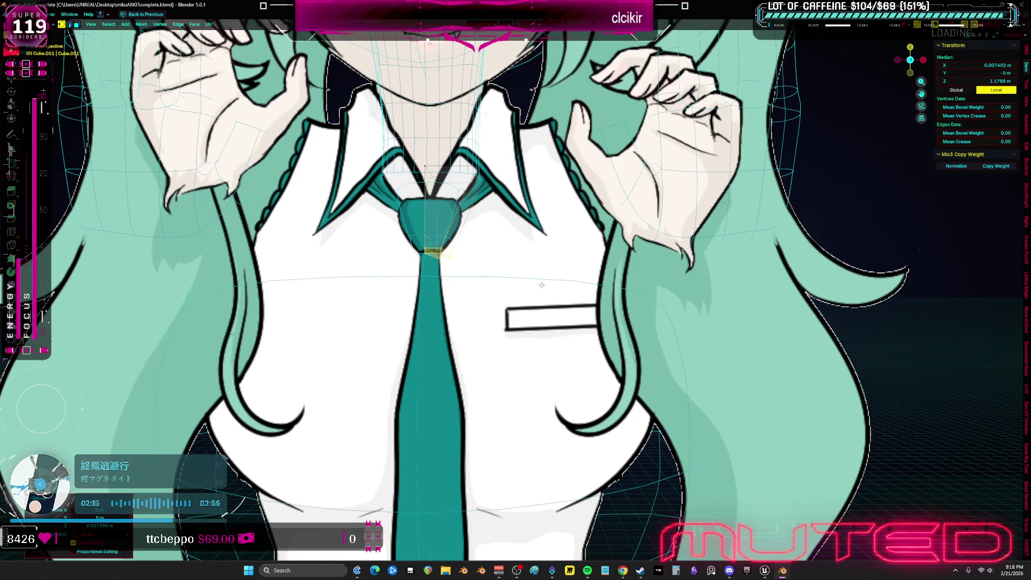
left_click(465, 270)
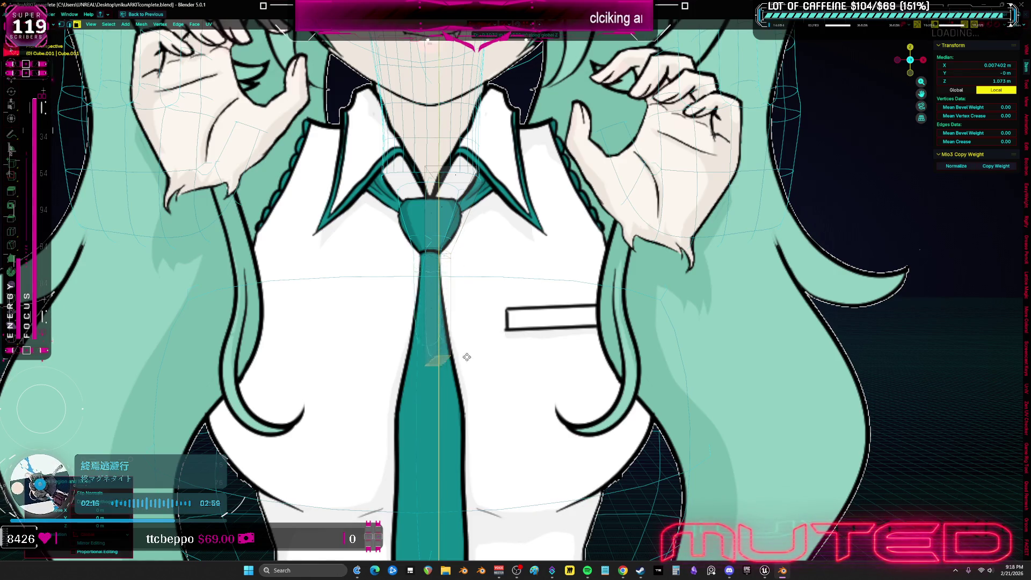
key("x")
left_click(488, 358)
scroll(489, 358, "down", 2)
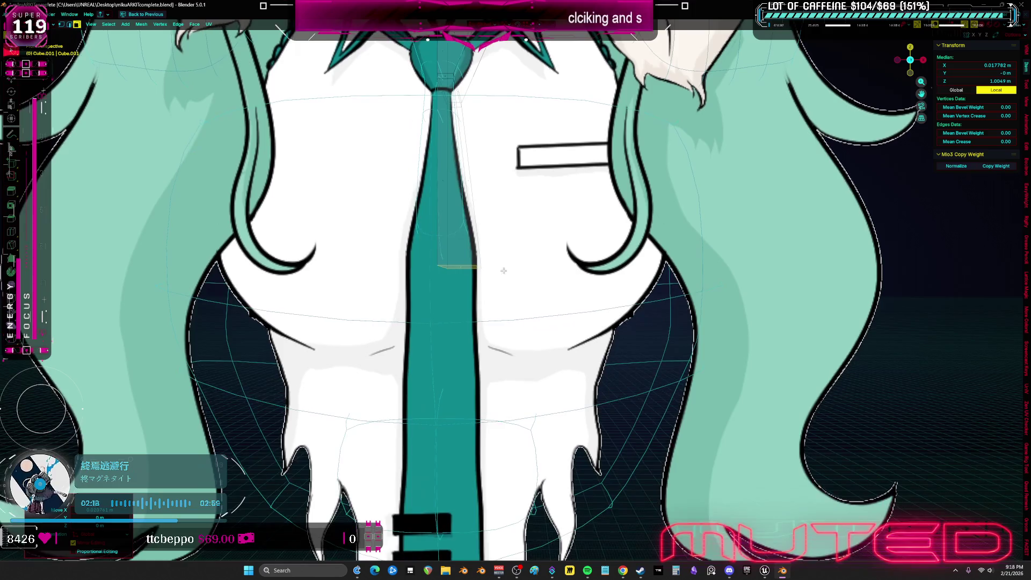
scroll(504, 272, "down", 2)
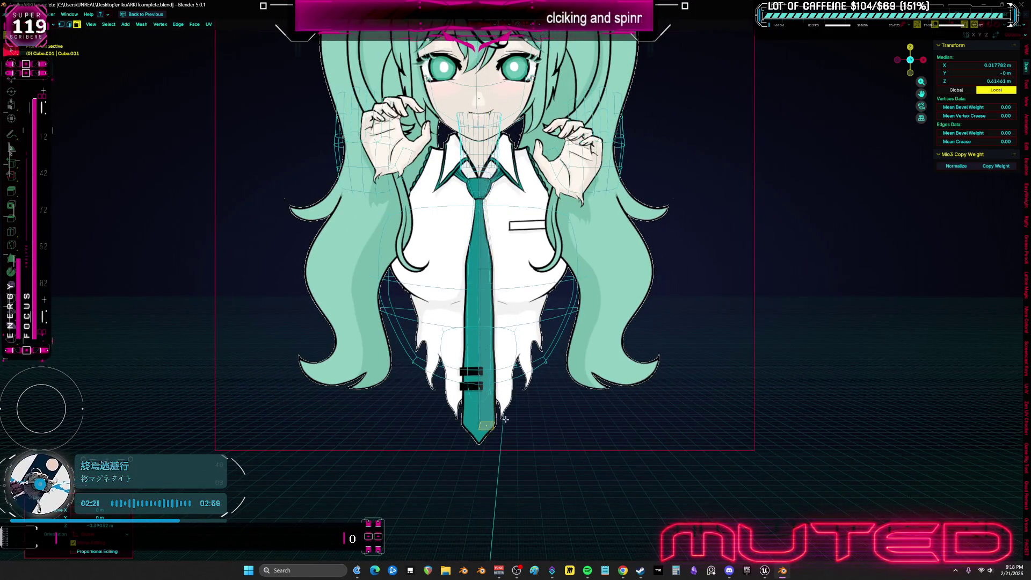
- In side wireframe view, scale the tie box thin along Y into a narrow pole
middle_click_drag(504, 408, 526, 339, "shift")
scroll(540, 306, "up", 3)
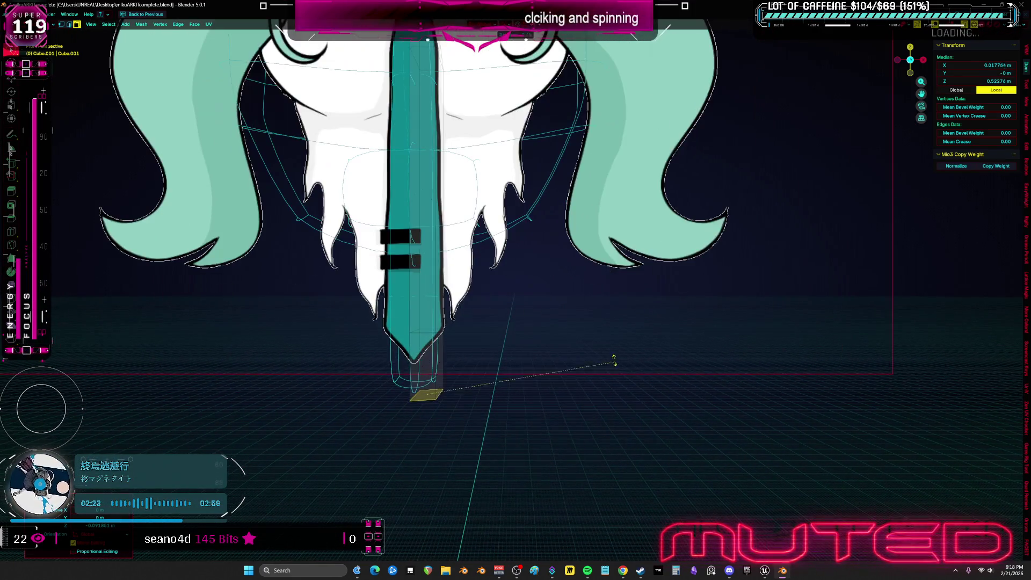
key("alt+z")
key("KP_3")
middle_click_drag(589, 295, 548, 368)
scroll(705, 365, "down", 2)
key("s")
key("y")
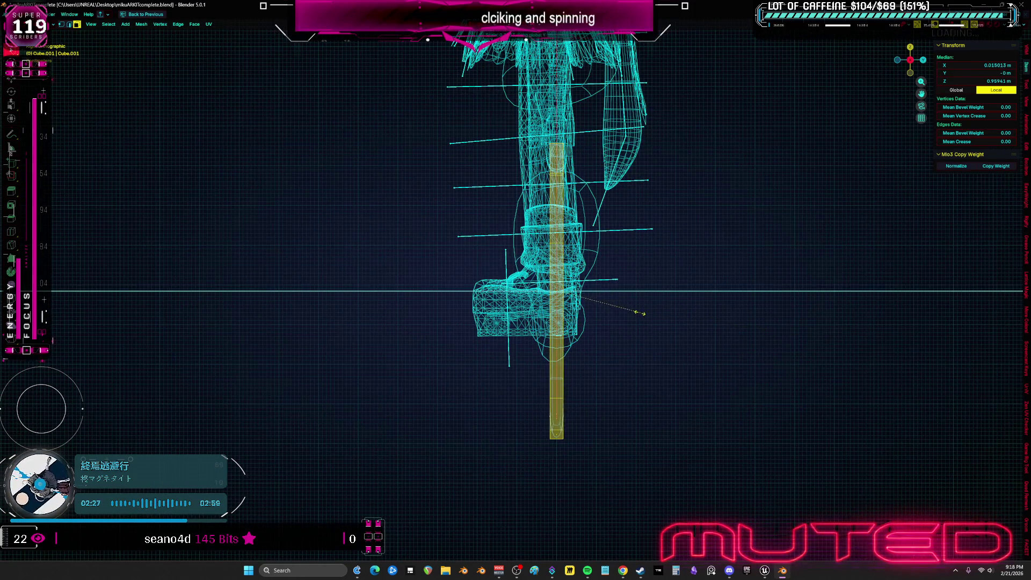
left_click(586, 309)
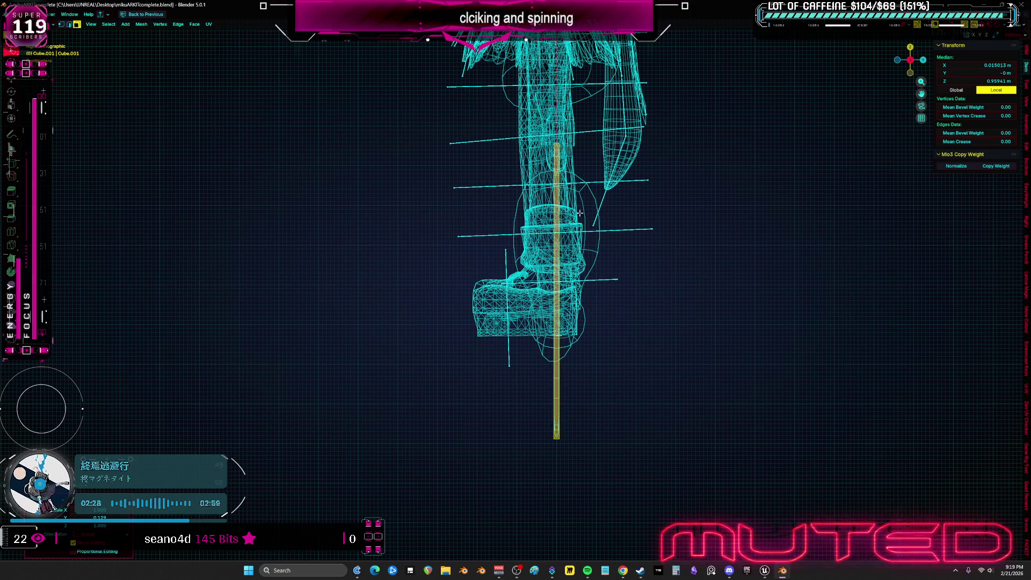
scroll(581, 229, "up", 3)
- Shorten the pole along Z, undo to full length, and switch to sculpting with see-through shading
key("s")
key("z")
left_click(486, 280)
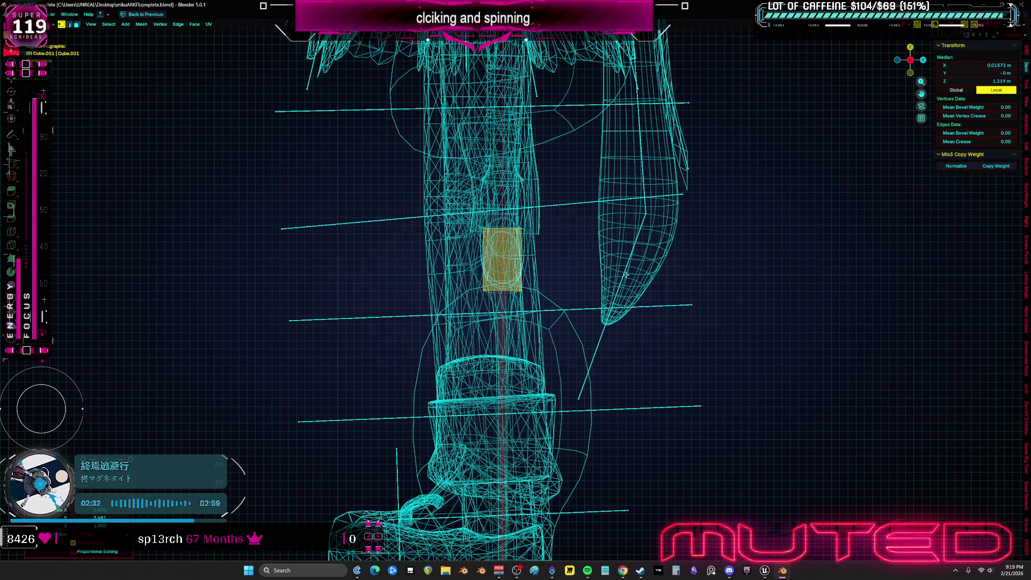
key("shift+z")
scroll(806, 270, "down", 1)
key("ctrl+z")
scroll(685, 287, "down", 3)
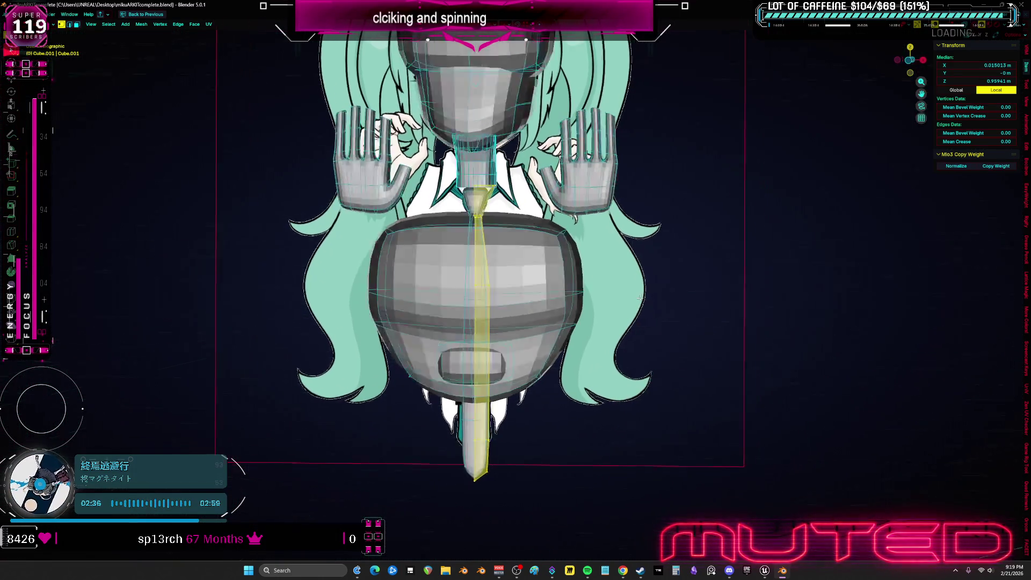
key("ctrl+Tab")
scroll(532, 381, "up", 3)
key("shift+z")
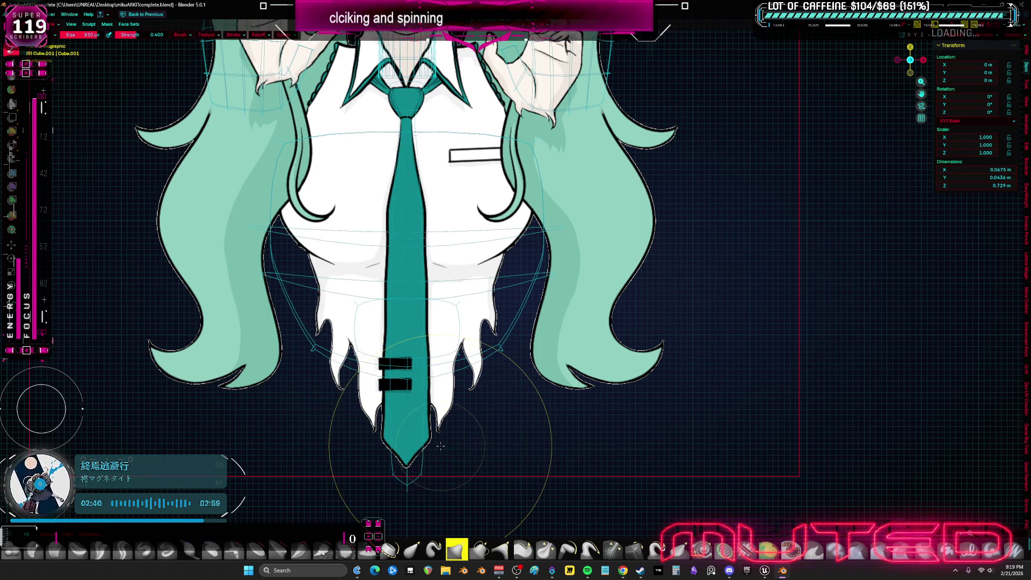
- Move the tie's bottom tip and flatten its right half toward the centre along X
key("Tab")
left_click(438, 469)
key("g")
left_click(421, 431)
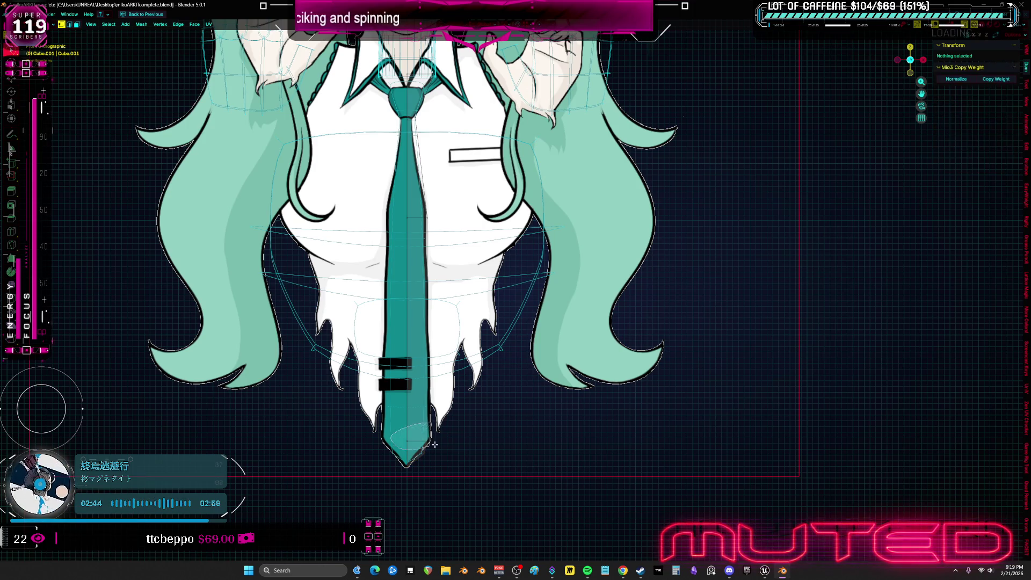
left_click(455, 416)
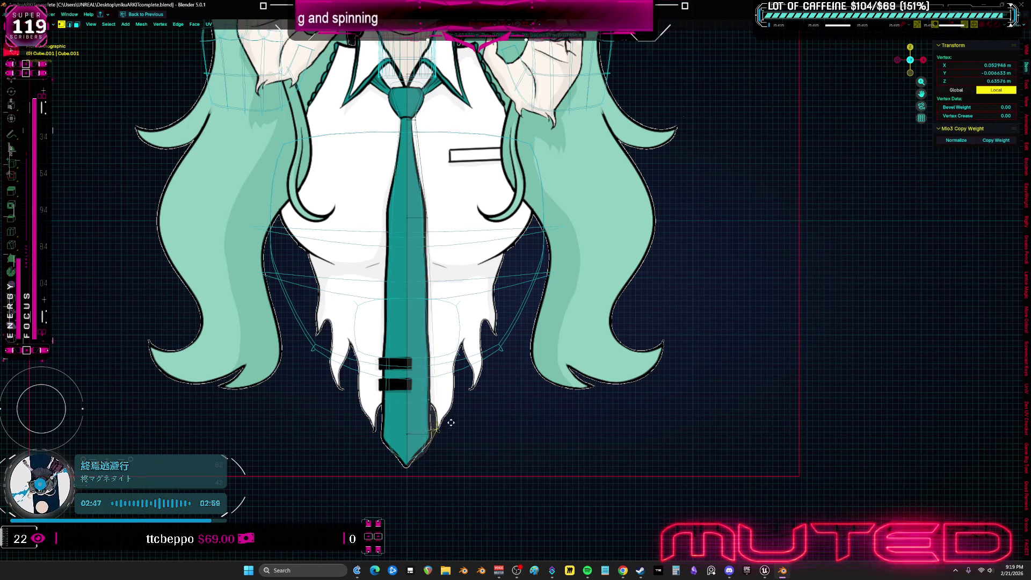
left_click_drag(453, 421, 427, 427)
key("alt+z")
key("alt+z")
left_click(427, 429, "alt")
key("ctrl+l")
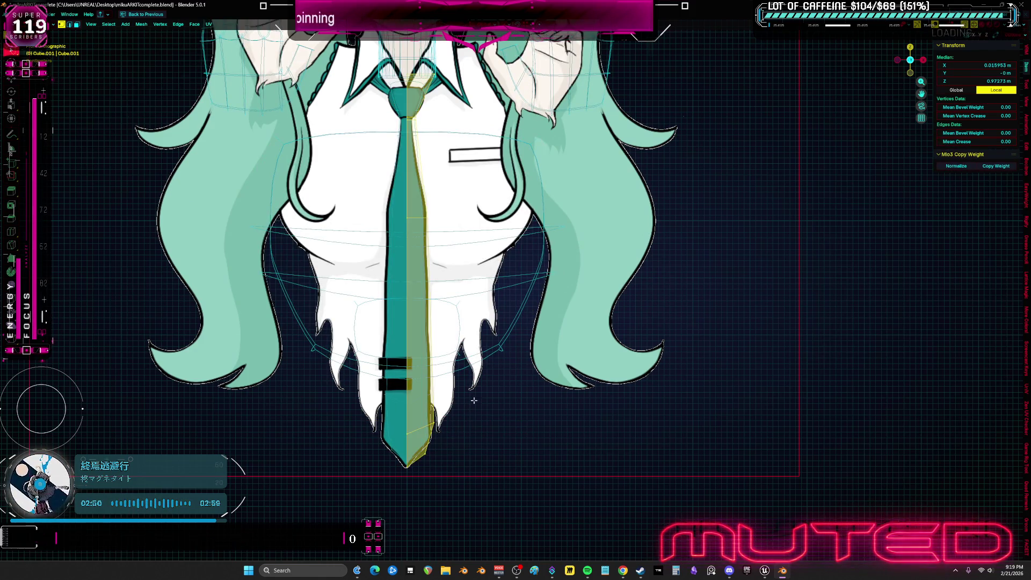
middle_click_drag(473, 291, 492, 337, "shift")
key("s")
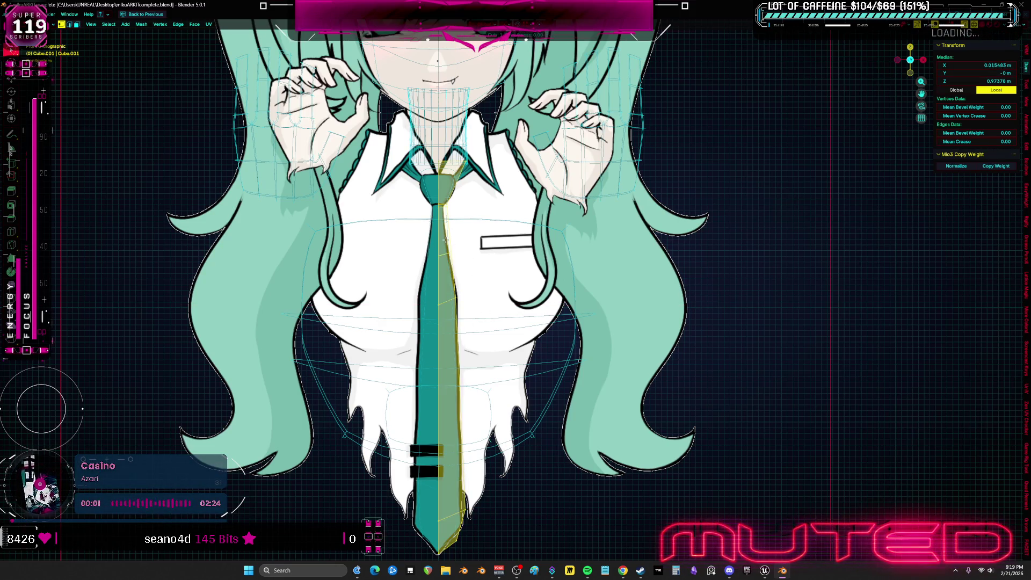
scroll(643, 287, "up", 3)
key("x")
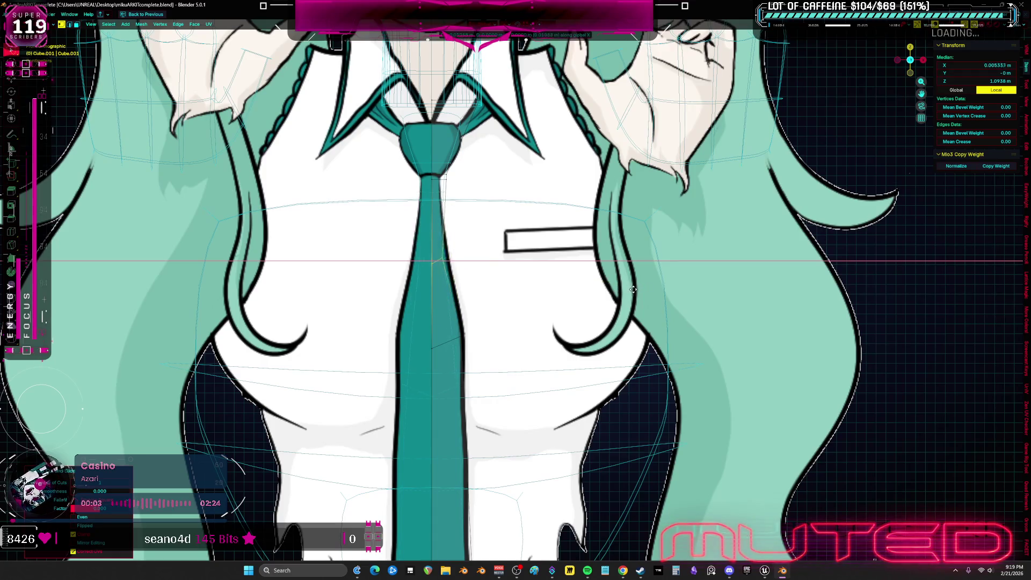
left_click(634, 289)
scroll(635, 289, "down", 3)
scroll(507, 269, "up", 5)
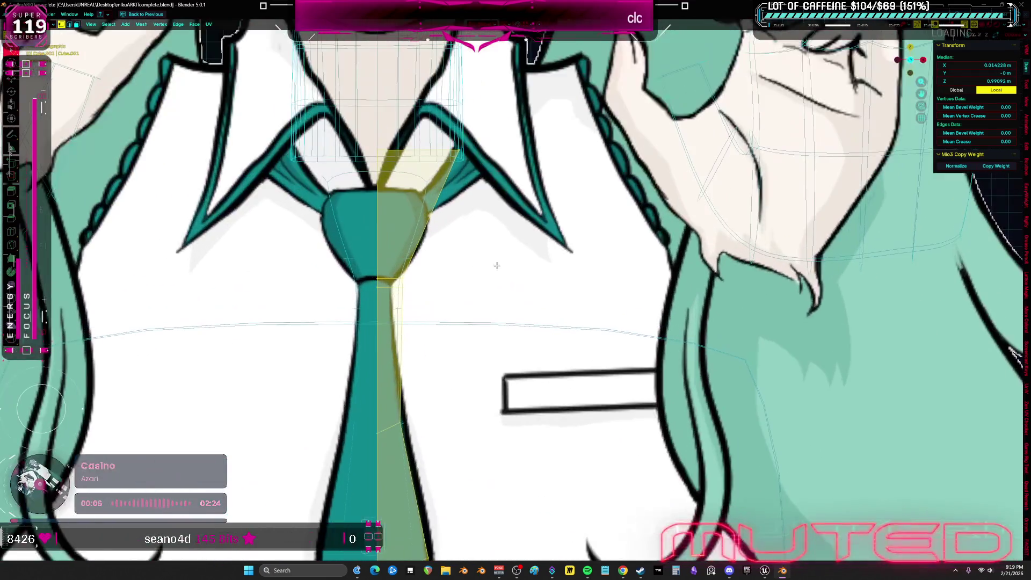
- Move a knot-edge vertex sideways and edge-slide another knot vertex into place
left_click(408, 264)
key("g")
key("x")
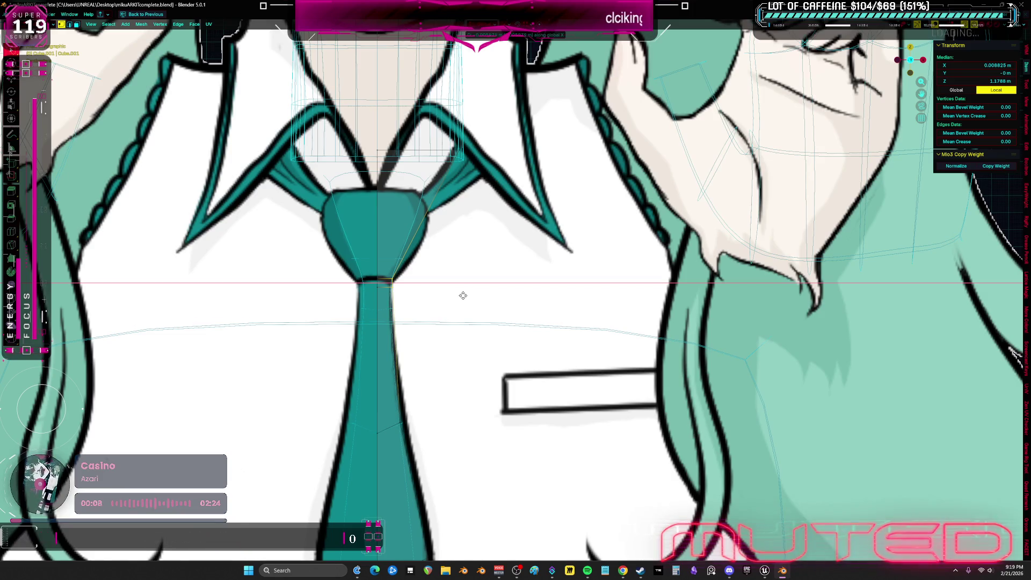
left_click(463, 295)
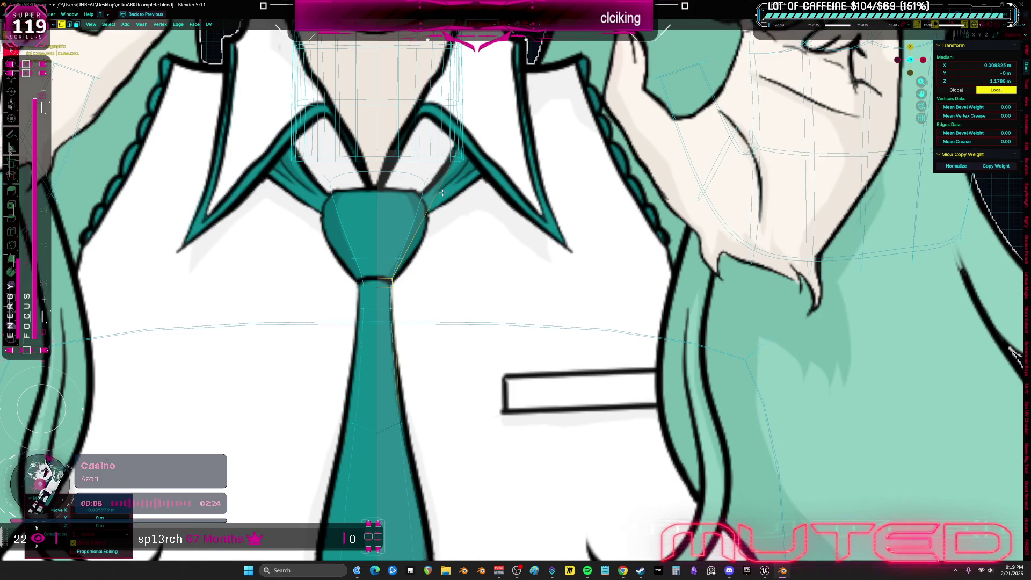
key("g")
key("g")
left_click(419, 207)
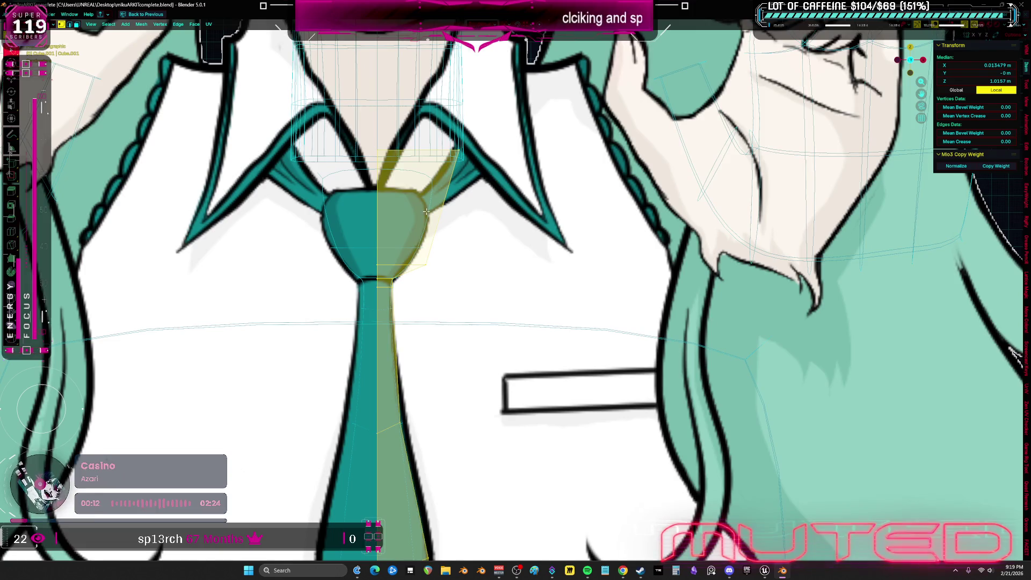
middle_click_drag(416, 257, 595, 242)
- Shift the knot vertices sideways to match the reference, then return to object mode
key("g")
key("x")
left_click(595, 243)
key("g")
key("x")
left_click(577, 248)
scroll(613, 269, "down", 3)
key("Tab")
middle_click_drag(613, 270, 395, 293)
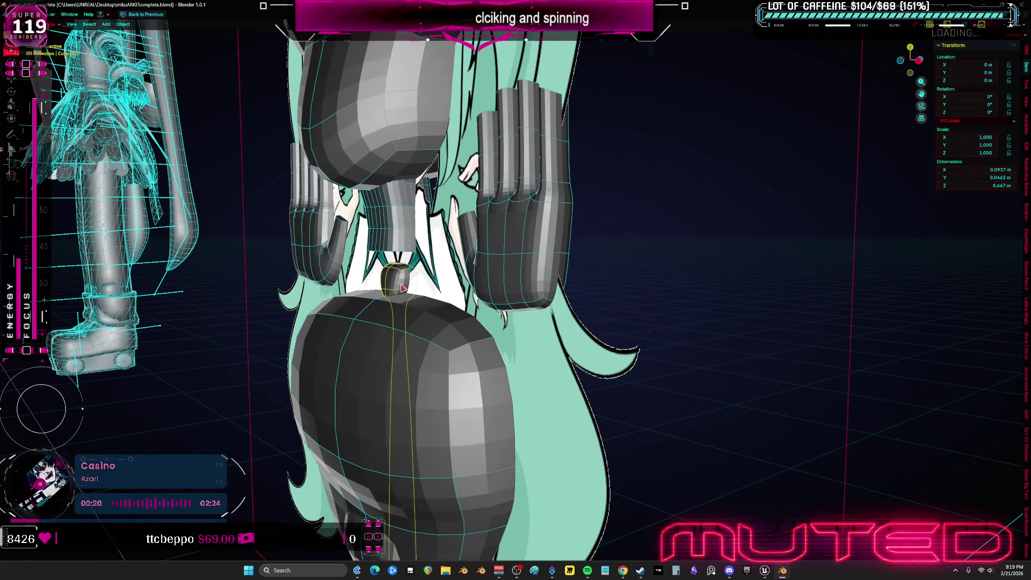
- Shrink the selected chest face on the torso mesh and lower it along Z to match the reference
middle_click_drag(431, 63, 541, 171)
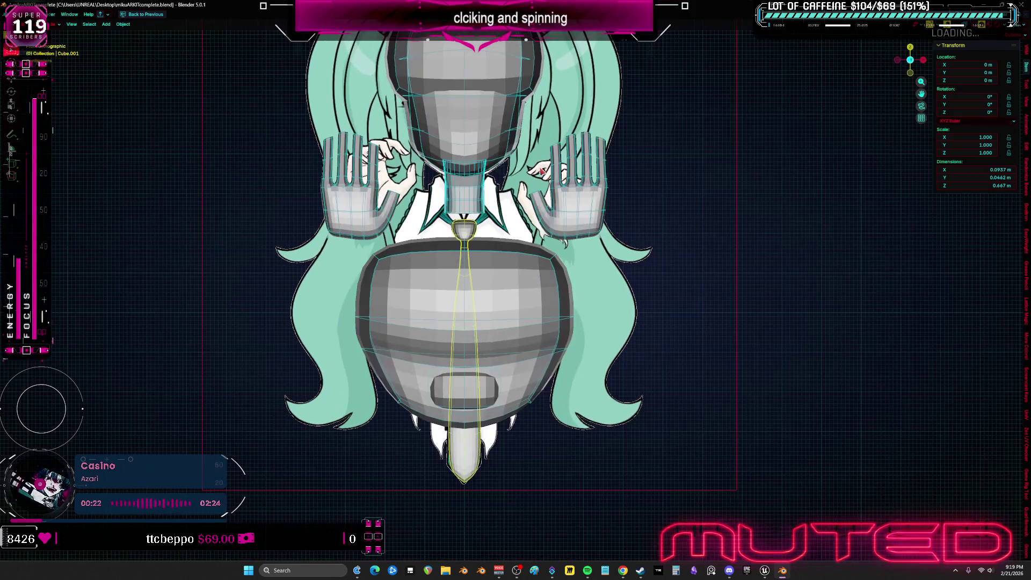
left_click(563, 333)
key("Tab")
mouse_move(563, 335)
middle_mouse_down()
mouse_move(499, 323)
mouse_move(613, 283)
mouse_move(451, 298)
mouse_move(566, 296)
middle_mouse_up()
scroll(472, 303, "up", 3)
key("KP_1")
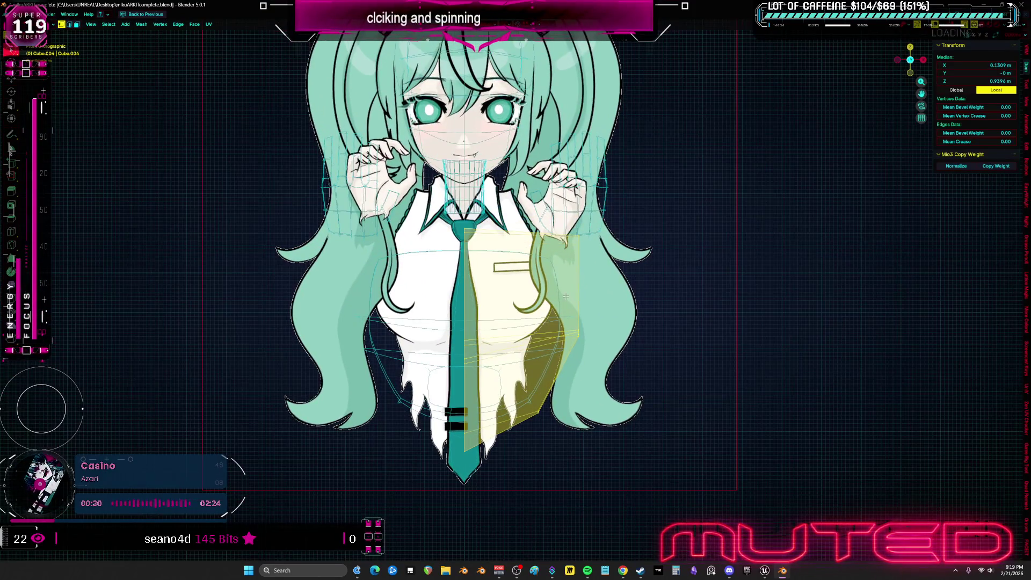
mouse_move(586, 348)
middle_mouse_down("shift")
mouse_move(564, 295)
mouse_move(563, 305)
middle_mouse_up("shift")
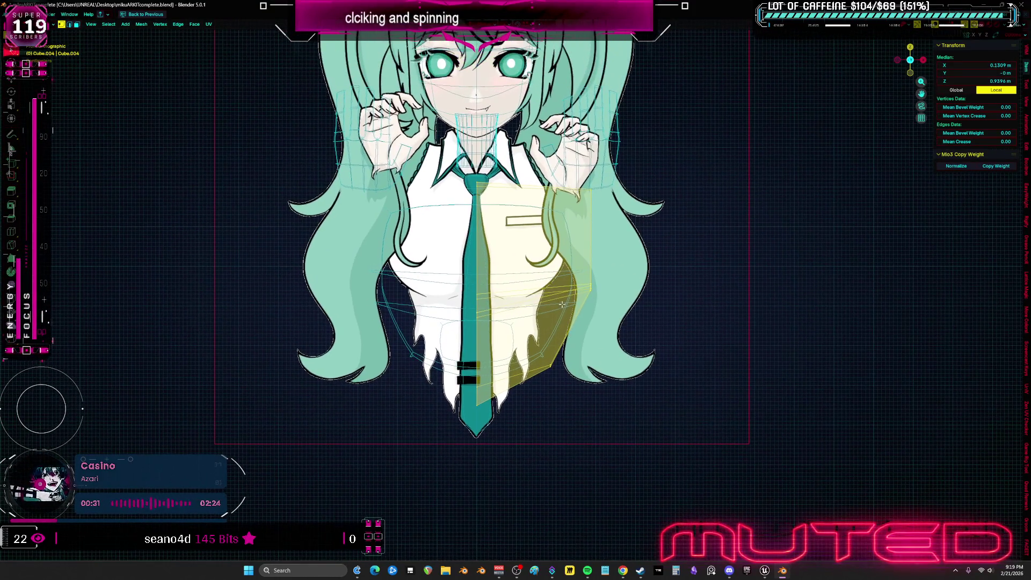
middle_click_drag(605, 281, 489, 265)
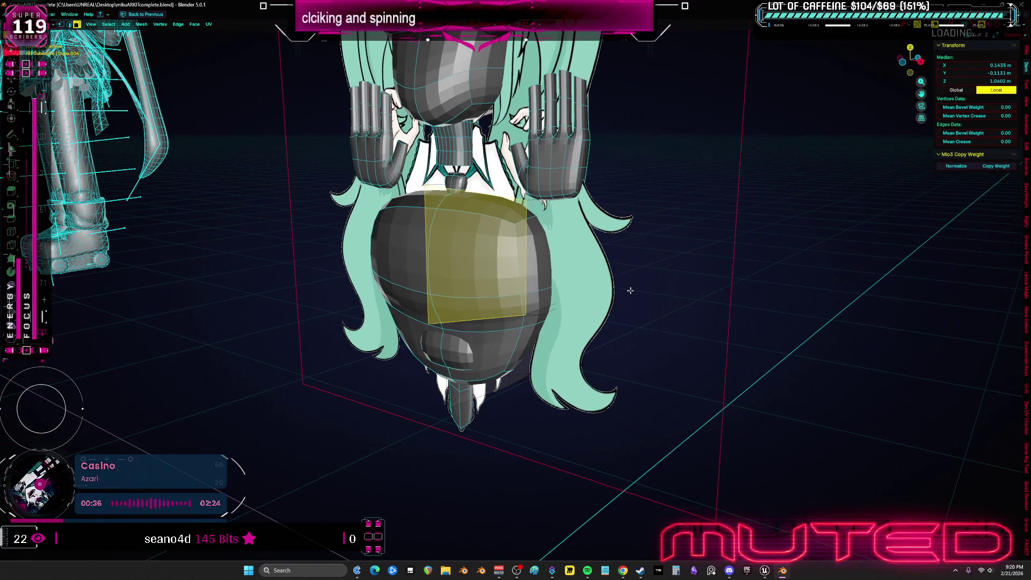
key("s")
key("g")
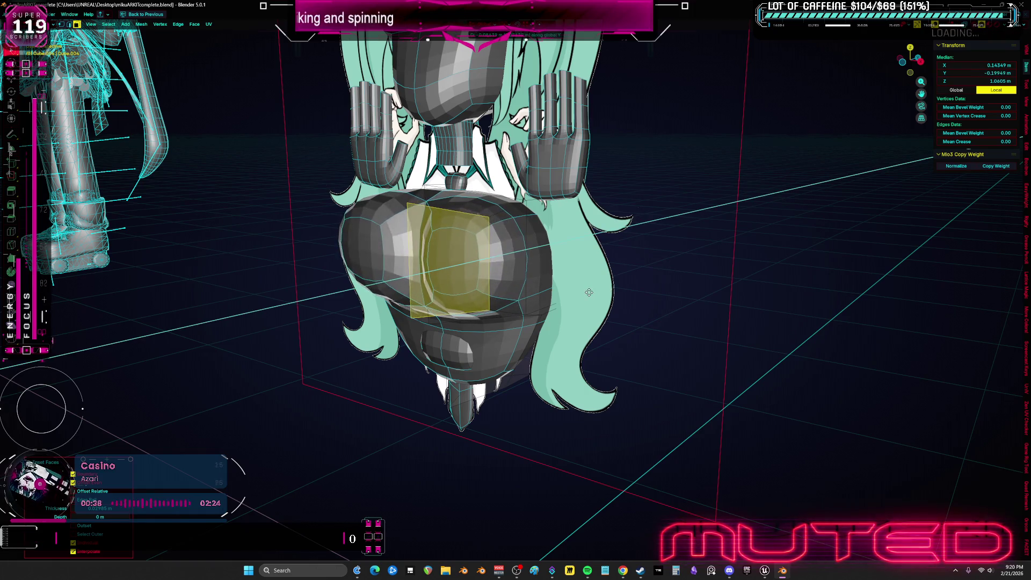
key("KP_1")
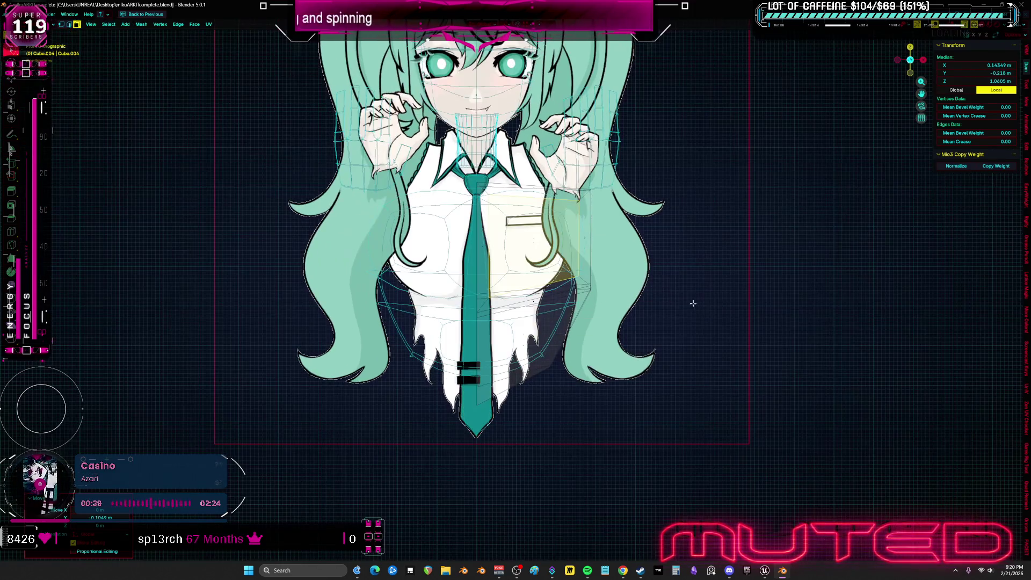
key("g")
key("z")
left_click(686, 310)
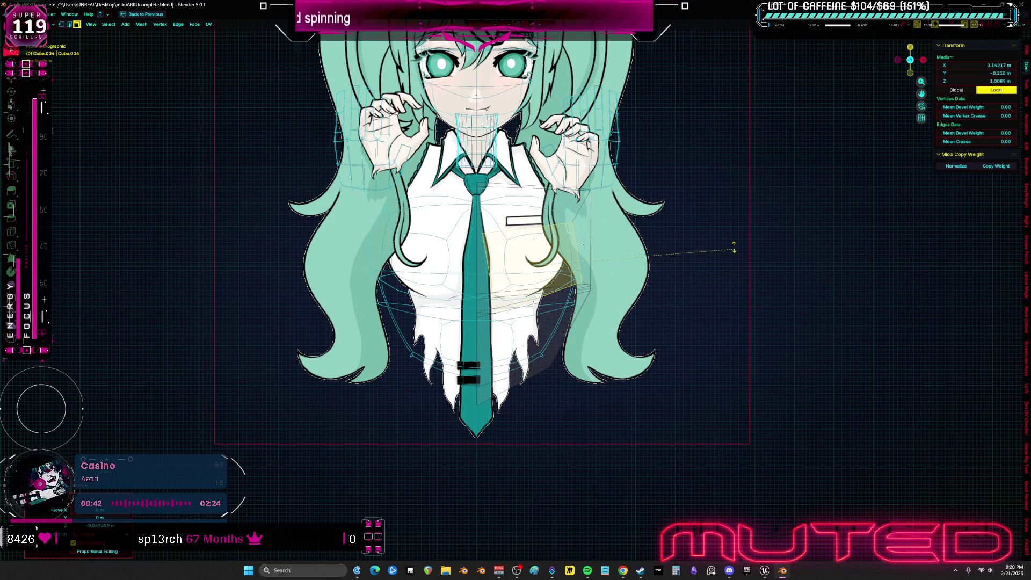
middle_click_drag(733, 241, 736, 262)
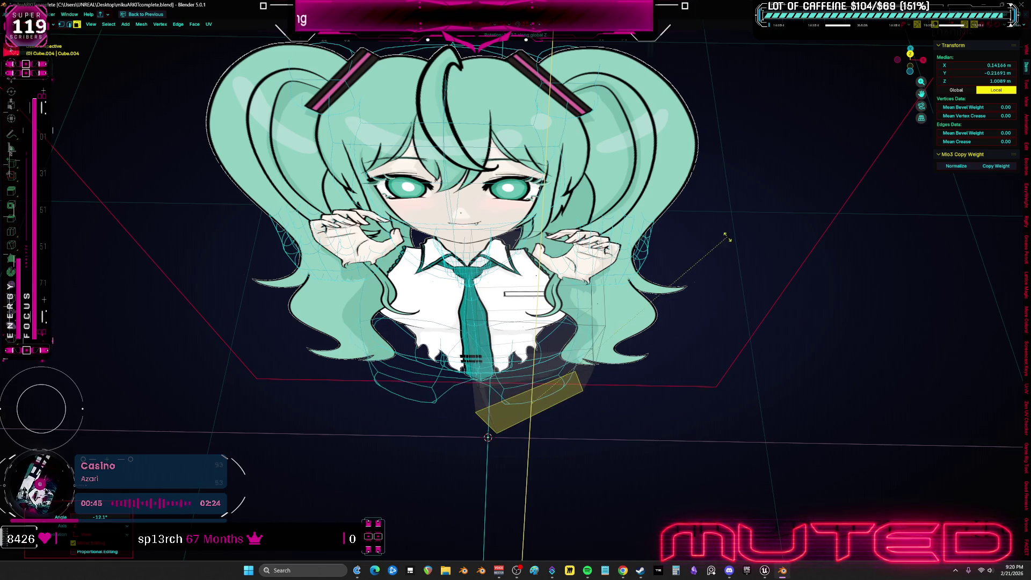
key("KP_1")
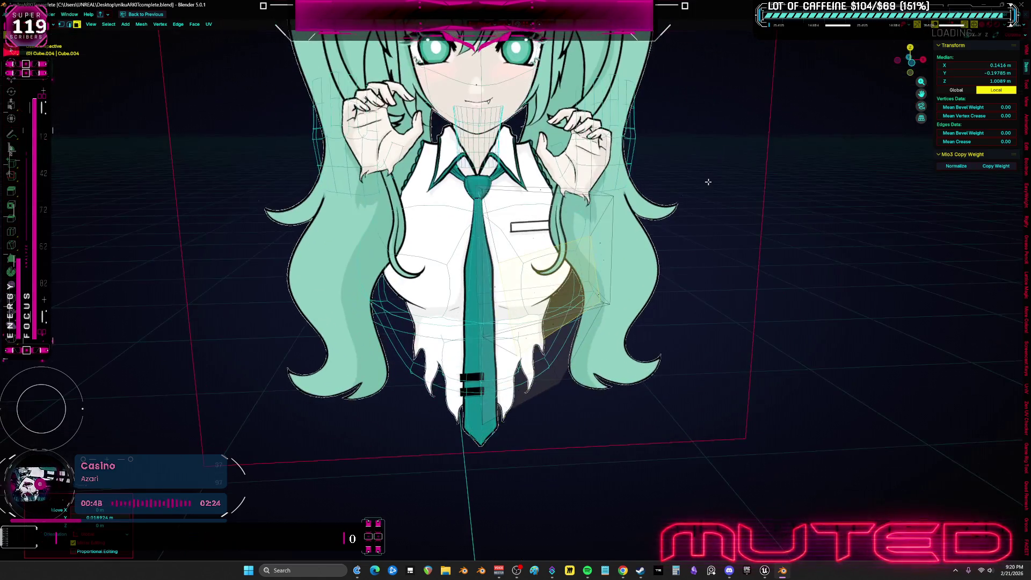
- Raise the geometry near the collar upward, then check the torso from the side in object mode
key("ctrl+Tab")
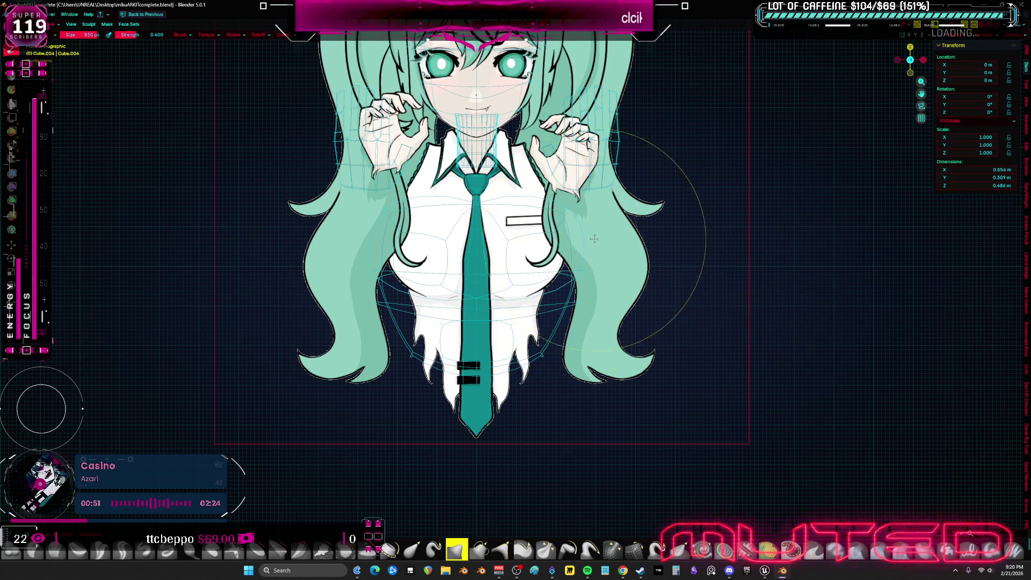
key("ctrl+Tab")
scroll(486, 283, "up", 3)
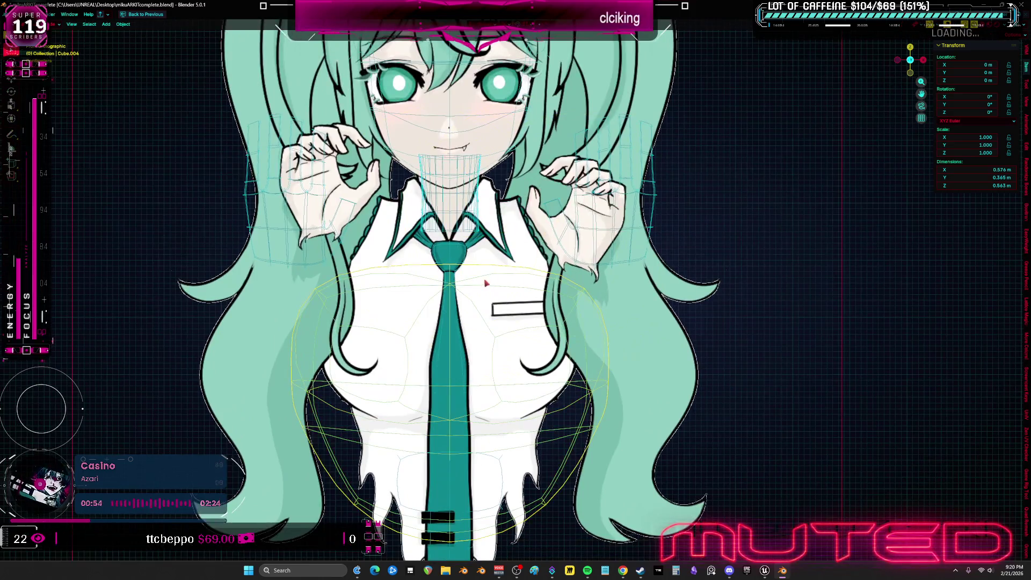
key("Tab")
key("alt+a")
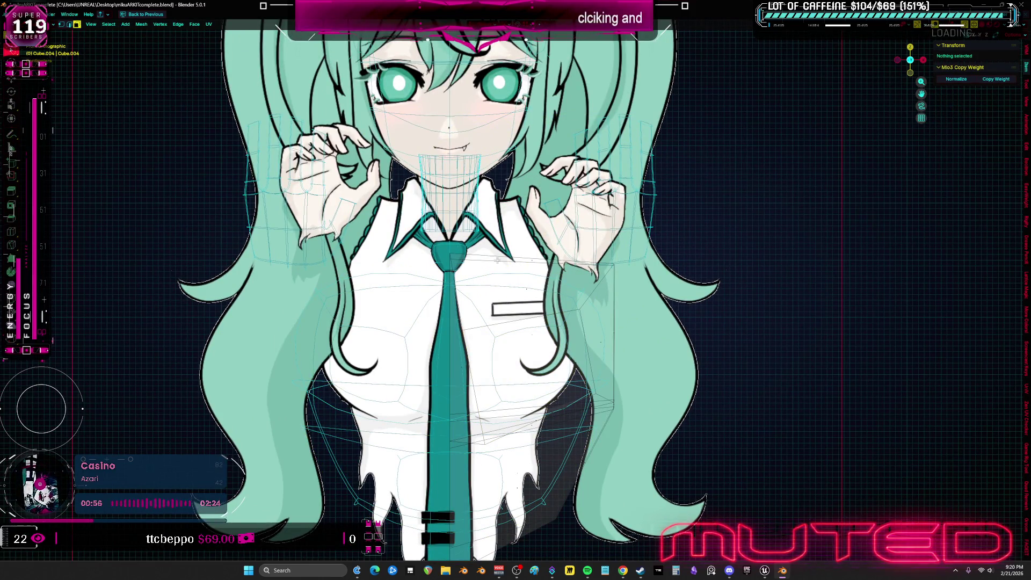
key("l")
key("g")
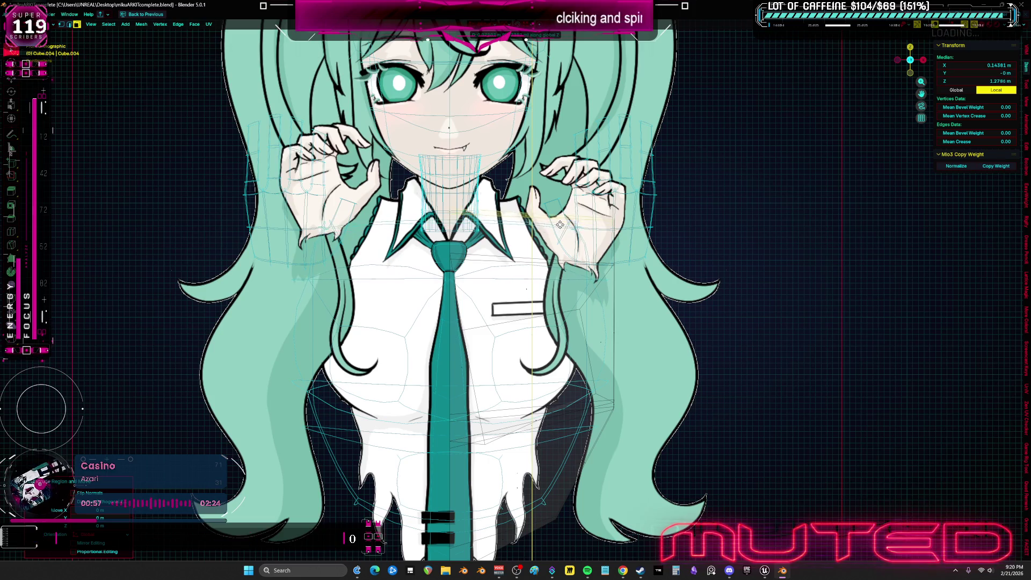
left_click(699, 184)
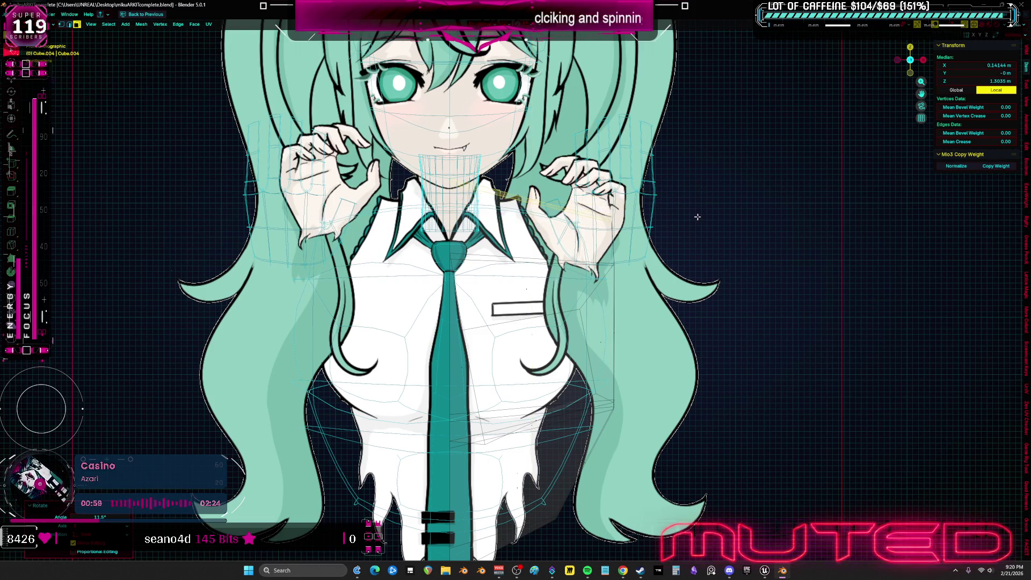
middle_click_drag(698, 217, 583, 231)
key("Tab")
mouse_move(362, 249)
middle_mouse_down()
mouse_move(702, 253)
mouse_move(685, 278)
middle_mouse_up()
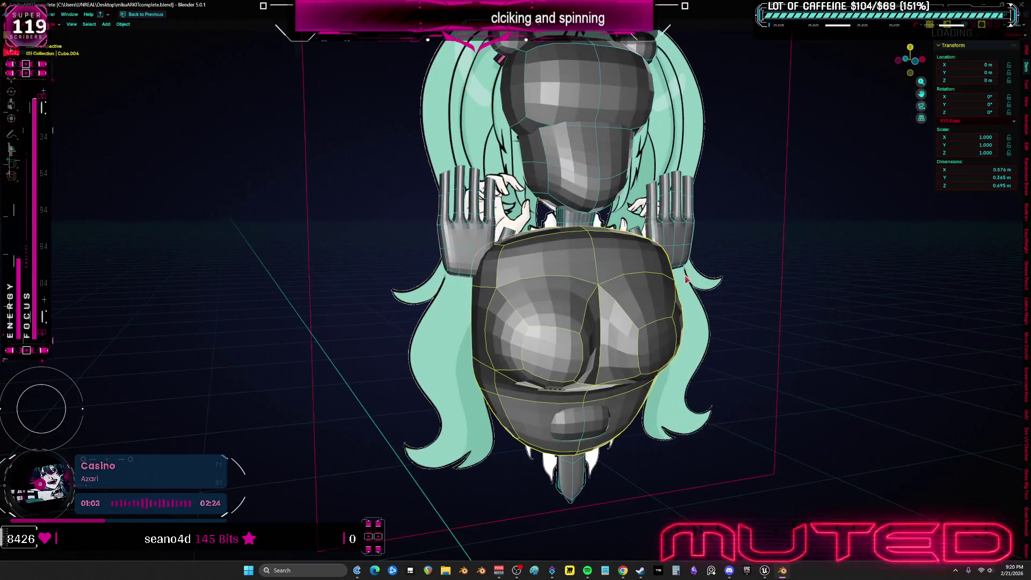
- Push the stray band of bottom torso faces back onto the mesh surface
key("KP_1")
mouse_move(593, 307)
middle_mouse_down()
mouse_move(590, 284)
mouse_move(571, 278)
mouse_move(576, 259)
mouse_move(502, 260)
mouse_move(486, 234)
mouse_move(578, 275)
mouse_move(554, 330)
mouse_move(568, 261)
middle_mouse_up()
key("Tab")
left_click(569, 271, "alt")
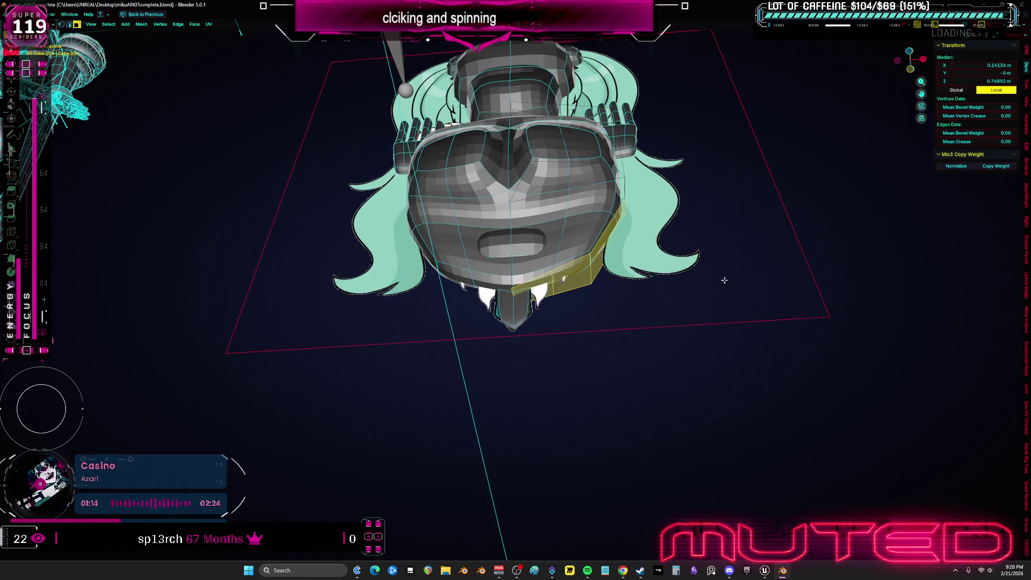
key("ctrl+z")
key("KP_7")
key("KP_1")
scroll(685, 266, "up", 1)
scroll(658, 258, "up", 3)
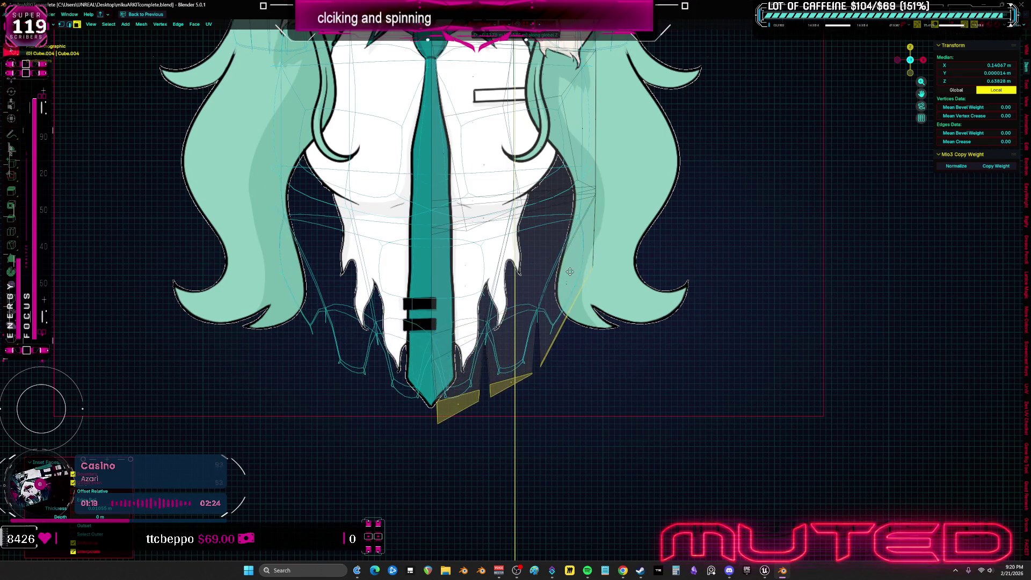
- Sculpt the lower shirt mesh sides up and outward over the reference hem
key("ctrl+Tab")
mouse_move(512, 322)
left_mouse_down()
mouse_move(533, 216)
mouse_move(498, 272)
left_mouse_up()
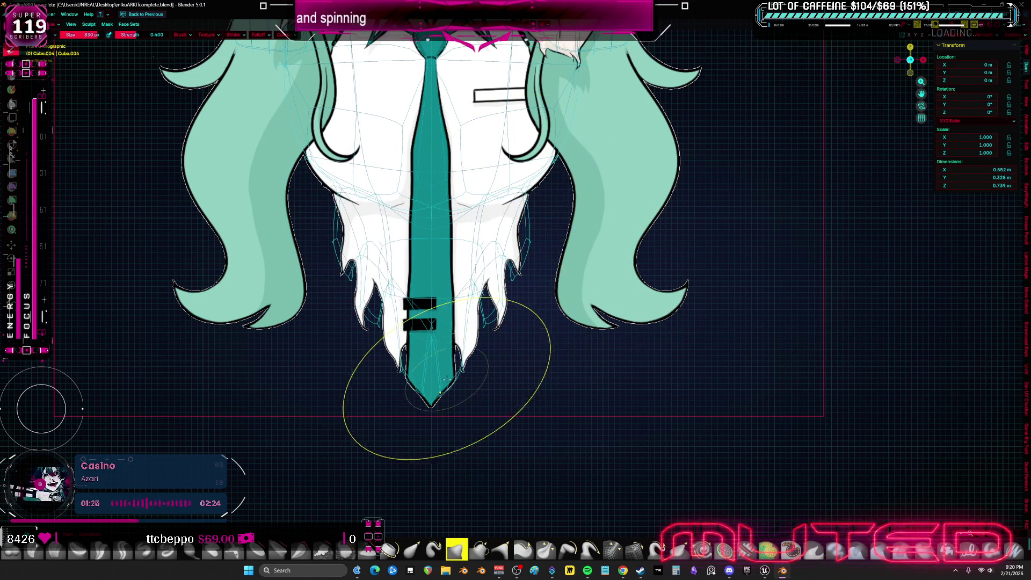
- Reshape the lower right of the shirt mesh beside the tie, then leave sculpting
mouse_move(460, 345)
left_mouse_down()
mouse_move(509, 307)
mouse_move(499, 312)
mouse_move(524, 246)
left_mouse_up()
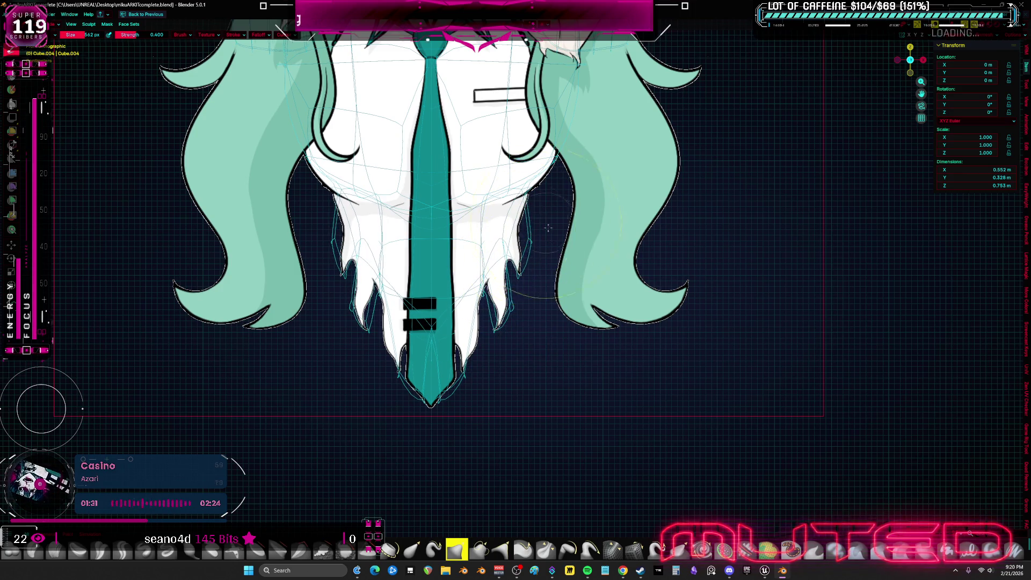
scroll(545, 220, "up", 2)
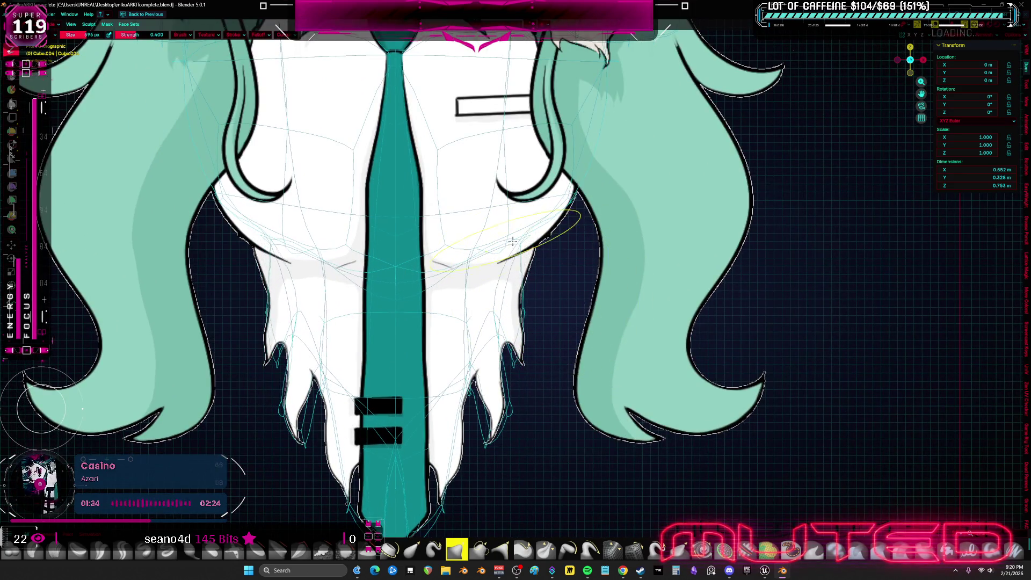
scroll(532, 218, "up", 2)
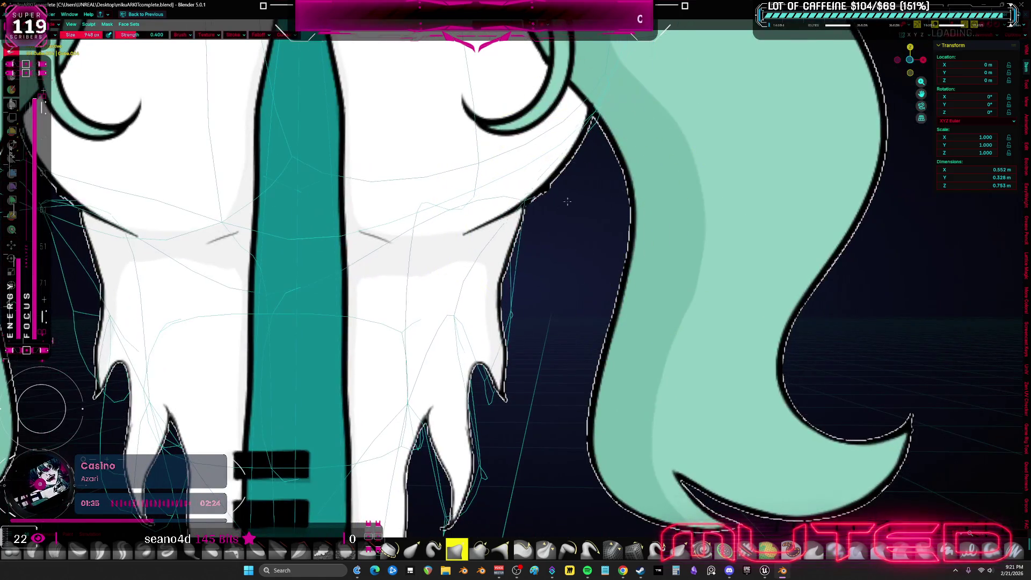
scroll(558, 198, "down", 5)
scroll(557, 199, "down", 3)
scroll(557, 199, "down", 2)
key("Tab")
key("Tab")
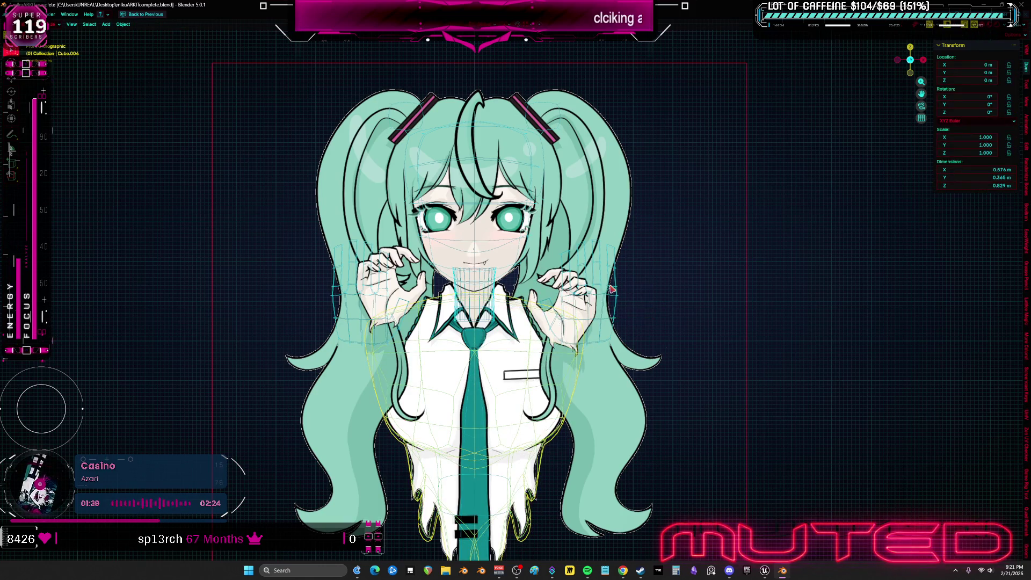
scroll(611, 300, "up", 2)
- Select the ring of faces at the top of the head and switch to its vertical edges
key("shift+a")
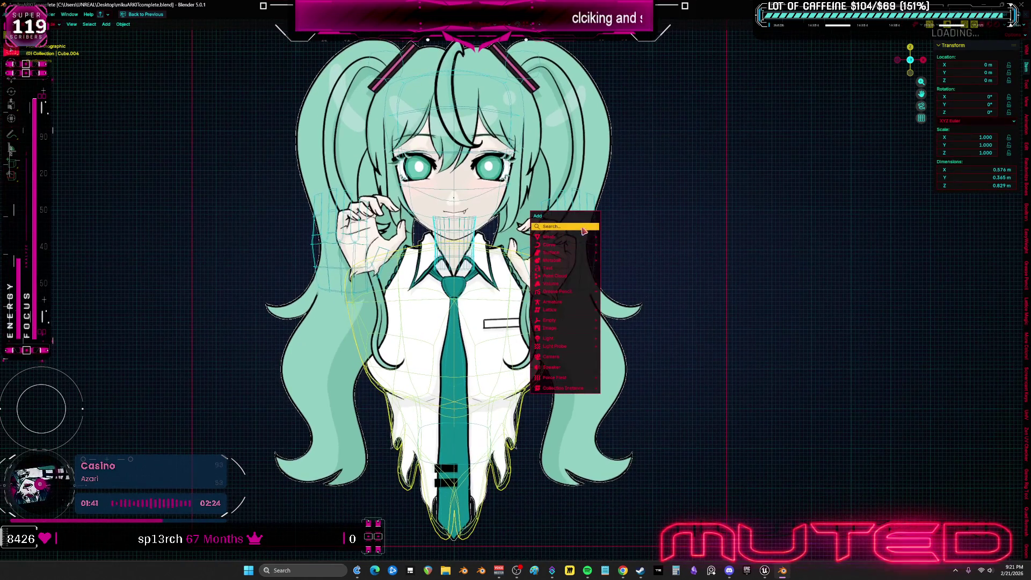
key("Escape")
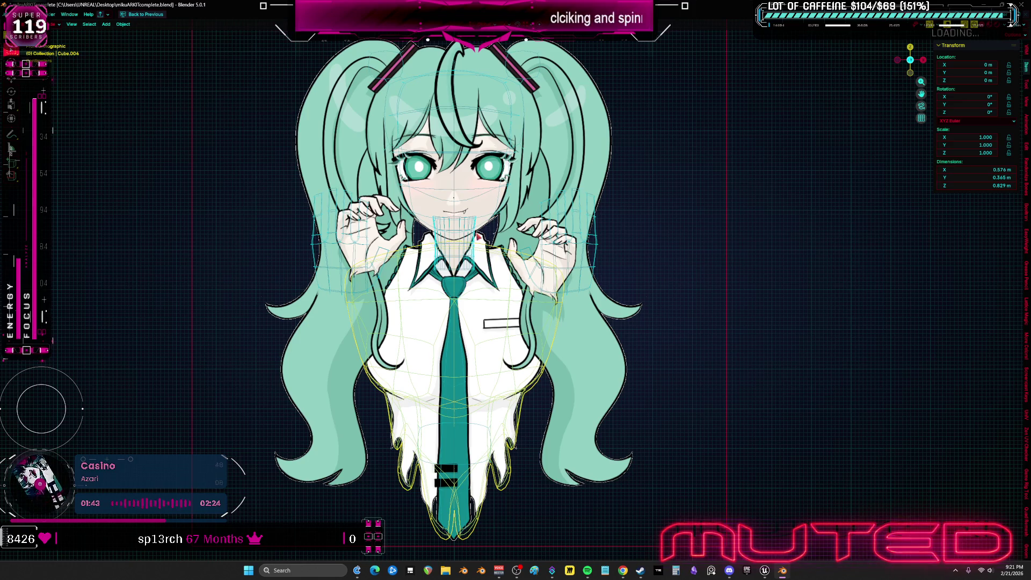
left_click(479, 238)
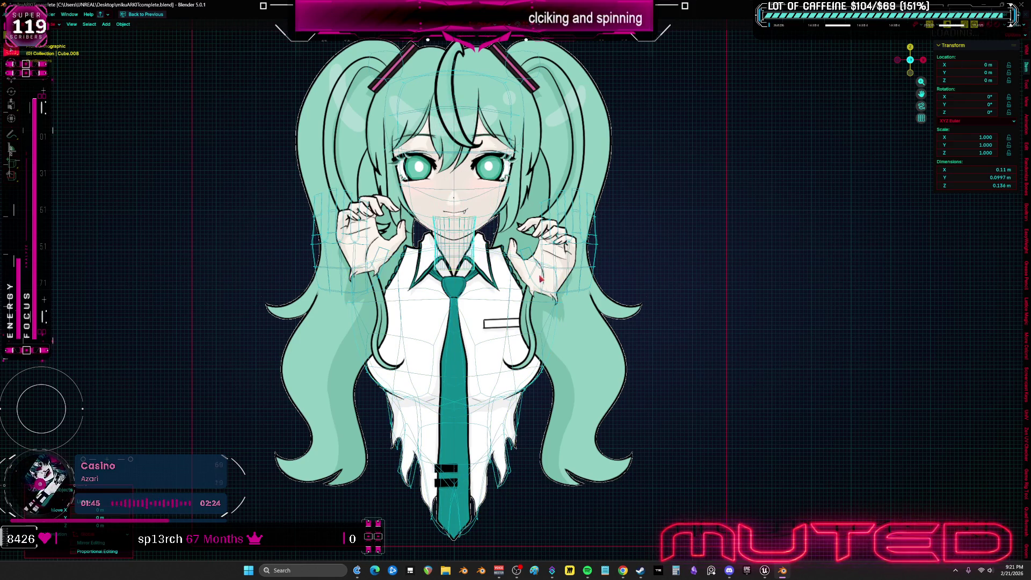
scroll(541, 278, "up", 2)
key("Tab")
scroll(486, 230, "up", 3)
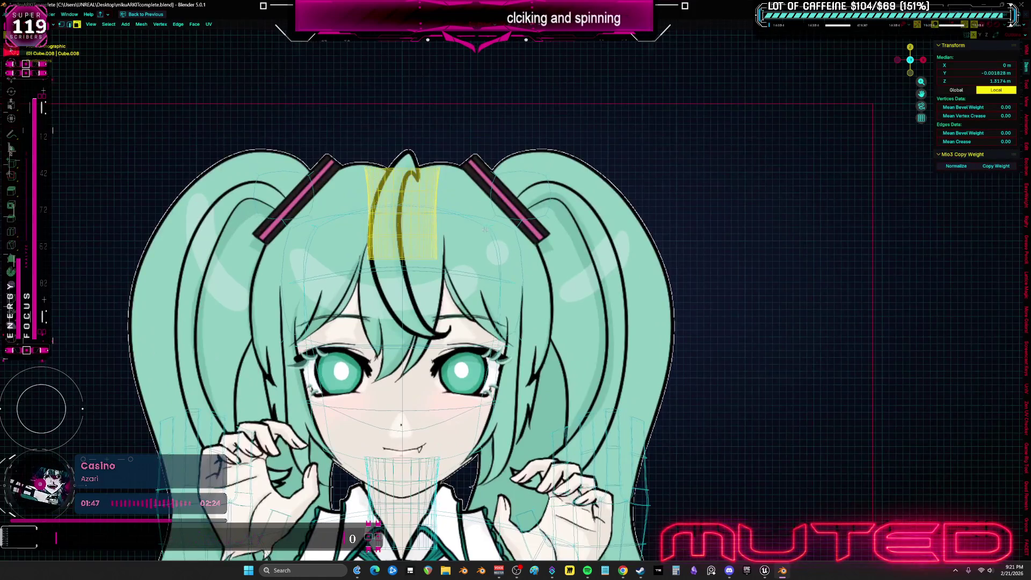
middle_click_drag(402, 215, 408, 229)
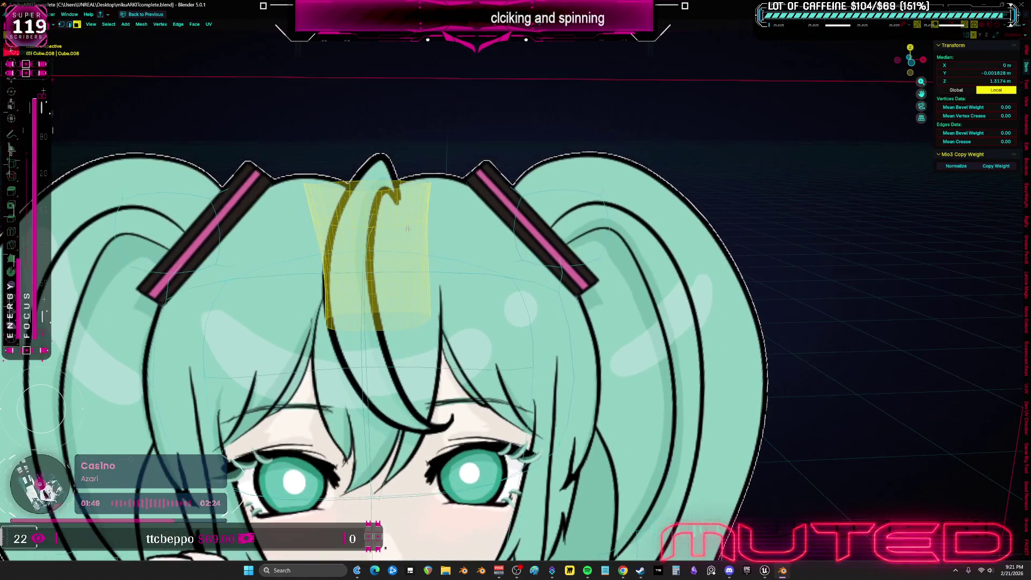
left_click(397, 203, "alt")
scroll(401, 203, "down", 3)
scroll(400, 203, "down", 3)
key("alt+a")
scroll(400, 203, "up", 3)
left_click(439, 233, "alt")
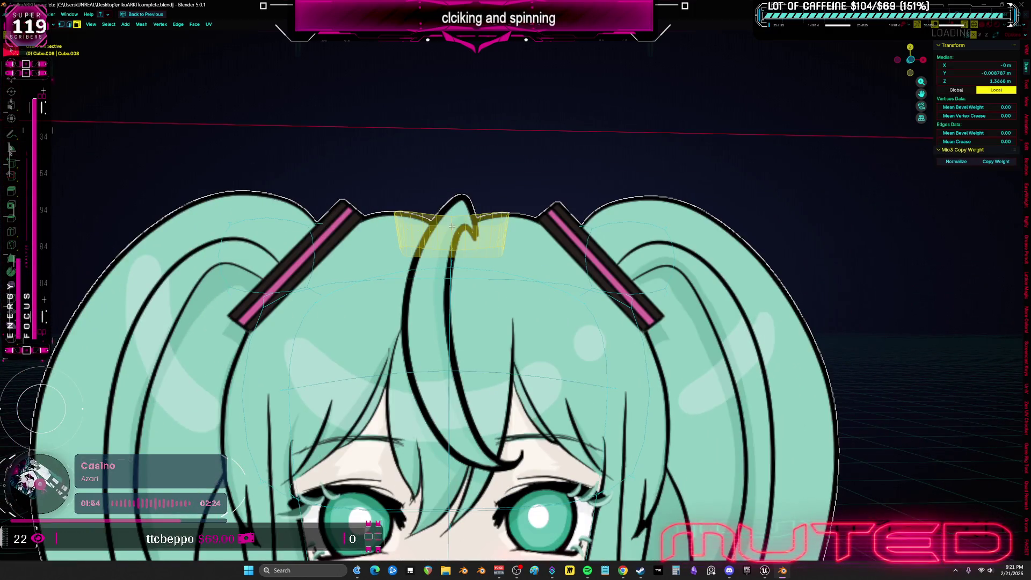
middle_click_drag(440, 232, 464, 244)
left_click(449, 393, "ctrl+alt")
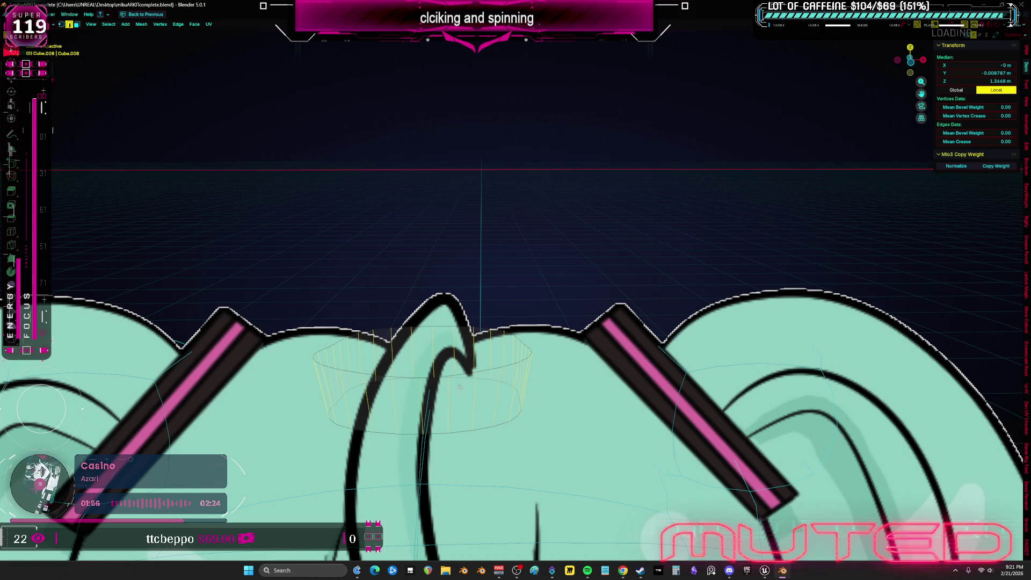
- Run a searched operator on the crown ring's vertical edges to form the hair-tie piece, then frame the front view
key("F3")
type("ch")
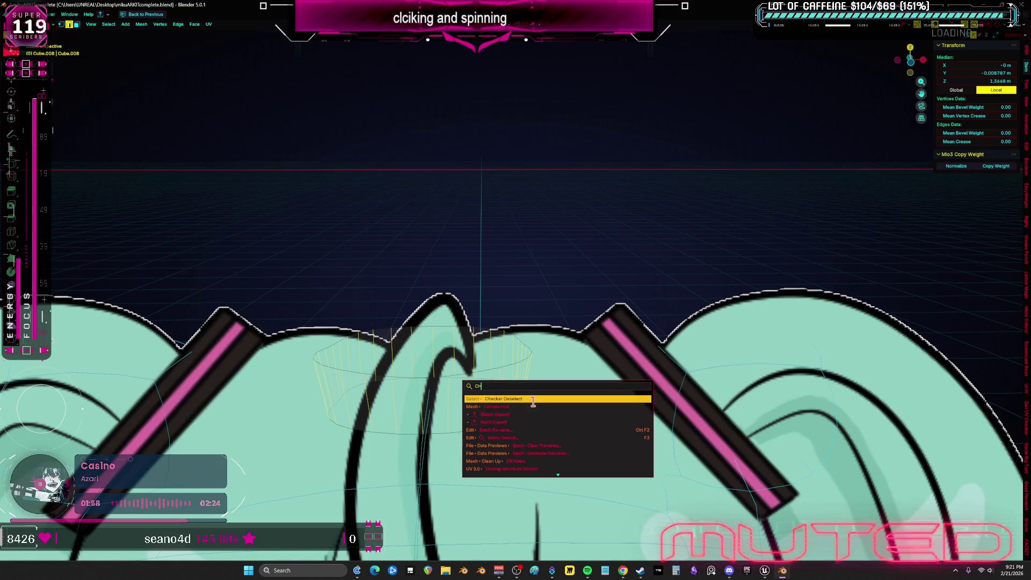
key("Escape")
key("alt+a")
left_click(453, 389, "ctrl+alt")
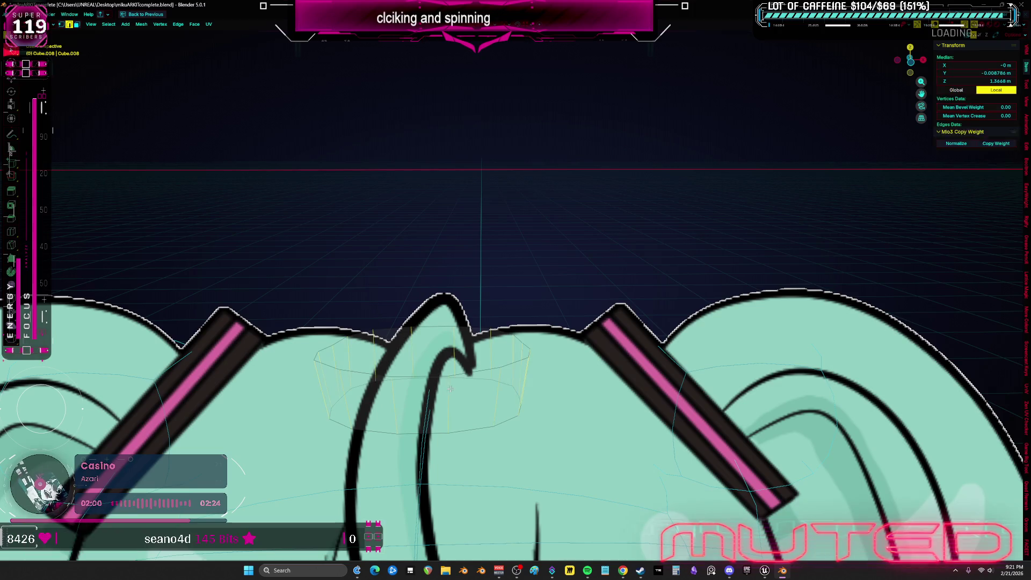
key("ctrl+space")
key("ctrl+space")
key("F3")
key("Escape")
scroll(487, 381, "down", 2)
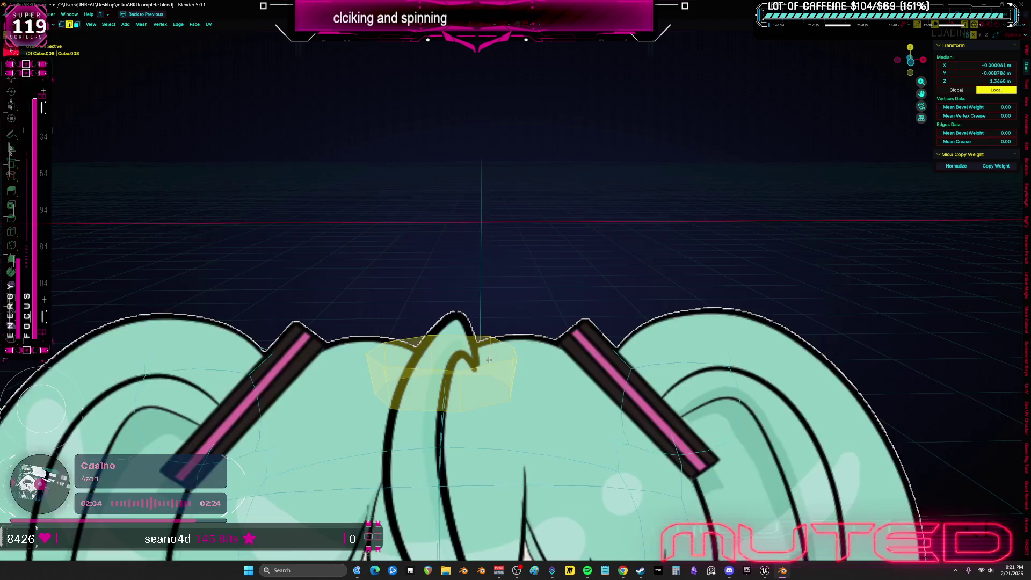
scroll(488, 381, "down", 3)
key("KP_1")
middle_click_drag(498, 366, 616, 289, "shift")
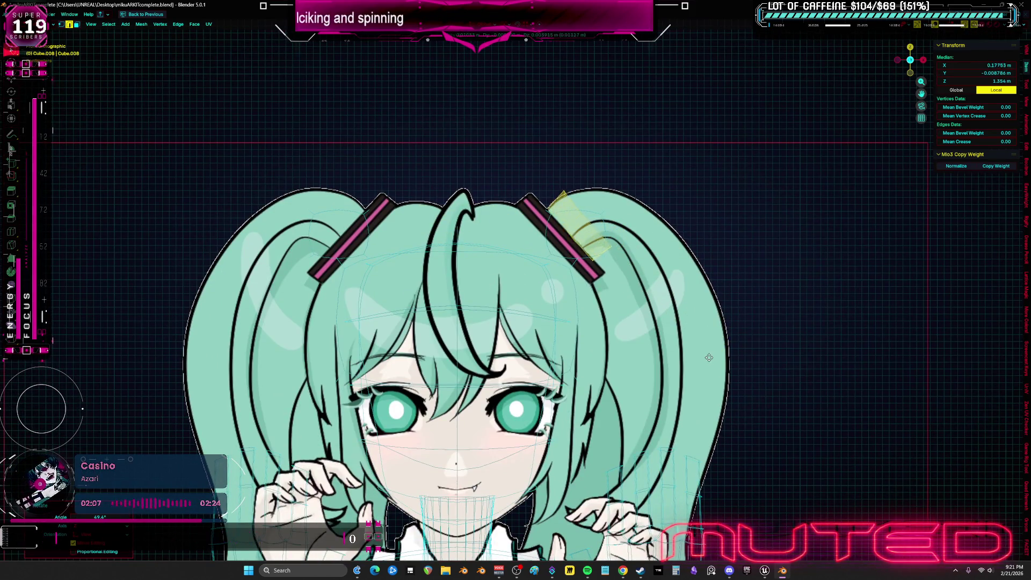
scroll(628, 262, "up", 2)
- Move the hair-tie piece up and right onto the right twin-tail and rotate it into place
key("g")
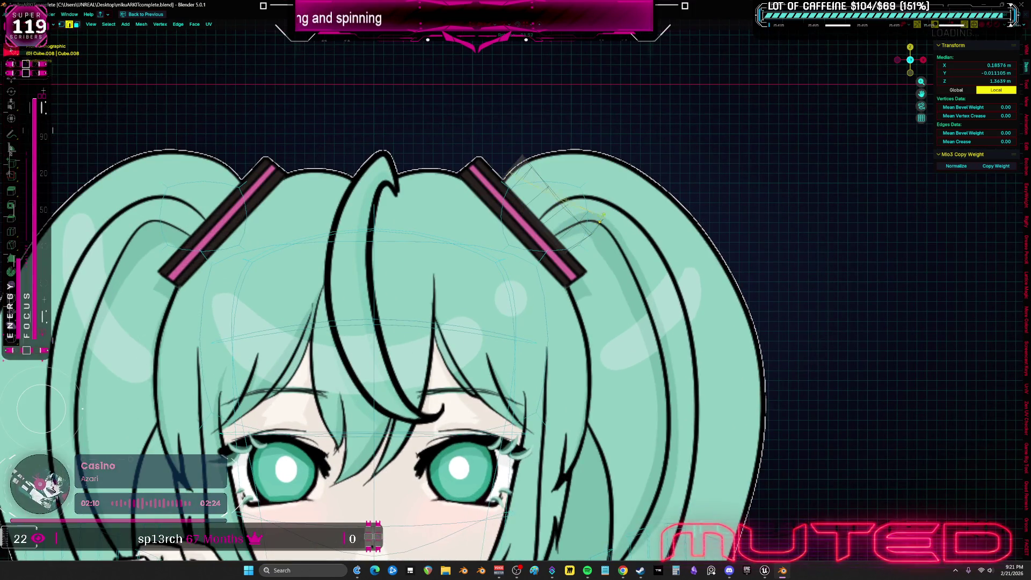
key("Return")
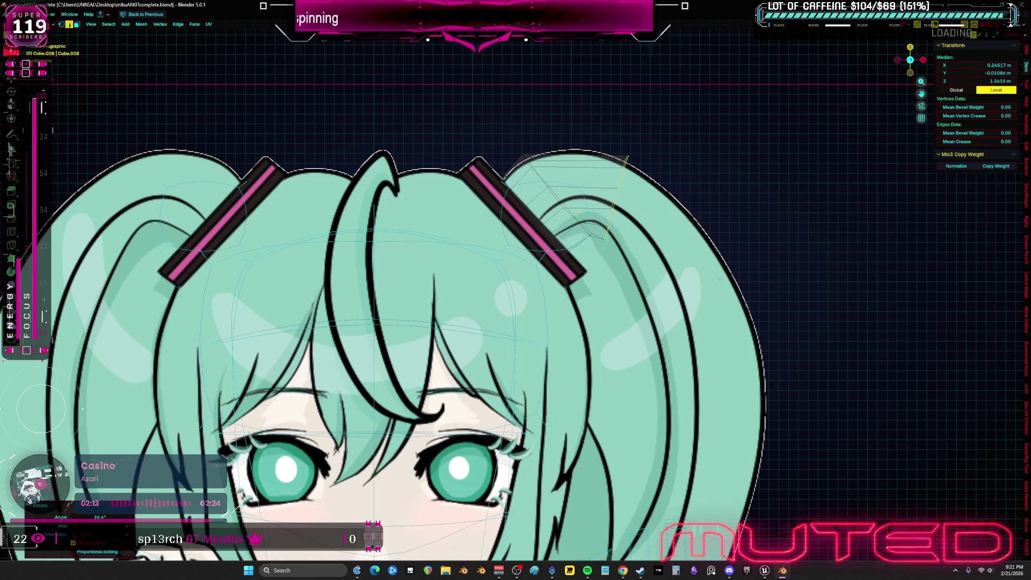
middle_click_drag(516, 323, 508, 302, "shift")
key("r")
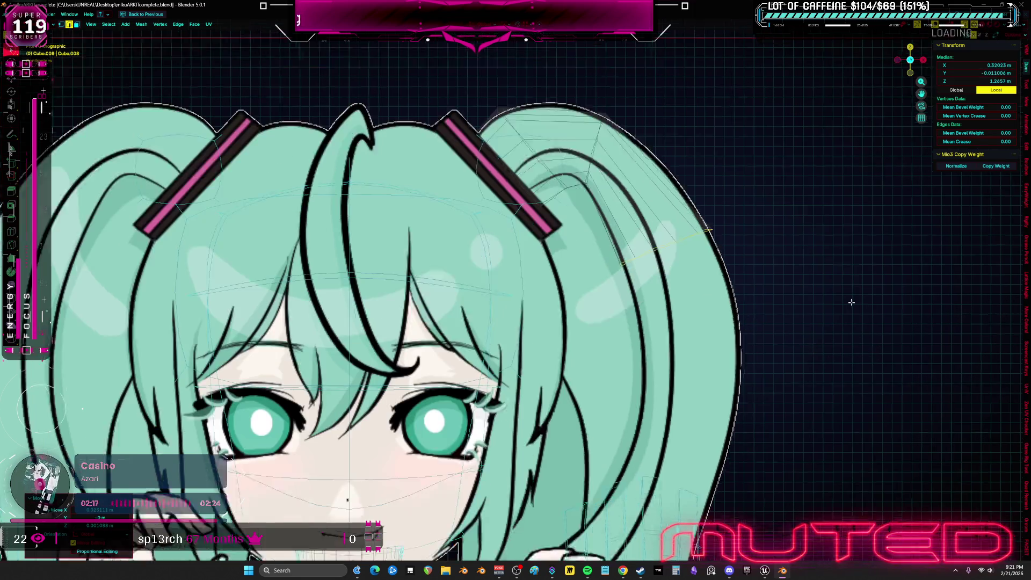
middle_click_drag(881, 348, 826, 345, "shift")
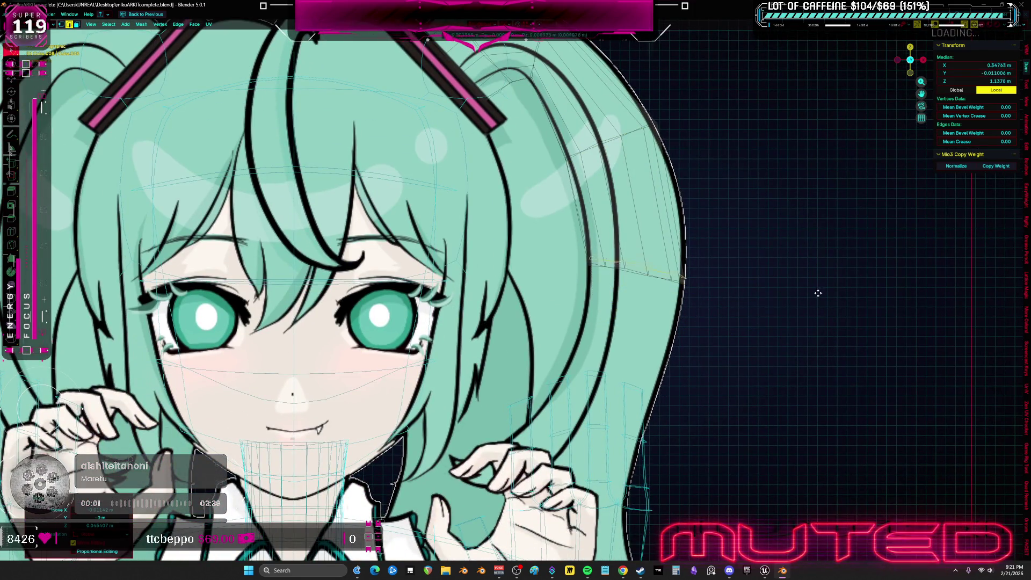
scroll(742, 256, "down", 3)
scroll(740, 253, "down", 2)
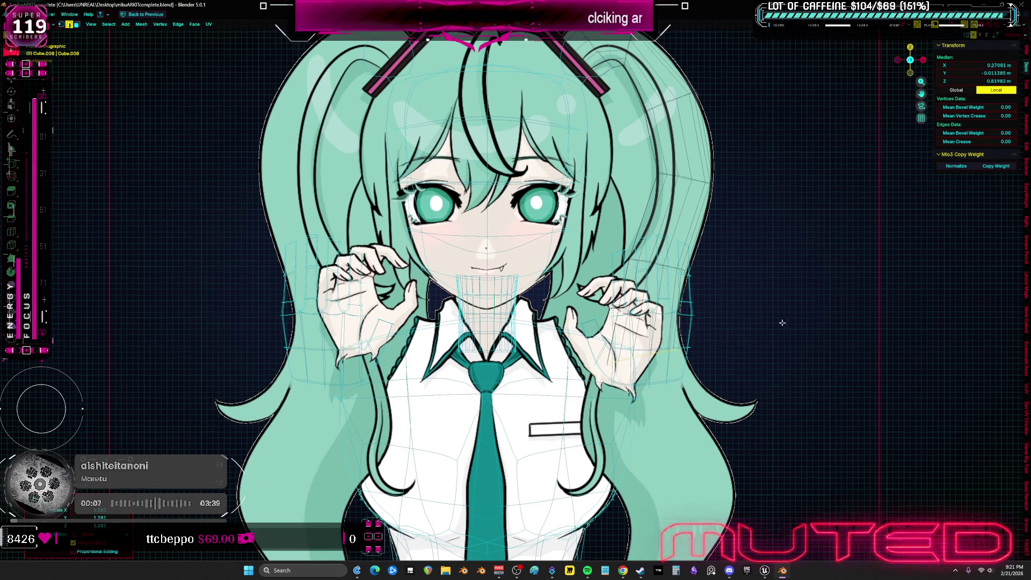
middle_click_drag(784, 324, 766, 209, "shift")
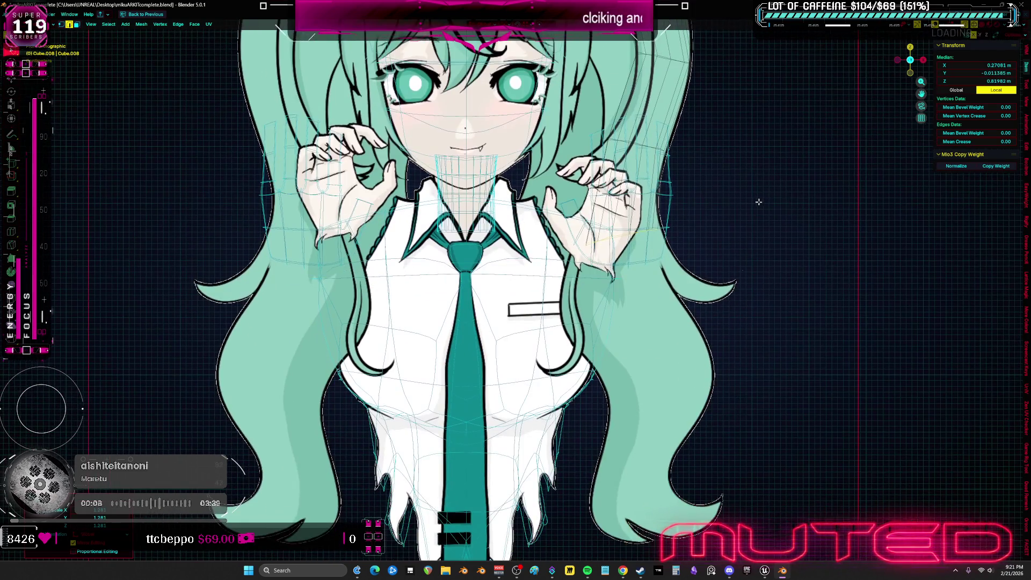
- Scale and shift the right hair vertices downward to follow the reference twin-tail
left_click(795, 219)
left_click(786, 330)
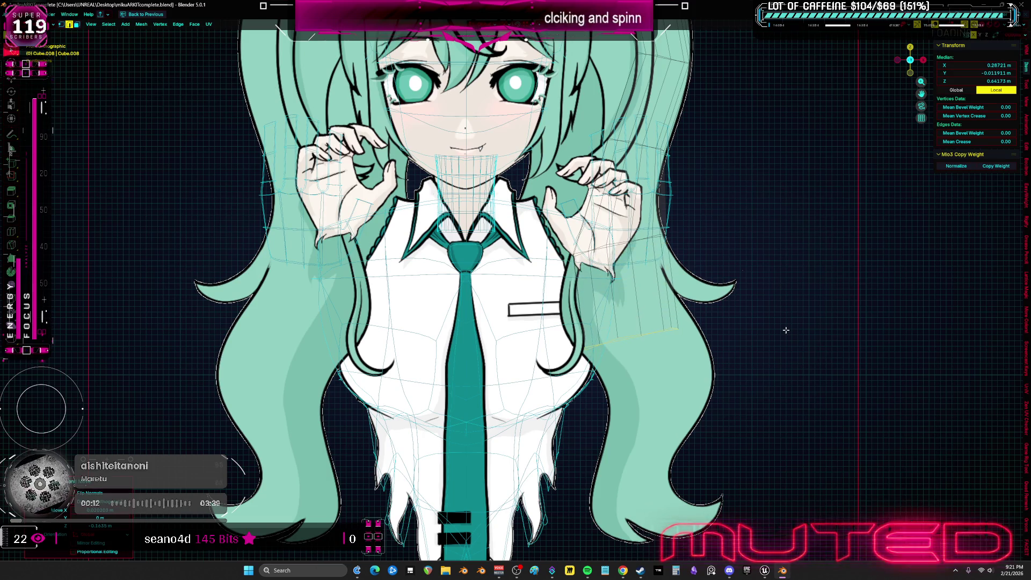
left_click(803, 325)
left_click(823, 294)
middle_click_drag(804, 301, 779, 211, "shift")
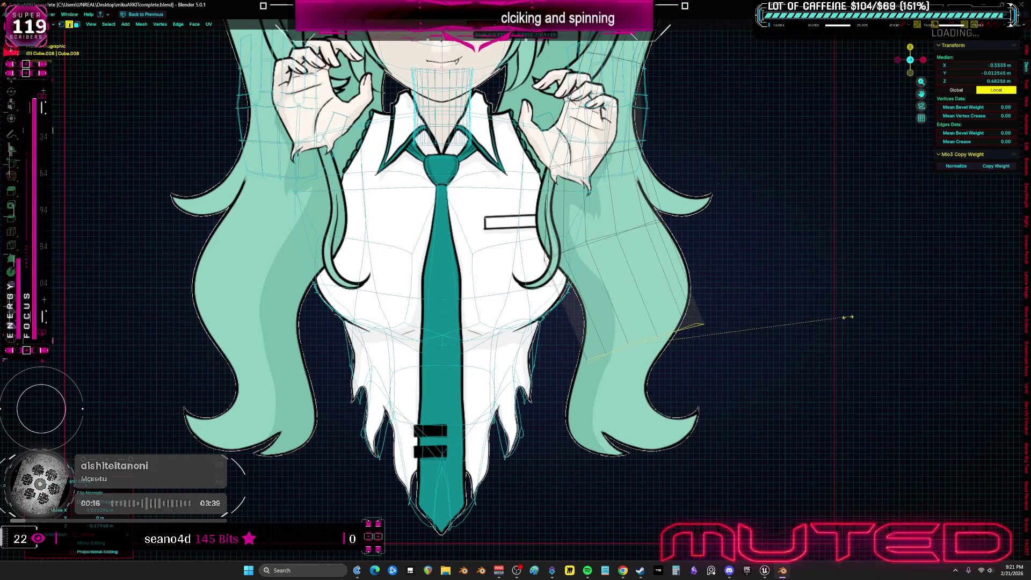
key("s")
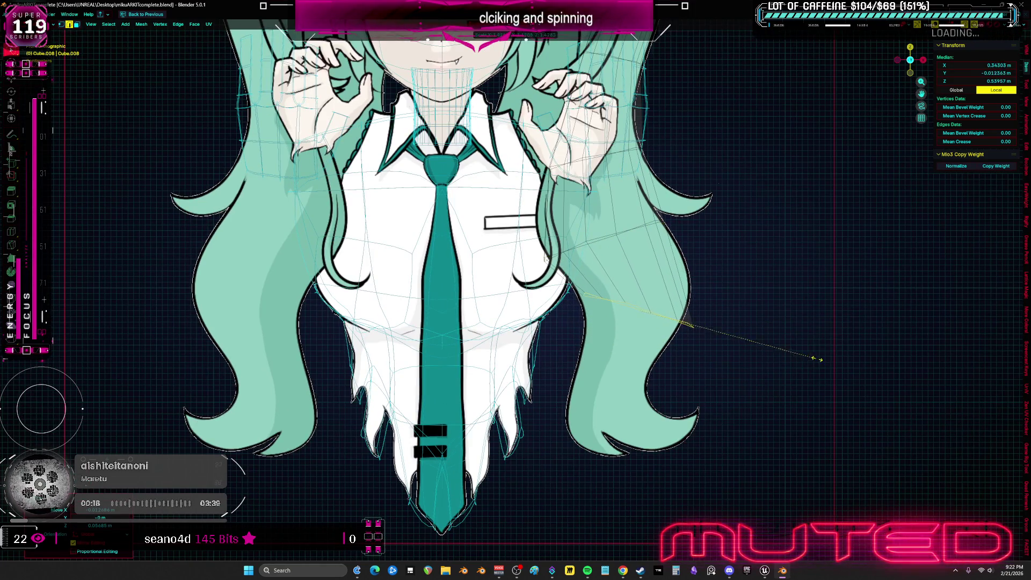
left_click(798, 327)
key("g")
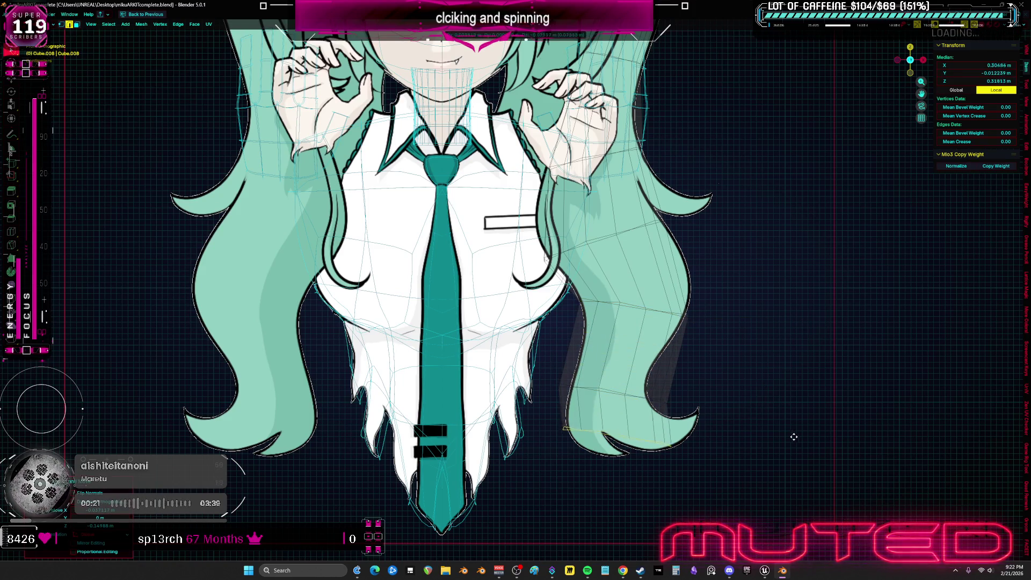
key("ctrl+z")
key("g")
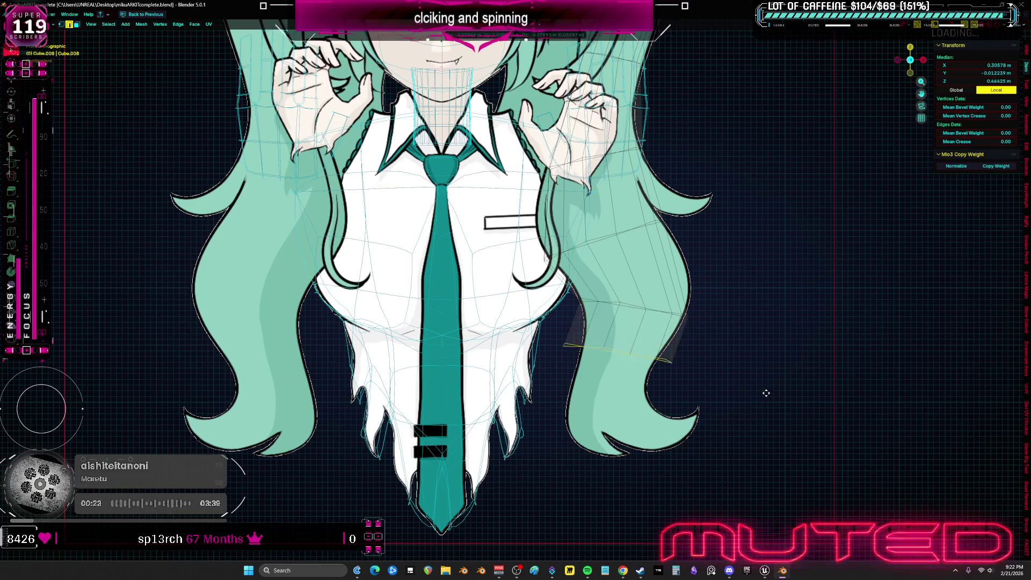
left_click(739, 409)
- Finish reshaping the right hair strands by scaling, compare against the reference, and switch to sculpting
key("s")
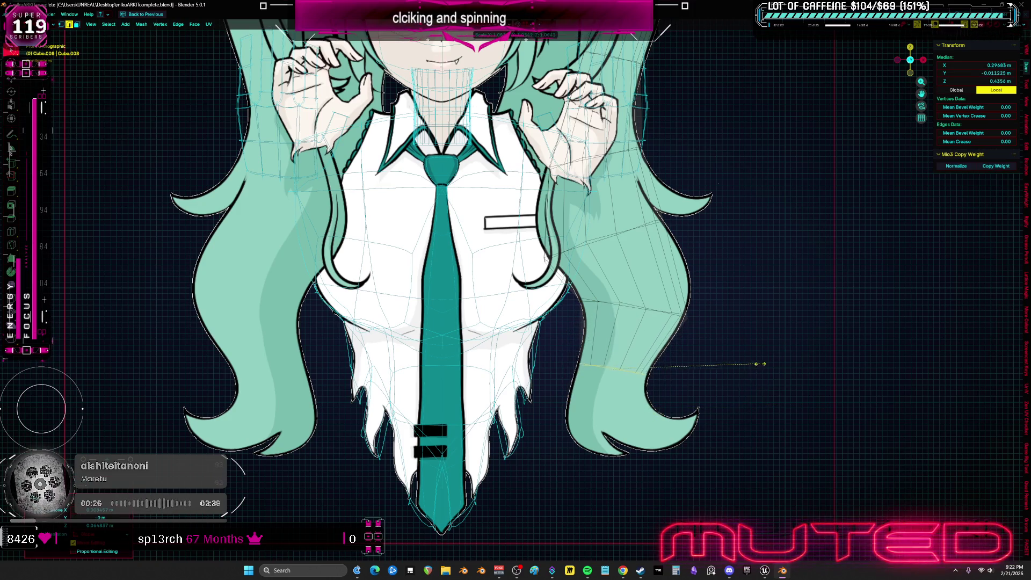
key("s")
left_click(835, 319)
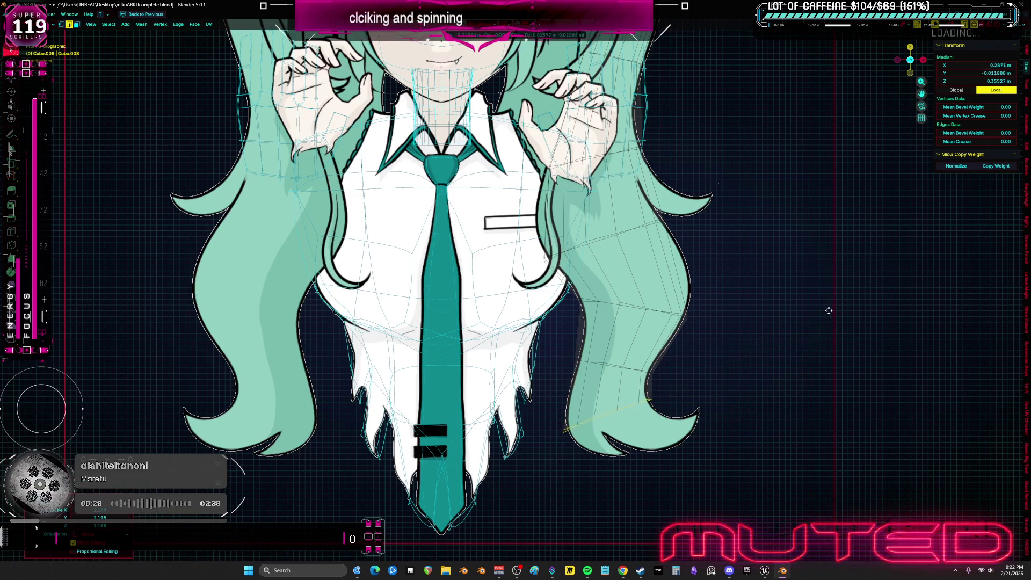
middle_click_drag(827, 307, 811, 353)
key("s")
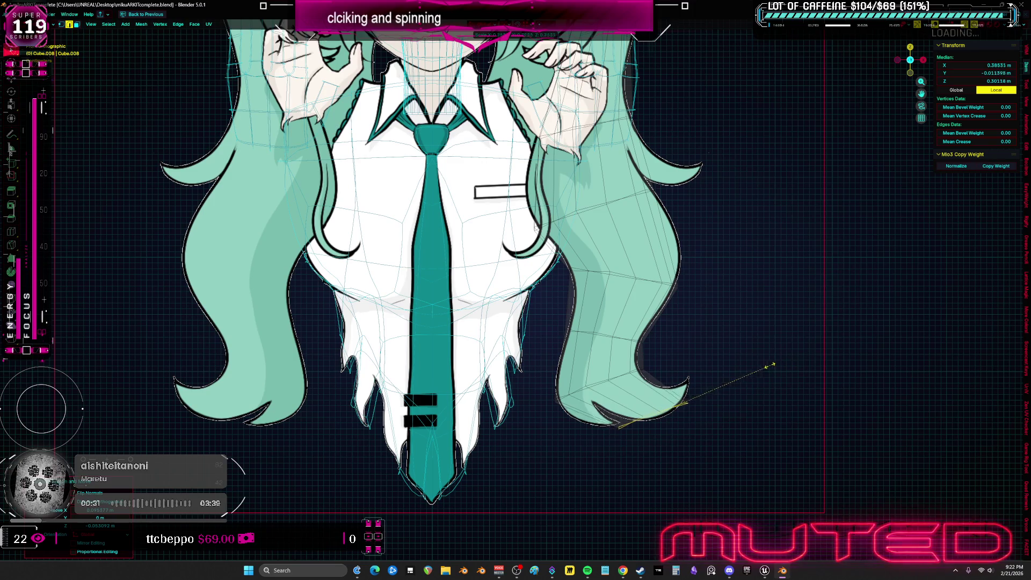
left_click(760, 371)
scroll(725, 338, "down", 5)
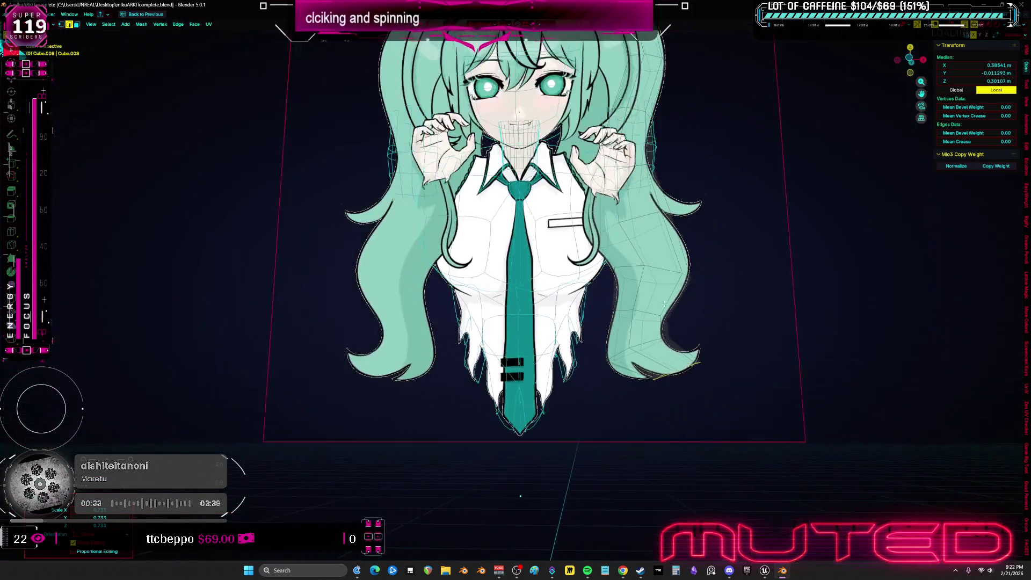
key("l")
key("KP_1")
key("ctrl+z")
key("ctrl+z")
key("ctrl+z")
key("ctrl+z")
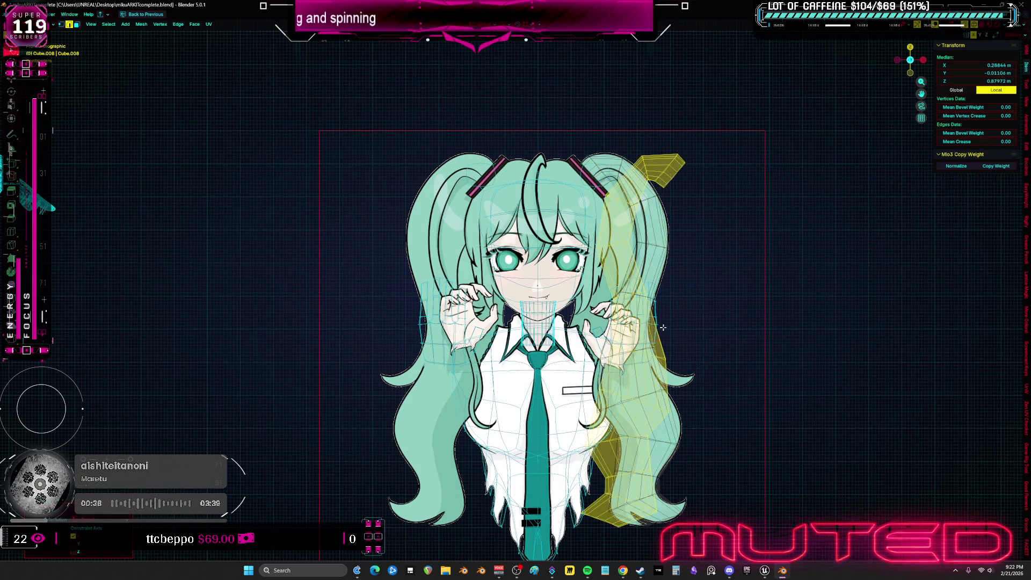
key("ctrl+z")
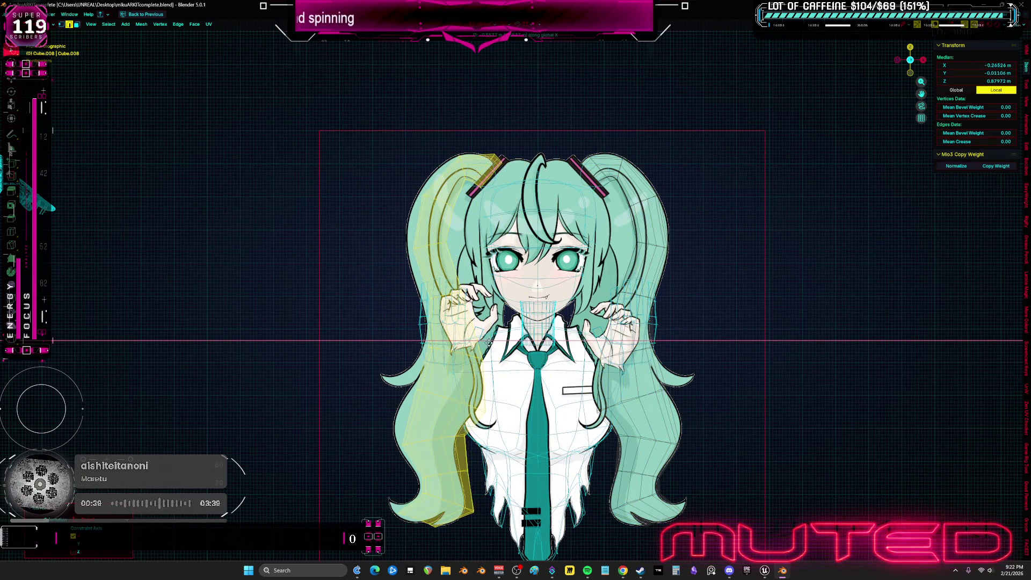
key("ctrl+Tab")
left_click(449, 352)
scroll(451, 254, "up", 2)
scroll(435, 254, "up", 2)
- Pull the hair outline upward on both sides and push the lower-left hair outward, then return to object mode
left_click_drag(427, 239, 472, 101)
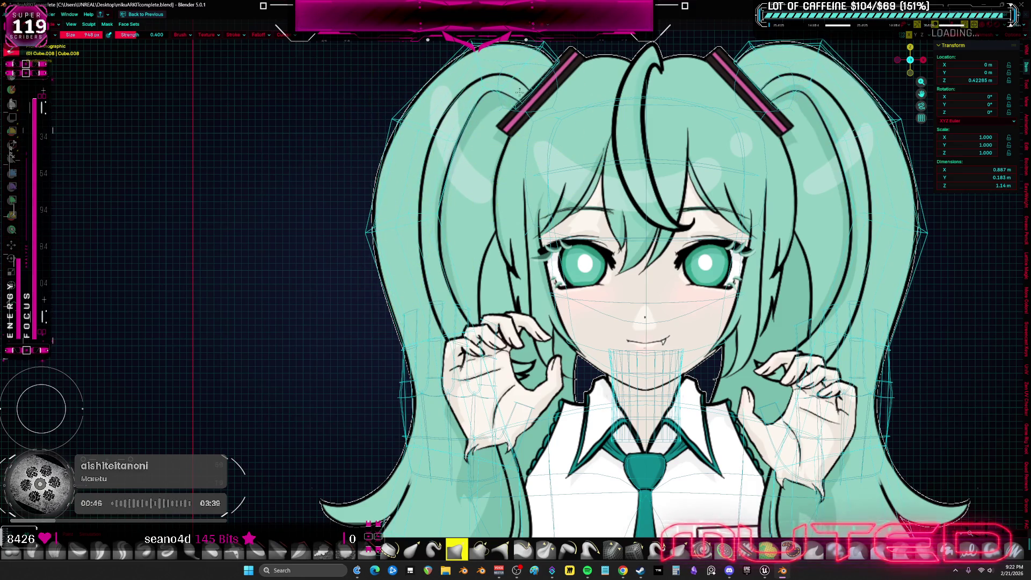
scroll(517, 92, "down", 3)
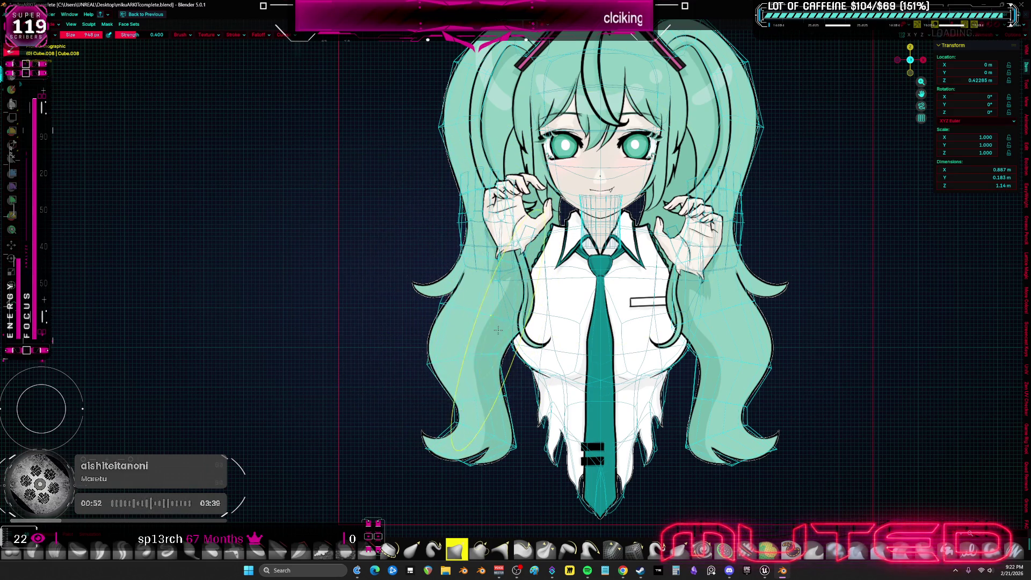
mouse_move(466, 442)
left_mouse_down()
mouse_move(451, 440)
mouse_move(492, 451)
left_mouse_up()
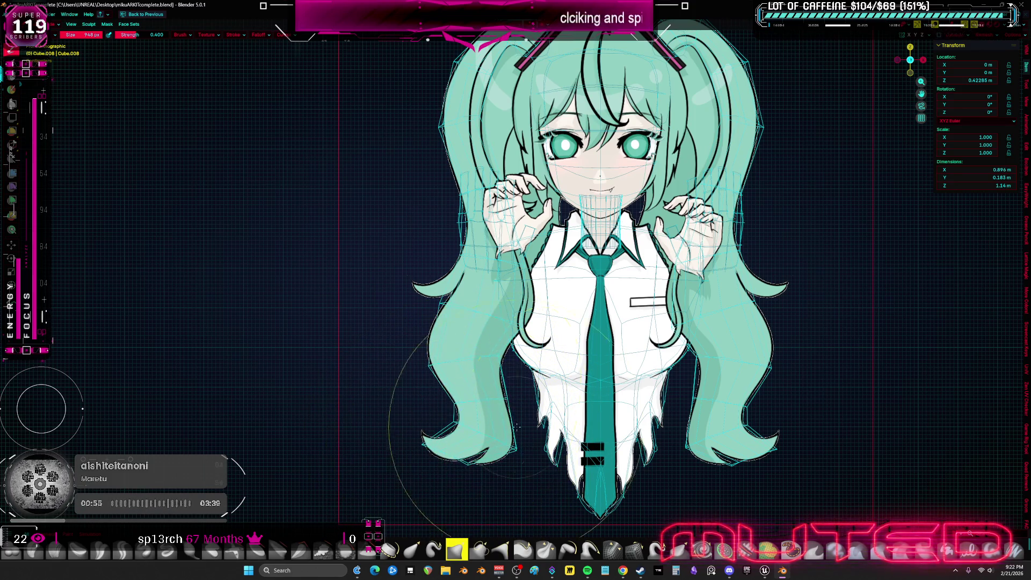
middle_click_drag(523, 88, 541, 258, "shift")
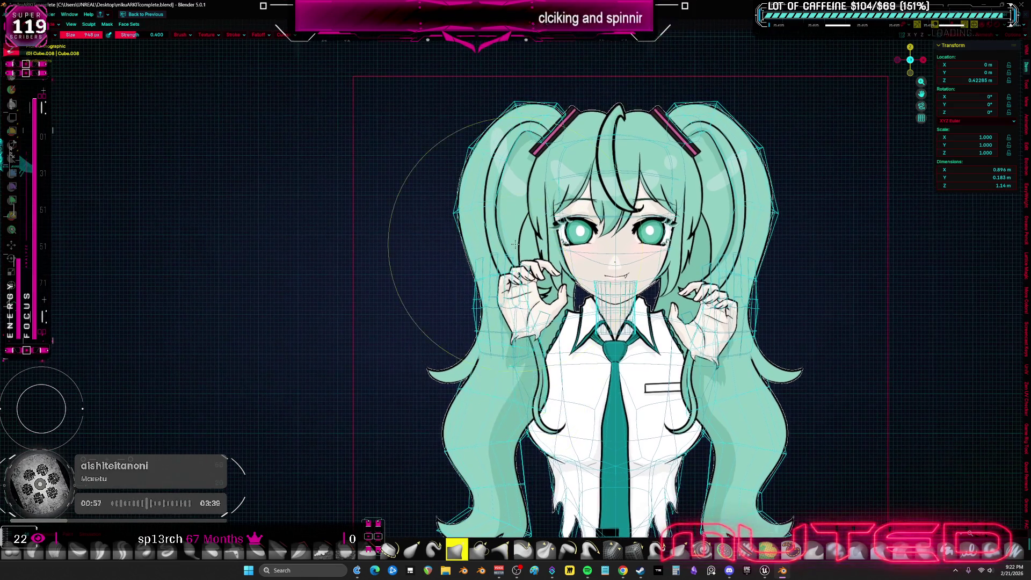
key("ctrl+Tab")
middle_click_drag(547, 258, 556, 250)
key("KP_1")
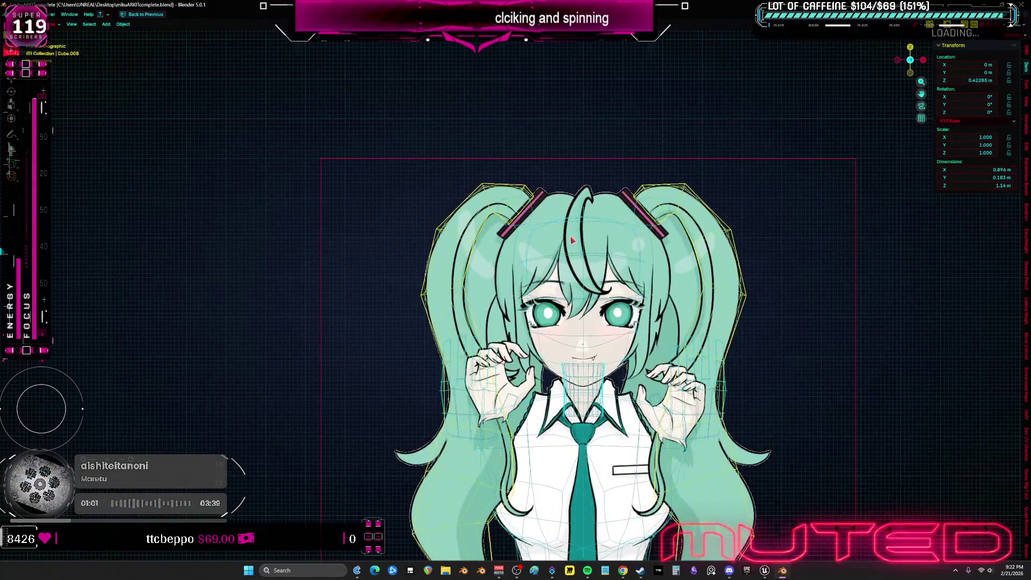
scroll(696, 192, "up", 2)
- Isolate the connected hair clip ring piece within the hair mesh as the selection
left_click(695, 192)
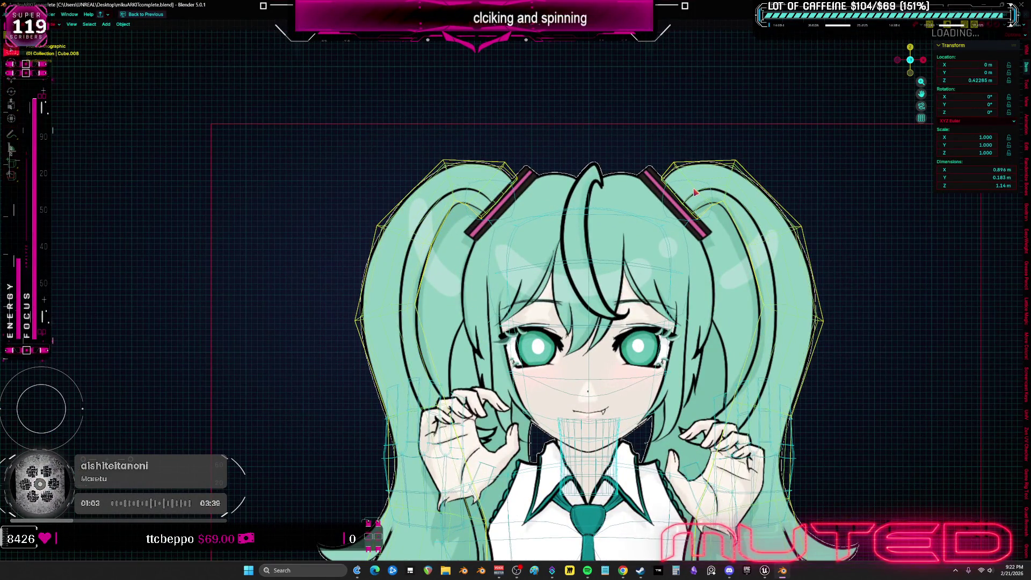
scroll(695, 192, "up", 3)
key("Tab")
scroll(701, 226, "down", 3)
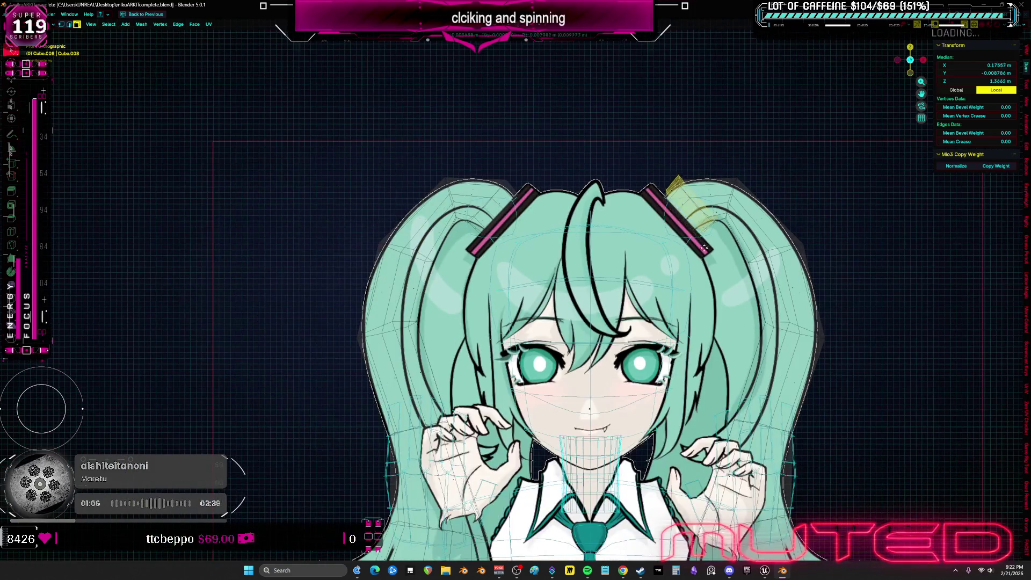
left_click_drag(704, 247, 656, 275)
mouse_move(667, 264)
middle_mouse_down()
mouse_move(573, 319)
mouse_move(568, 341)
middle_mouse_up()
scroll(656, 277, "up", 3)
key("2")
left_click(569, 352)
left_click(523, 265)
left_click(572, 269)
mouse_move(572, 269)
middle_mouse_down()
mouse_move(548, 287)
mouse_move(500, 276)
middle_mouse_up()
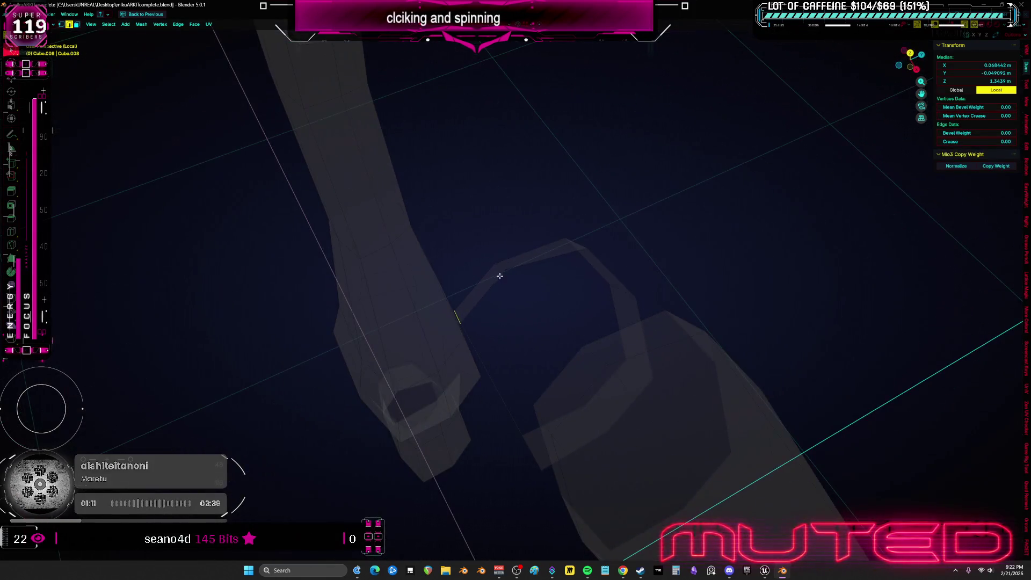
left_click(587, 272)
mouse_move(588, 272)
middle_mouse_down()
mouse_move(515, 260)
mouse_move(515, 352)
mouse_move(516, 321)
mouse_move(606, 362)
mouse_move(607, 384)
mouse_move(690, 312)
mouse_move(790, 352)
mouse_move(878, 487)
middle_mouse_up()
left_click(487, 368)
key("a")
left_click(607, 384)
key("ctrl+l")
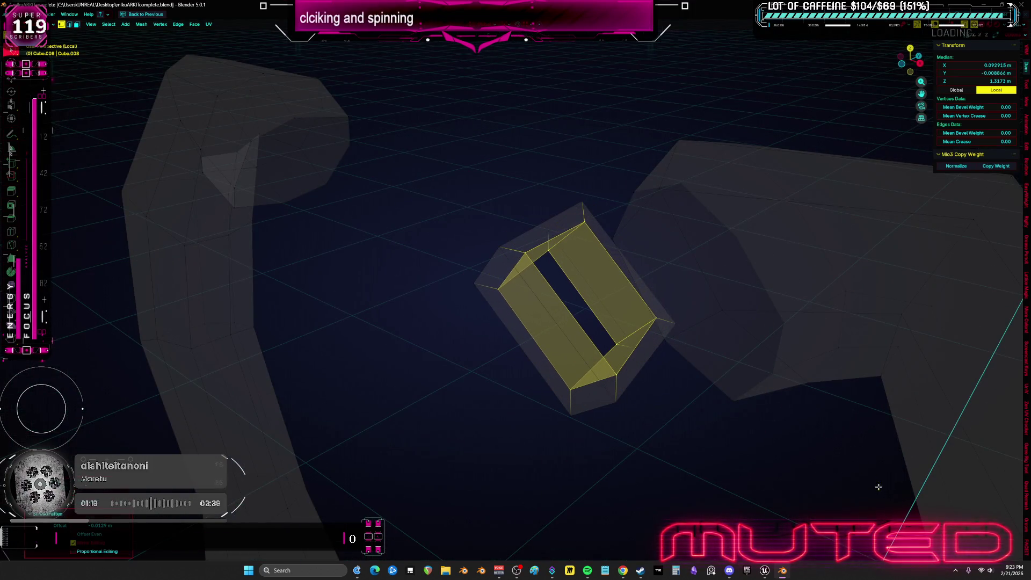
- Enlarge the clip ring, duplicate it and rotate the copy onto the other side of the head
key("KP_7")
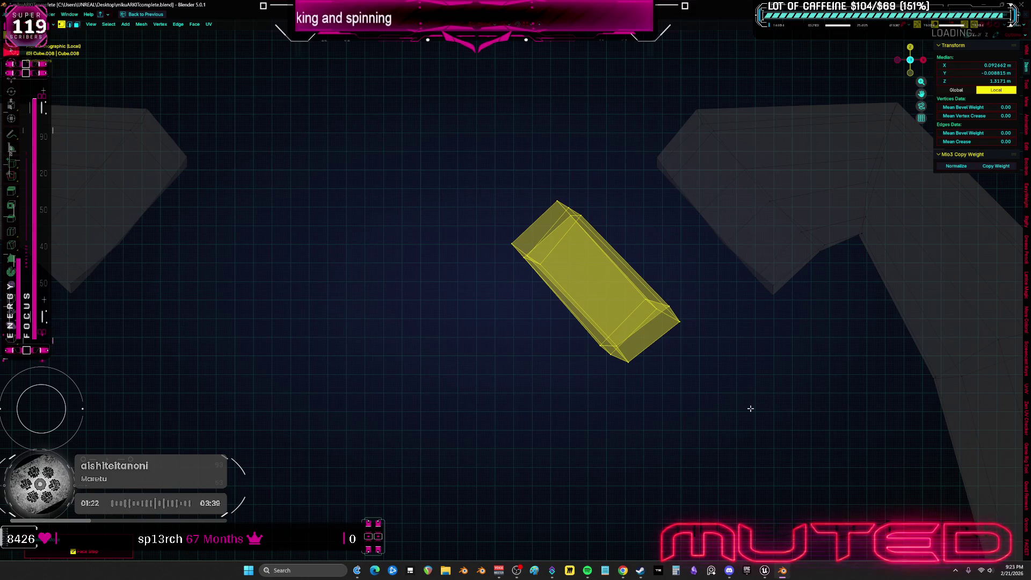
key("s")
left_click(852, 335)
key("shift+d")
key("r")
left_click(217, 417)
- Check the clips from the front with overlays toggled, then show material preview shading in object mode
key("alt+z")
key("grave")
left_click(595, 470)
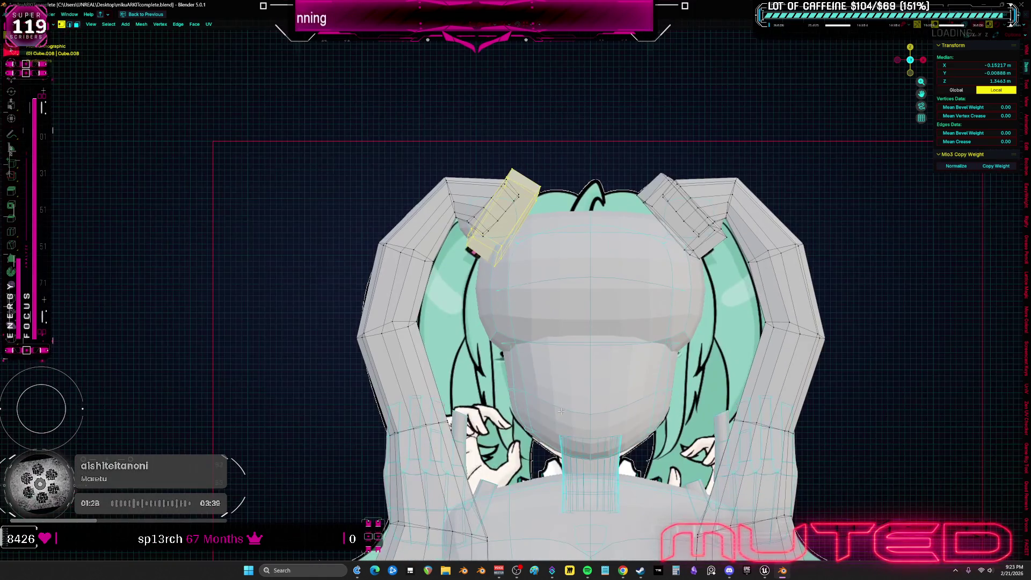
middle_click_drag(561, 178, 767, 314)
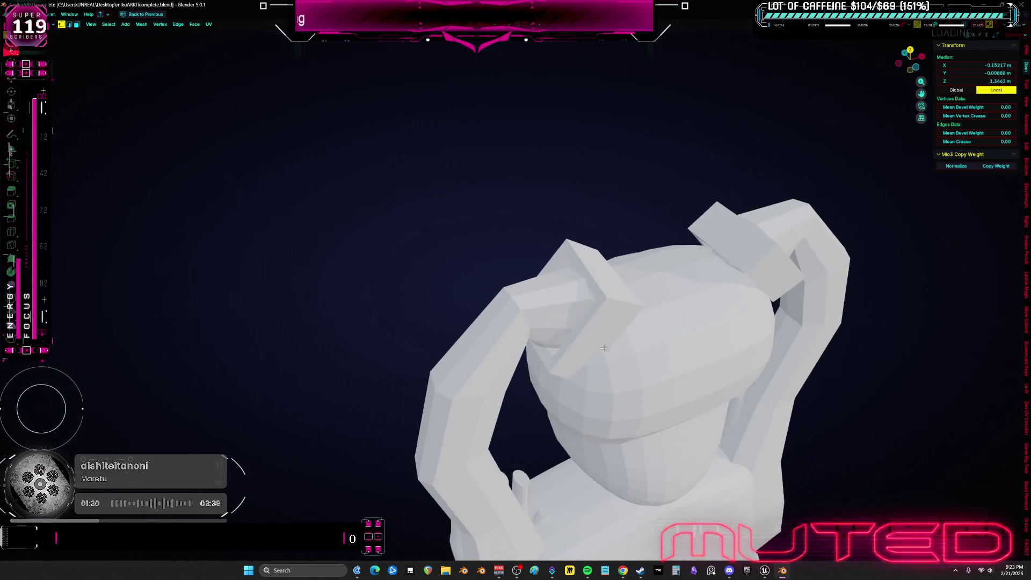
key("KP_1")
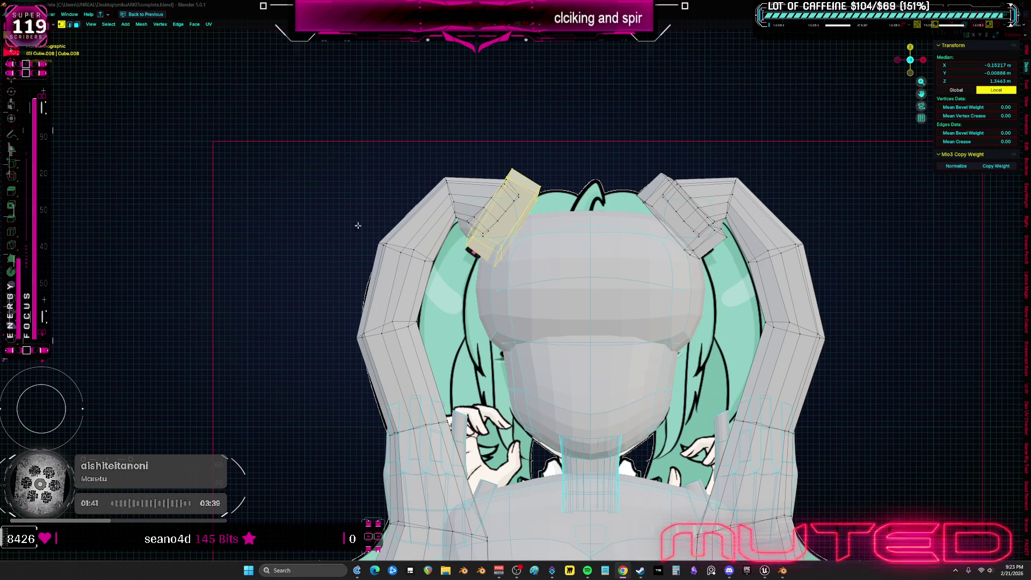
scroll(348, 197, "up", 3)
scroll(348, 197, "down", 4)
key("shift+alt+z")
key("shift+alt+z")
middle_click_drag(615, 383, 614, 371)
key("KP_1")
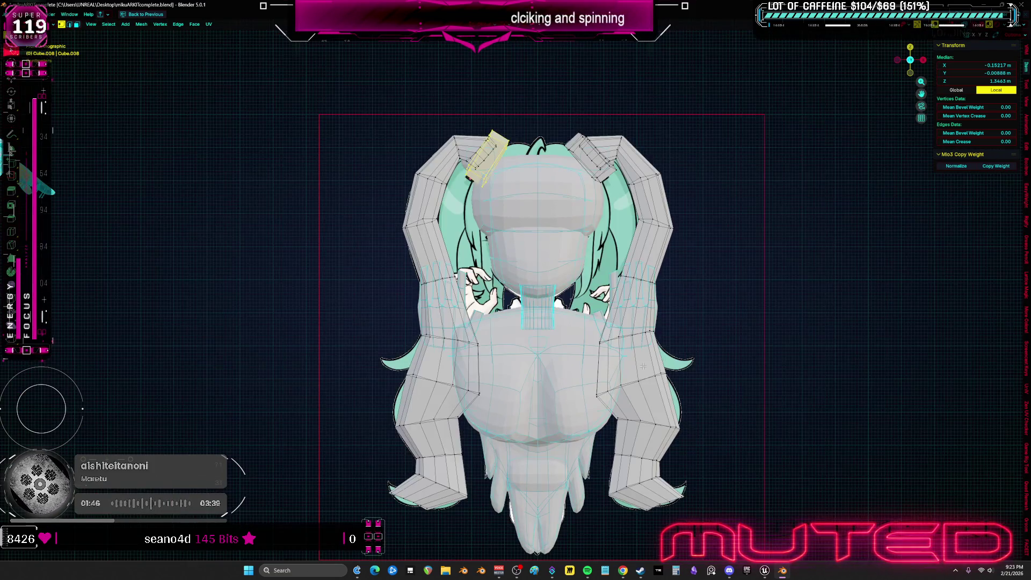
scroll(614, 371, "up", 2)
key("Tab")
key("z")
left_click(564, 358)
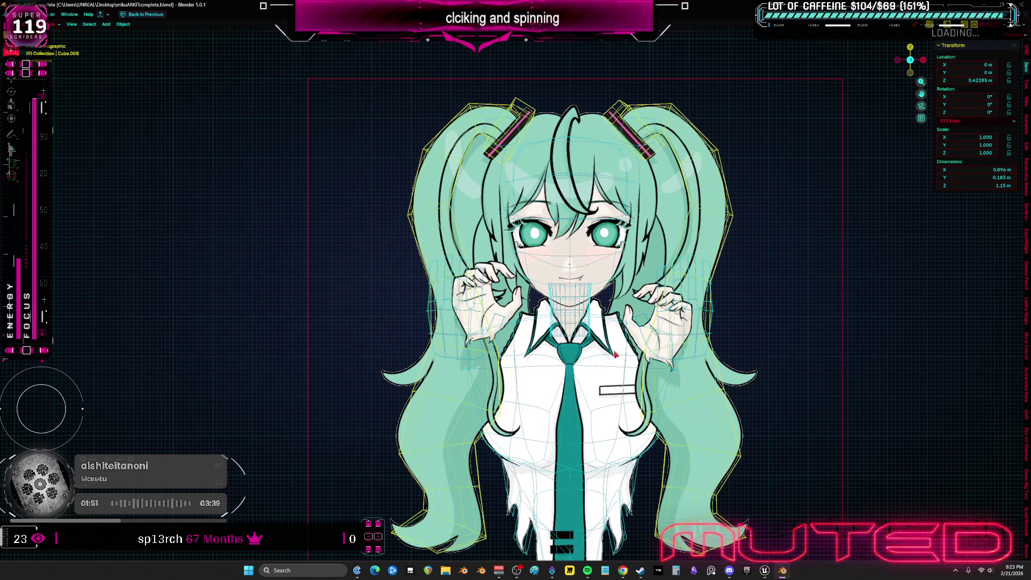
- Pick through the blockout objects to select the torso mesh and inspect it from above and below
middle_click_drag(647, 349, 612, 305, "shift")
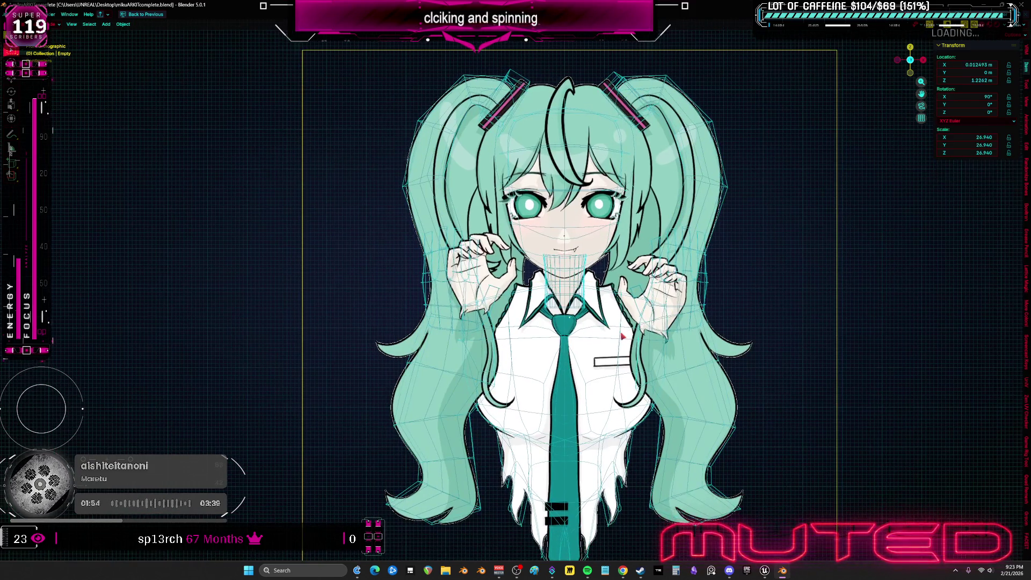
left_click(593, 301)
scroll(593, 301, "up", 1)
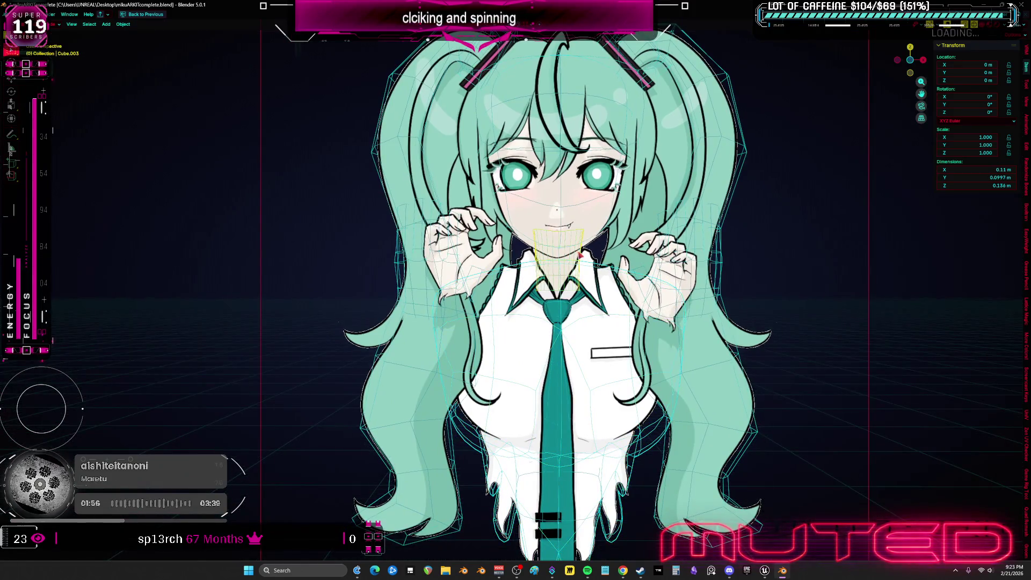
left_click(590, 246)
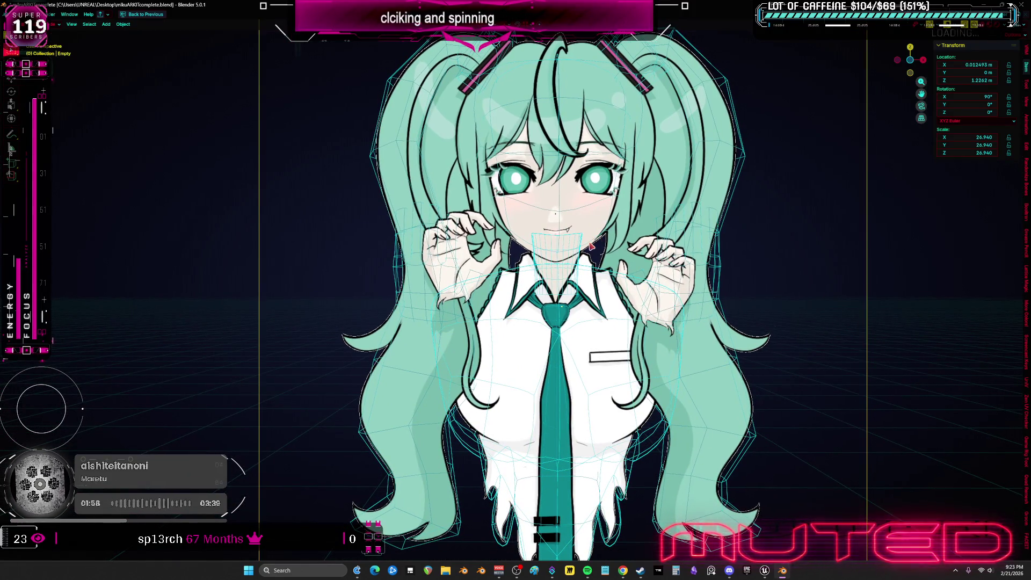
middle_click_drag(591, 246, 541, 233)
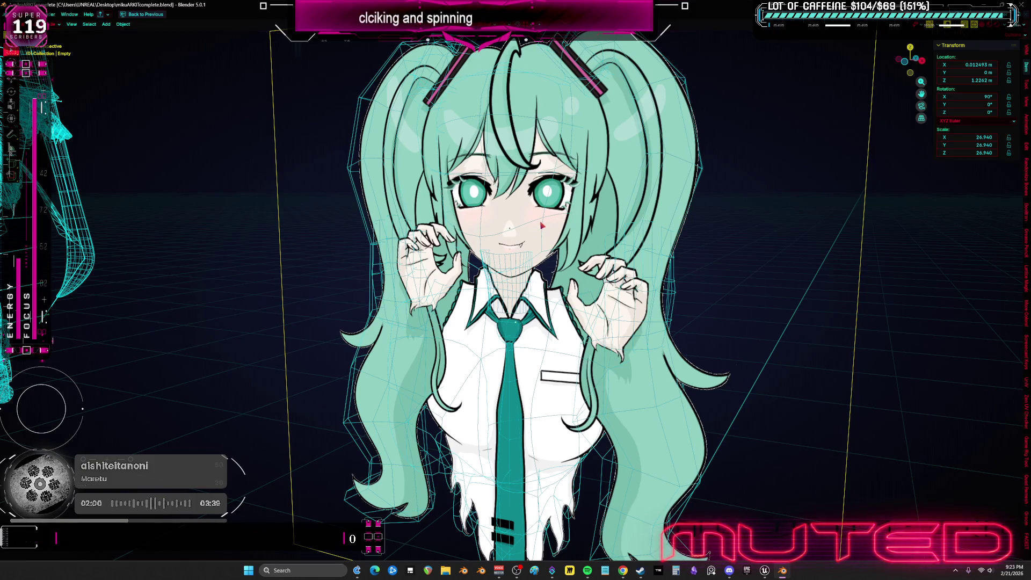
left_click(542, 226)
left_click(524, 316)
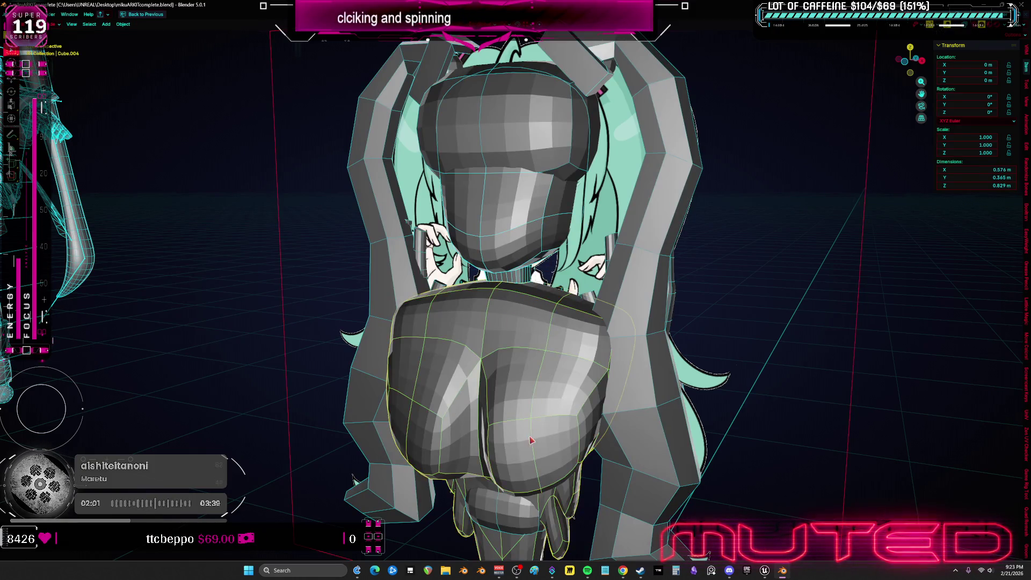
middle_click_drag(524, 316, 484, 398)
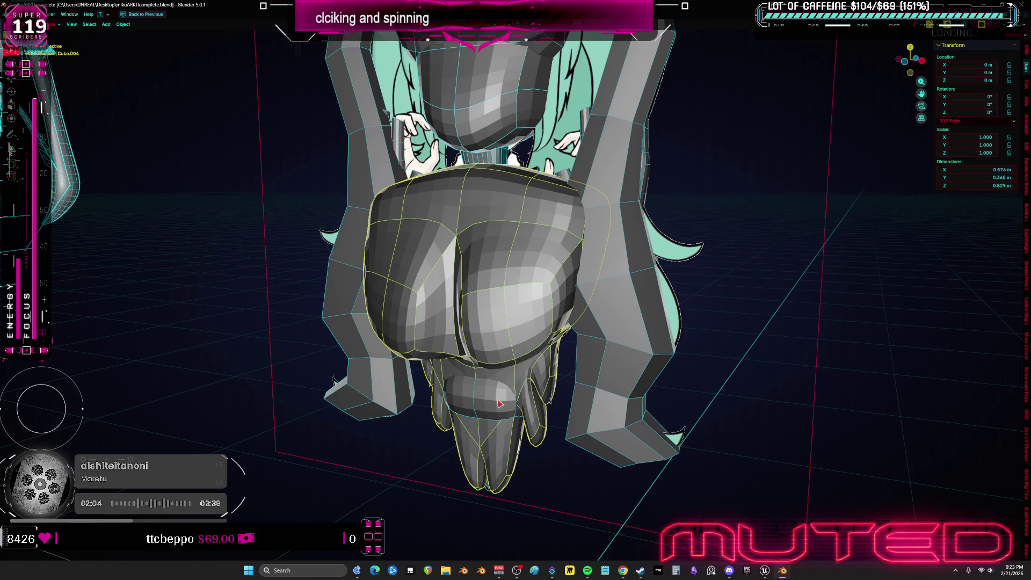
scroll(499, 401, "down", 3)
scroll(499, 396, "up", 3)
middle_click_drag(500, 395, 513, 312)
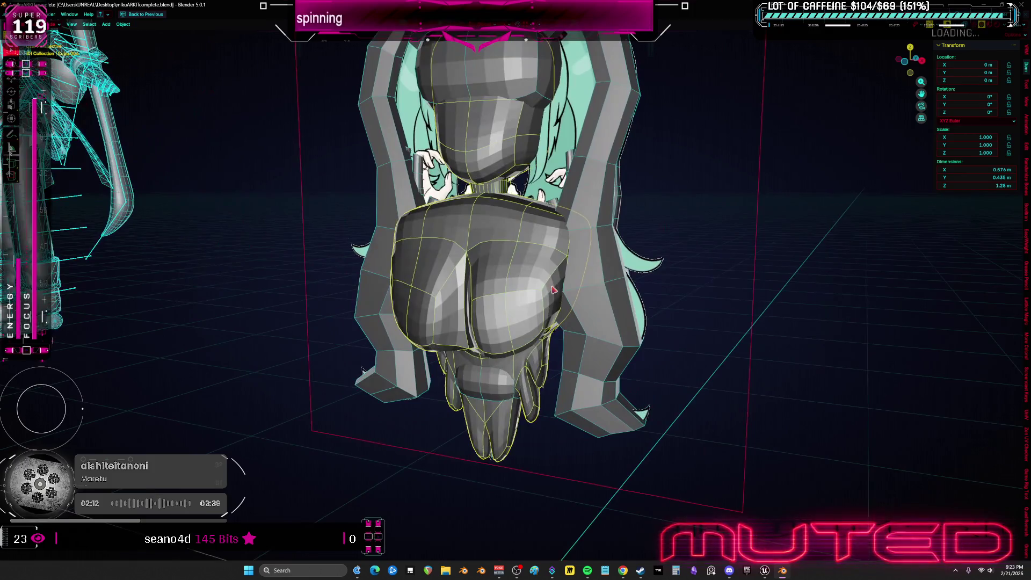
- Switch the torso into Sculpt Mode via the mode pie menu, back out, and reopen the mode choices
key("ctrl+Tab")
left_click(553, 347)
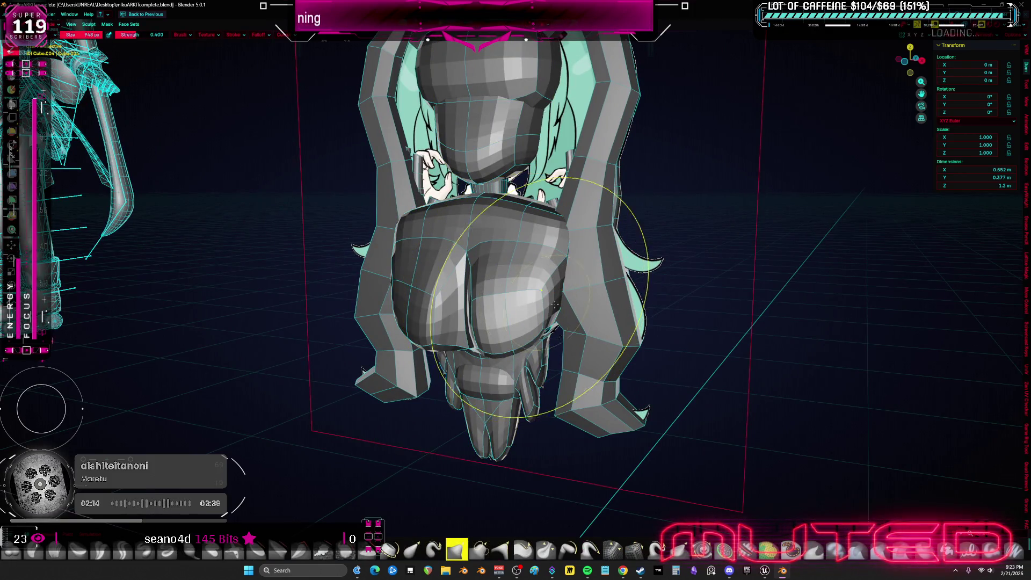
left_click(502, 295)
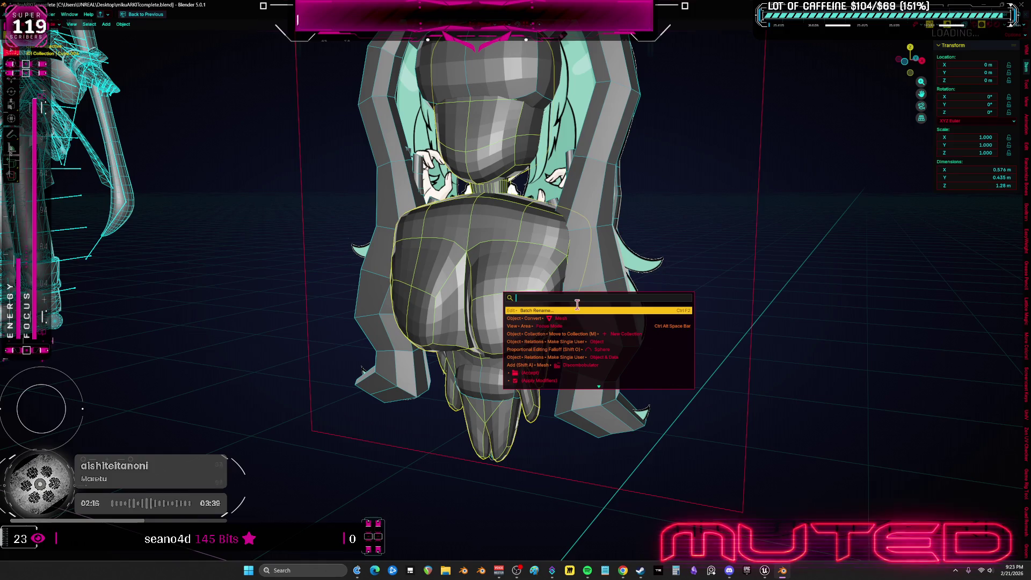
key("ctrl+Tab")
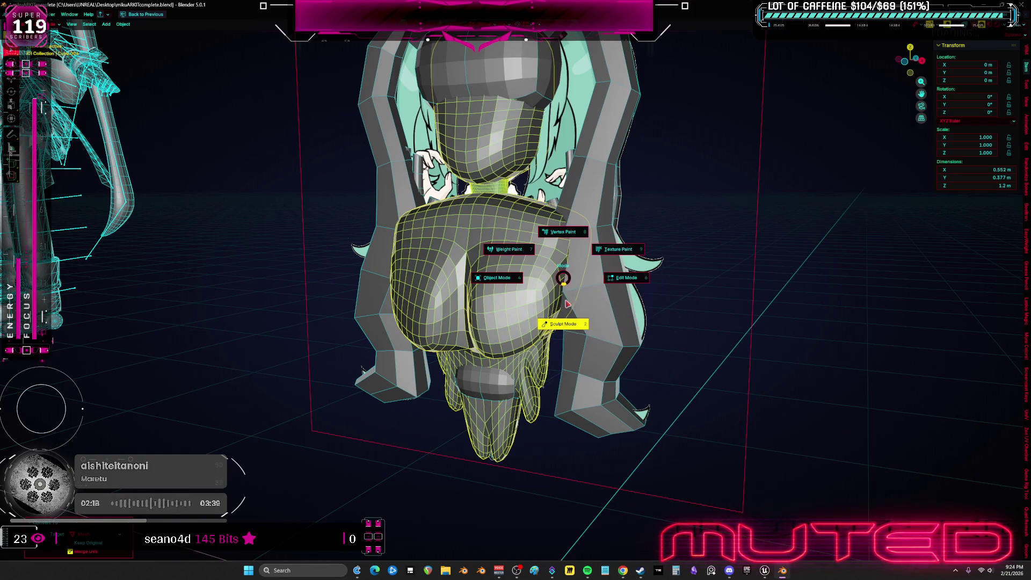
- Enter sculpting on the torso with a resized brush, then check the hair bun smoothing via undo/redo
left_click(559, 323)
key("f")
left_click(525, 301)
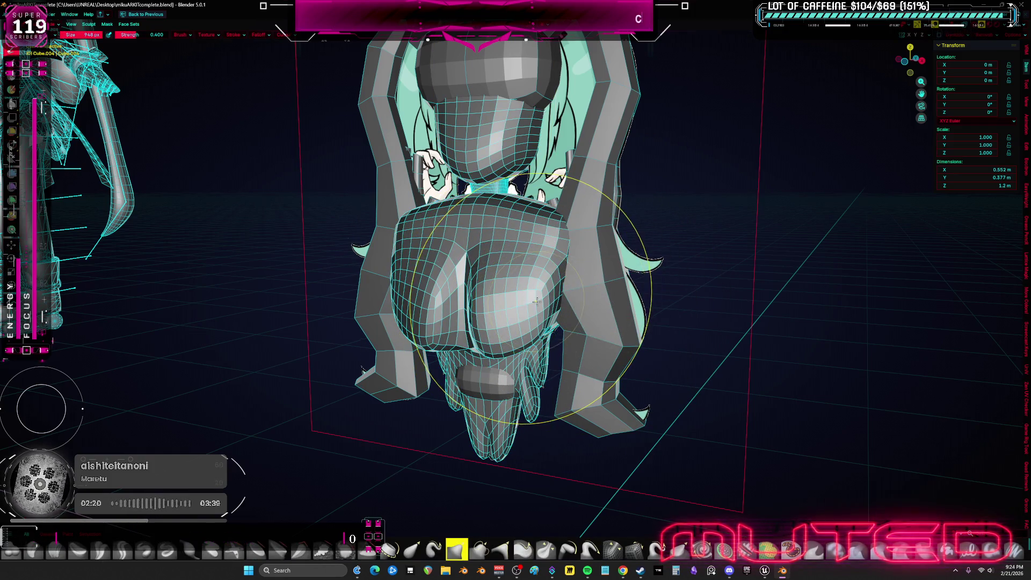
key("f")
left_click(515, 293)
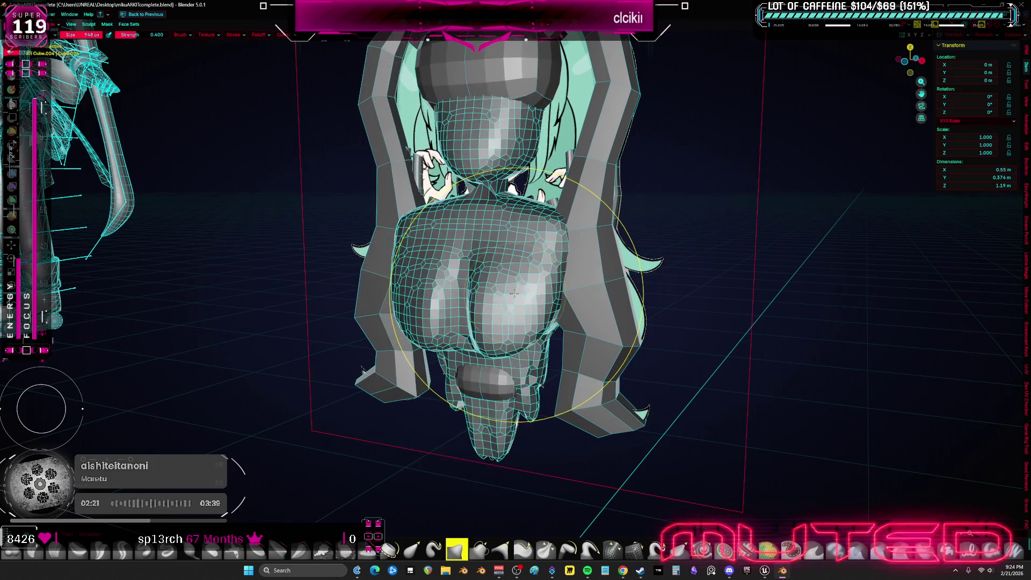
mouse_move(516, 292)
middle_mouse_down("alt")
mouse_move(527, 250)
mouse_move(516, 266)
middle_mouse_up("alt")
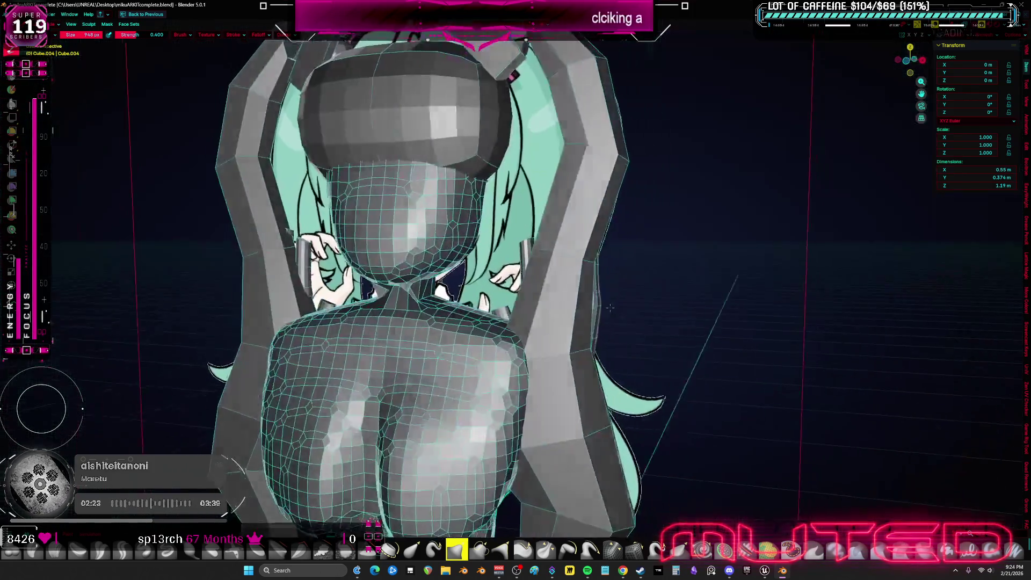
key("ctrl+Tab")
left_click(477, 293)
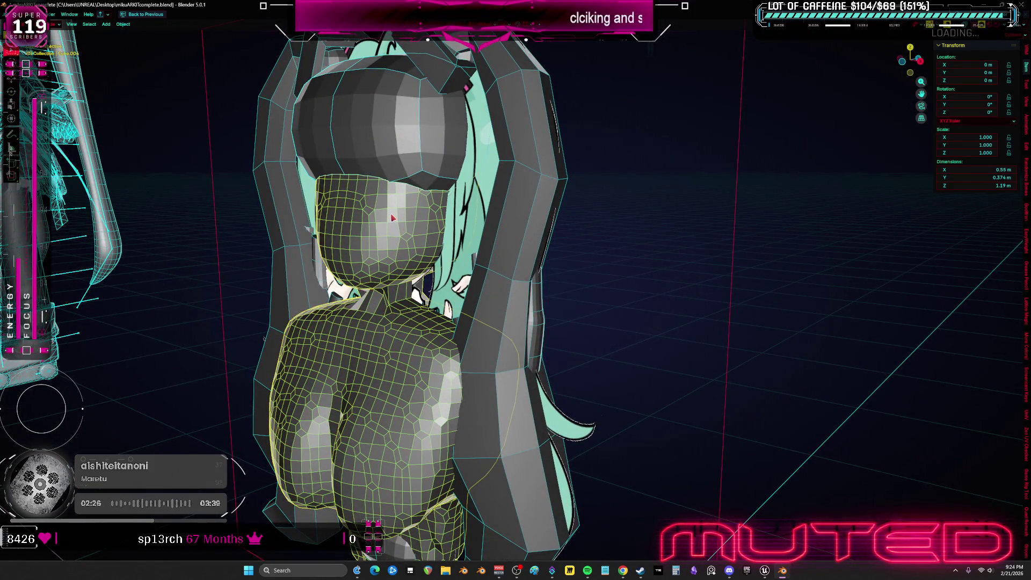
key("ctrl+z")
key("ctrl+shift+z")
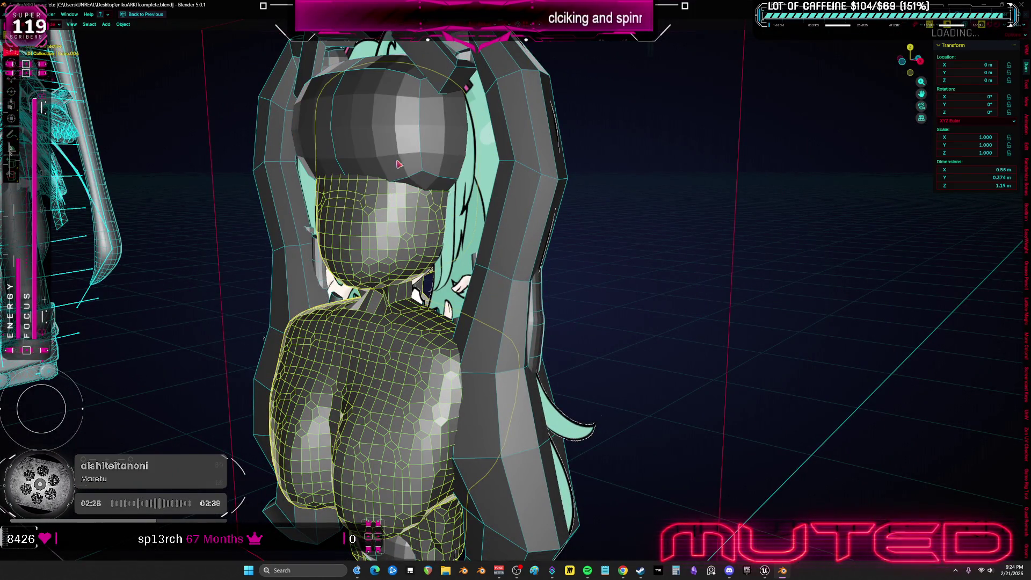
- Smooth the chest grooves and puff out the chest and lower torso symmetrically
left_click(398, 158)
left_click(403, 209)
mouse_move(403, 210)
middle_mouse_down()
mouse_move(438, 248)
mouse_move(483, 258)
middle_mouse_up()
left_click(437, 248)
key("ctrl+Tab")
scroll(483, 259, "up", 3)
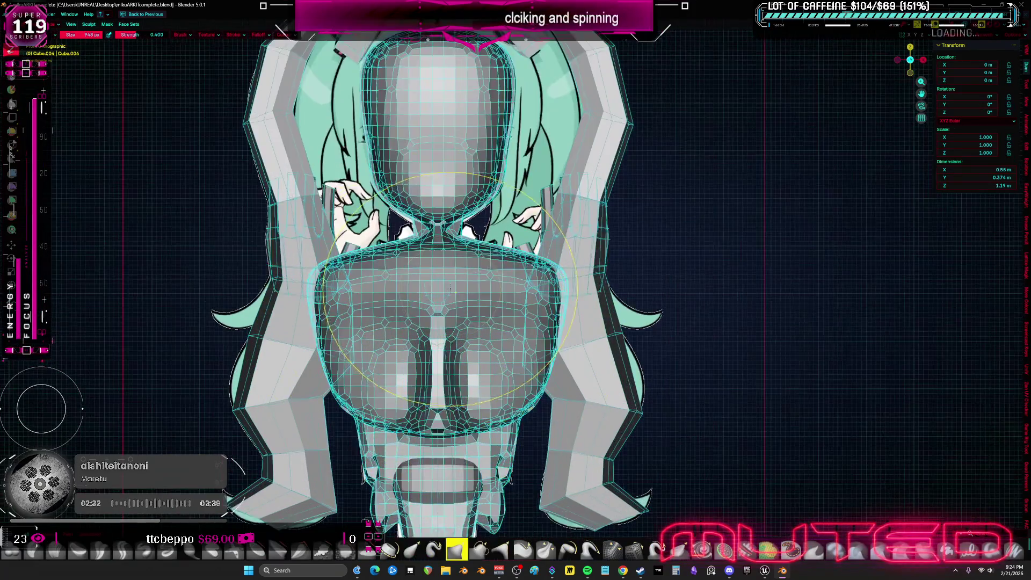
scroll(528, 262, "up", 2)
left_click_drag(530, 253, 570, 187)
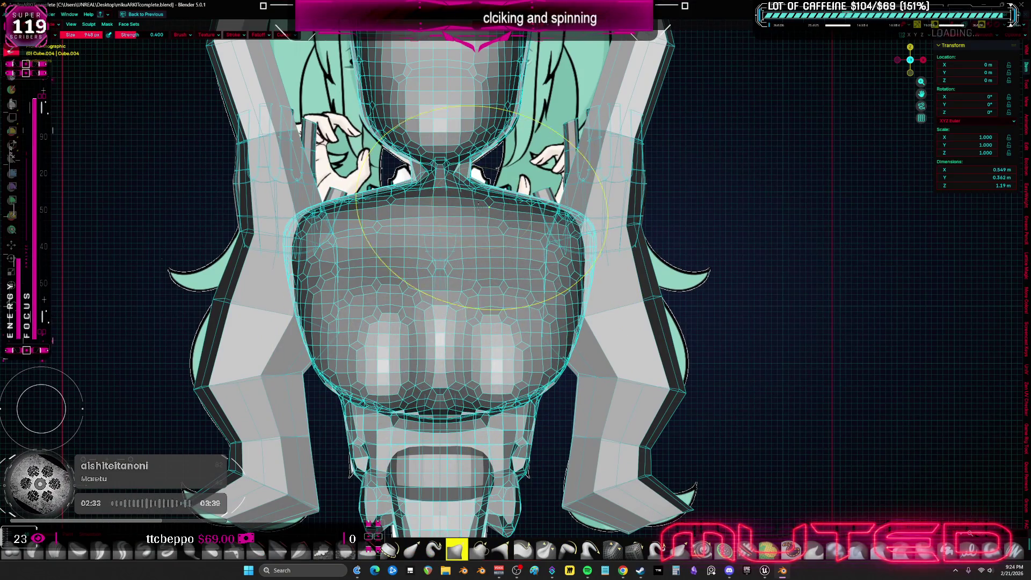
key("i")
left_click_drag(564, 258, 534, 315)
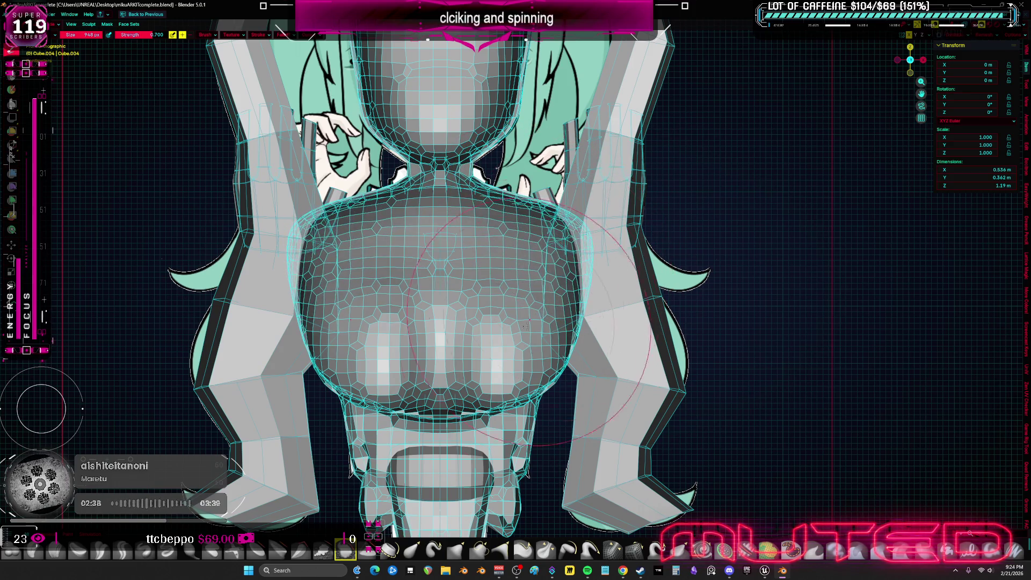
middle_click_drag(536, 318, 517, 266)
left_click_drag(435, 298, 446, 452)
mouse_move(447, 451)
middle_mouse_down()
mouse_move(483, 339)
mouse_move(345, 345)
middle_mouse_up()
- In front view with material shading, sculpt the left hem spike and the right edge of the hem tip
left_click(342, 318)
mouse_move(417, 301)
middle_mouse_down()
mouse_move(379, 298)
mouse_move(415, 299)
middle_mouse_up()
left_click(414, 299)
key("KP_1")
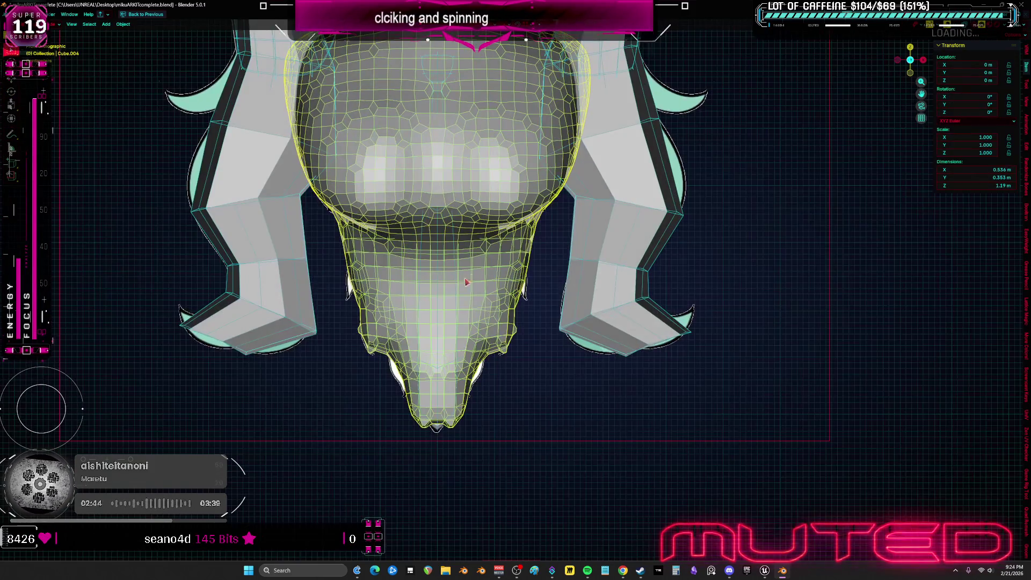
key("ctrl+Tab")
scroll(472, 387, "up", 2)
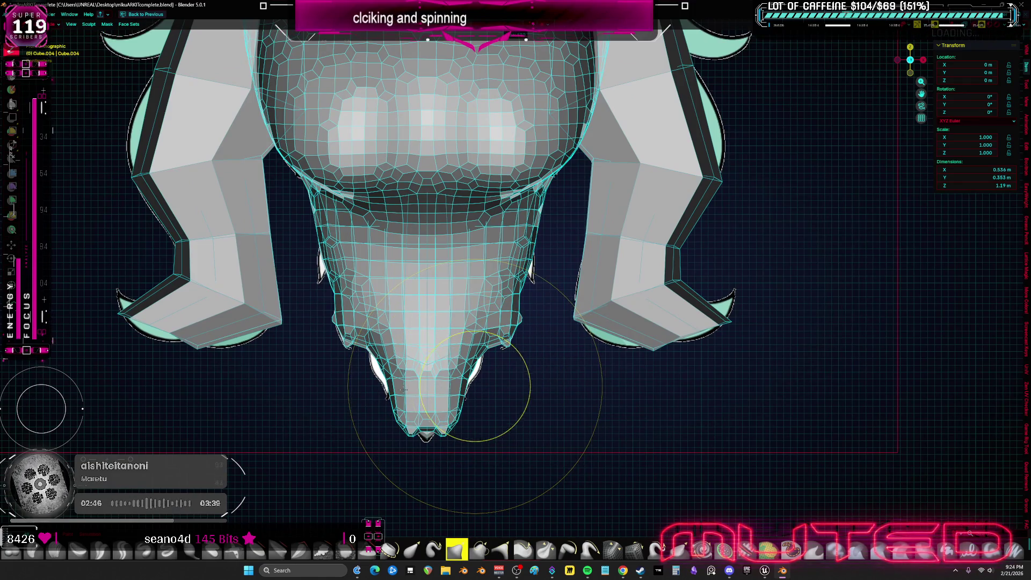
key("z")
left_click(651, 282)
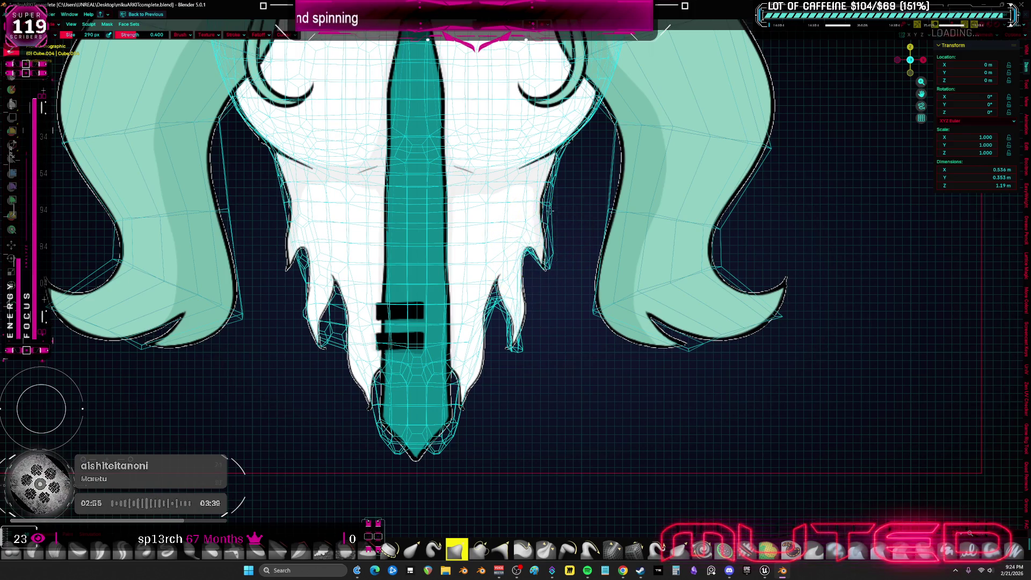
scroll(553, 211, "up", 2)
scroll(351, 226, "down", 2)
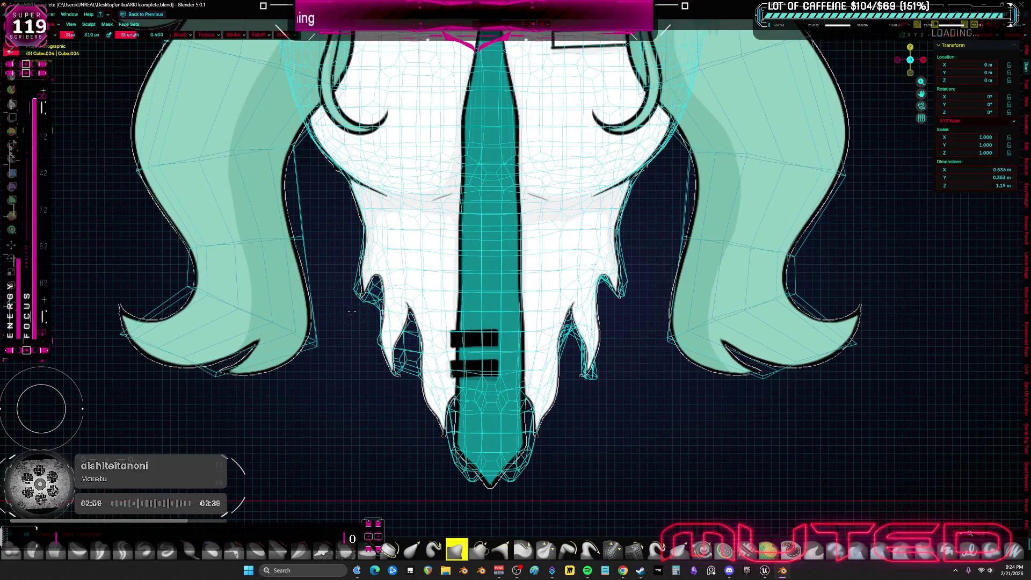
scroll(363, 297, "up", 2)
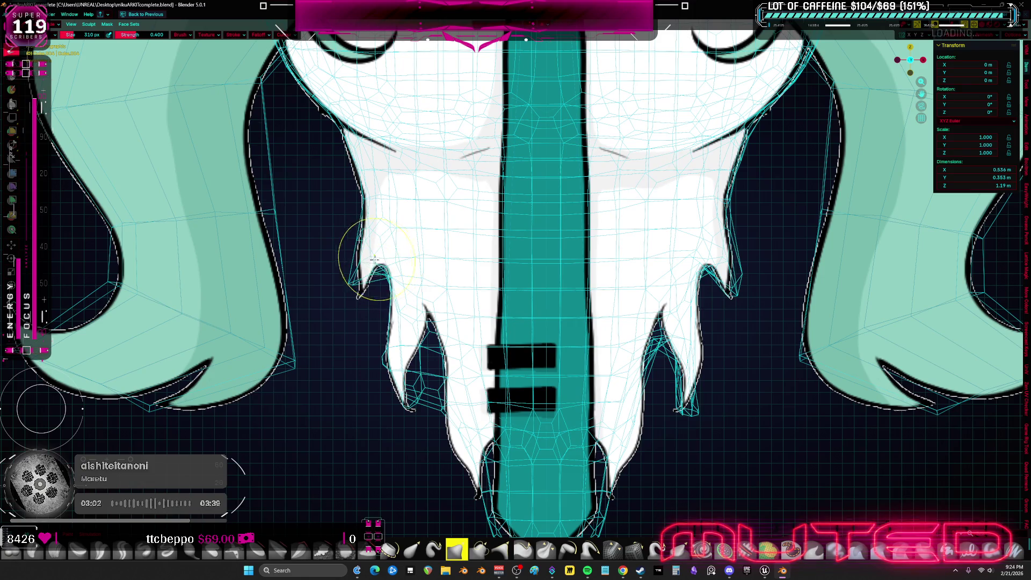
key("f")
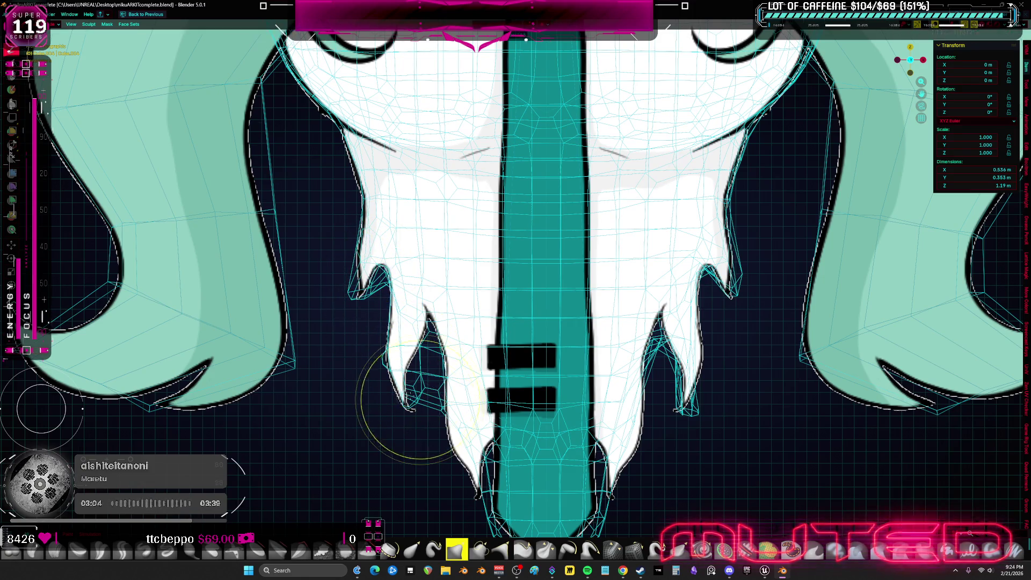
left_click(423, 379)
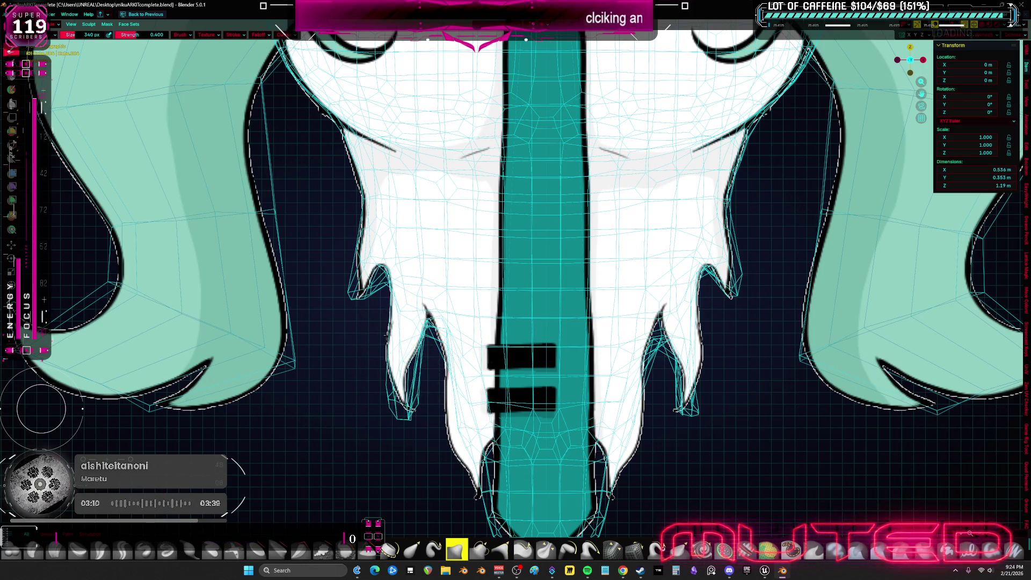
middle_click_drag(432, 413, 469, 352, "shift")
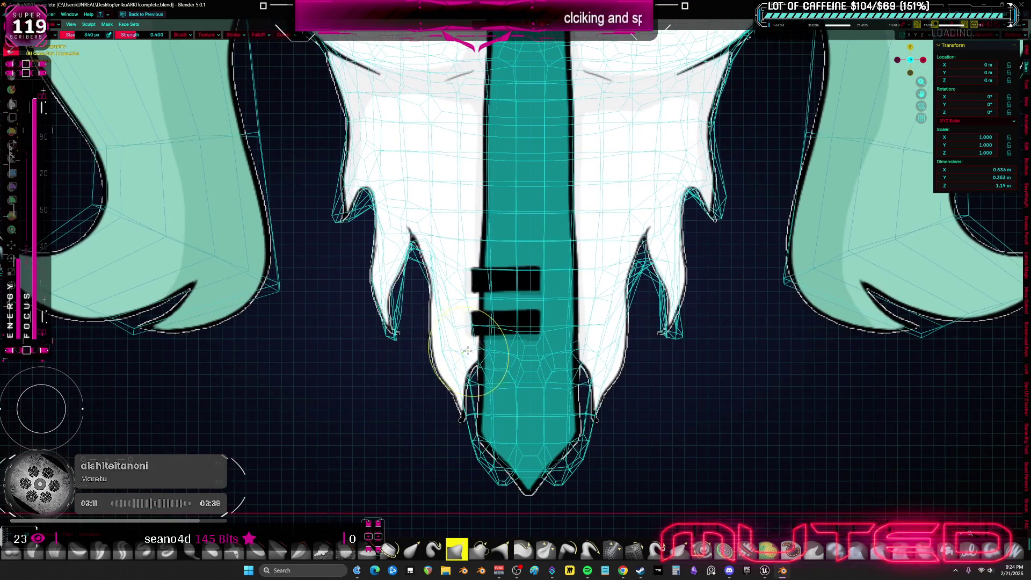
middle_click_drag(467, 409, 477, 409, "shift")
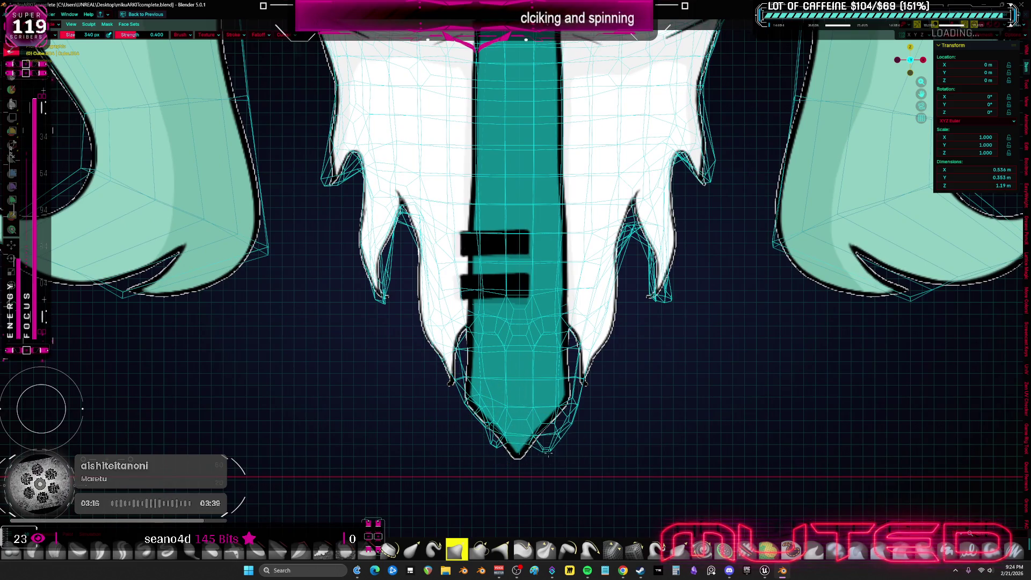
middle_click_drag(553, 448, 532, 427, "shift")
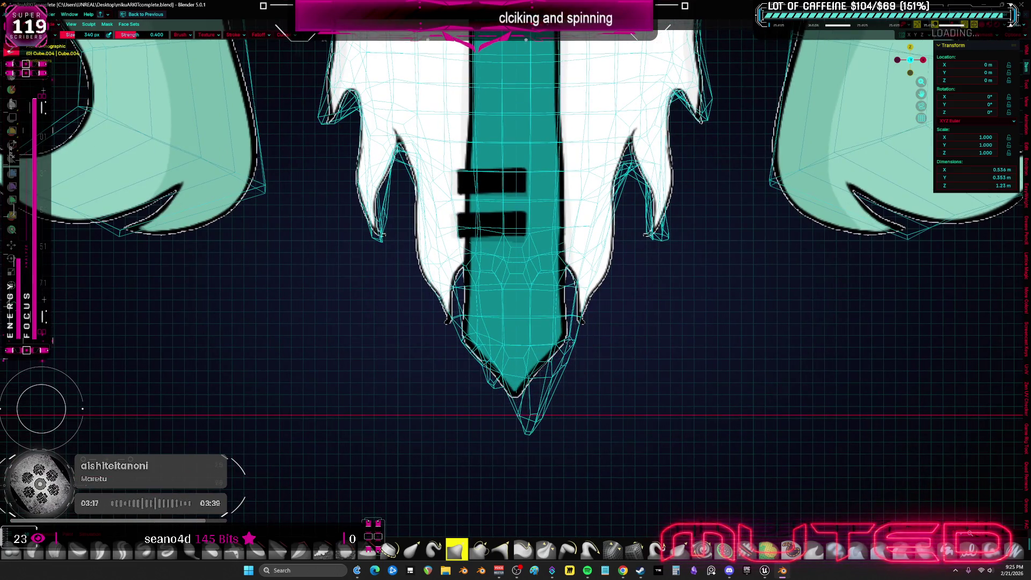
scroll(583, 323, "up", 2)
middle_click_drag(585, 277, 589, 301, "shift")
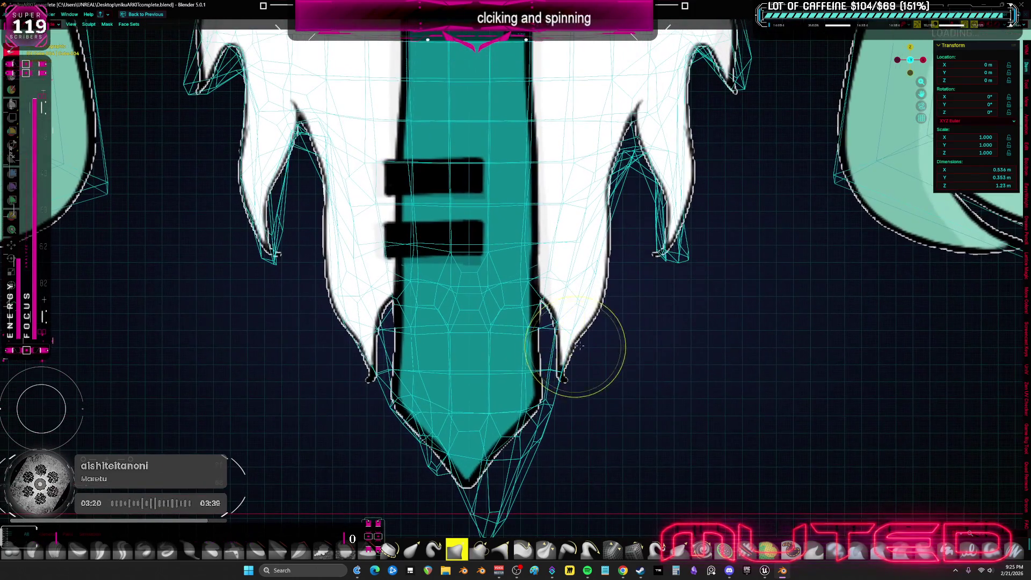
left_click_drag(587, 266, 570, 405)
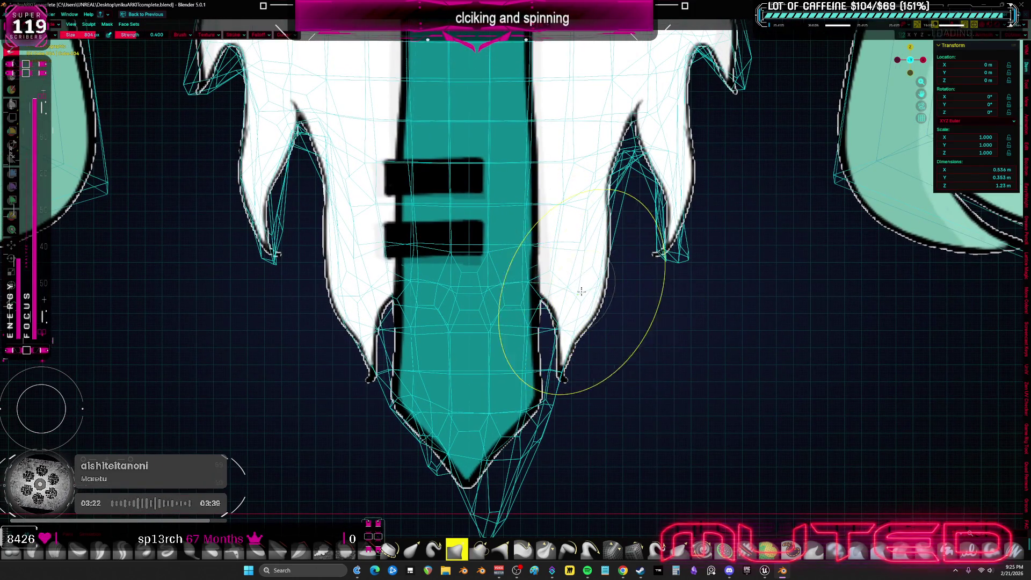
- Inspect the hem mesh in wireframe from the side and below, then isolate the body mesh
key("shift+z")
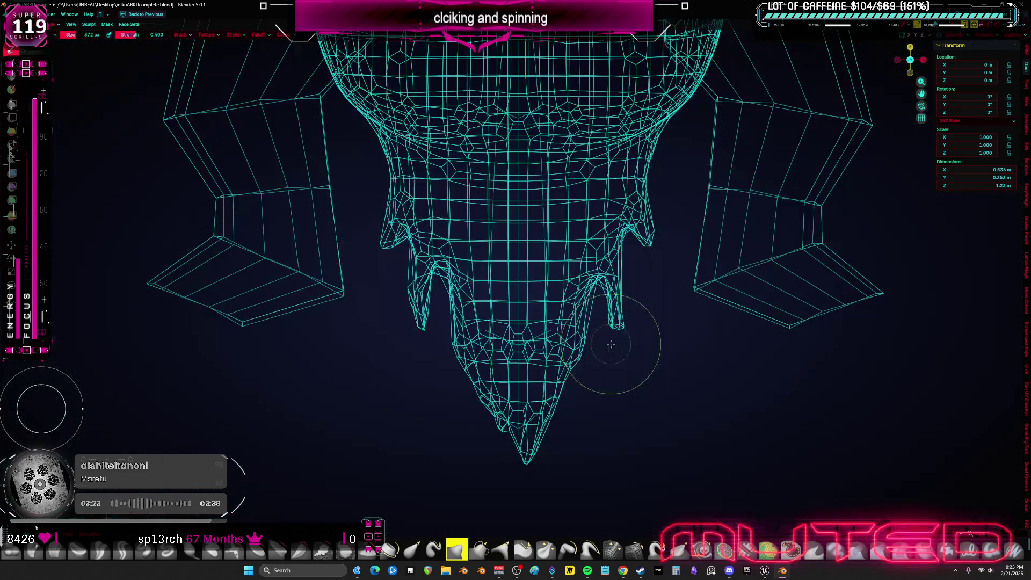
mouse_move(626, 328)
middle_mouse_down()
mouse_move(562, 341)
mouse_move(583, 252)
mouse_move(634, 319)
middle_mouse_up()
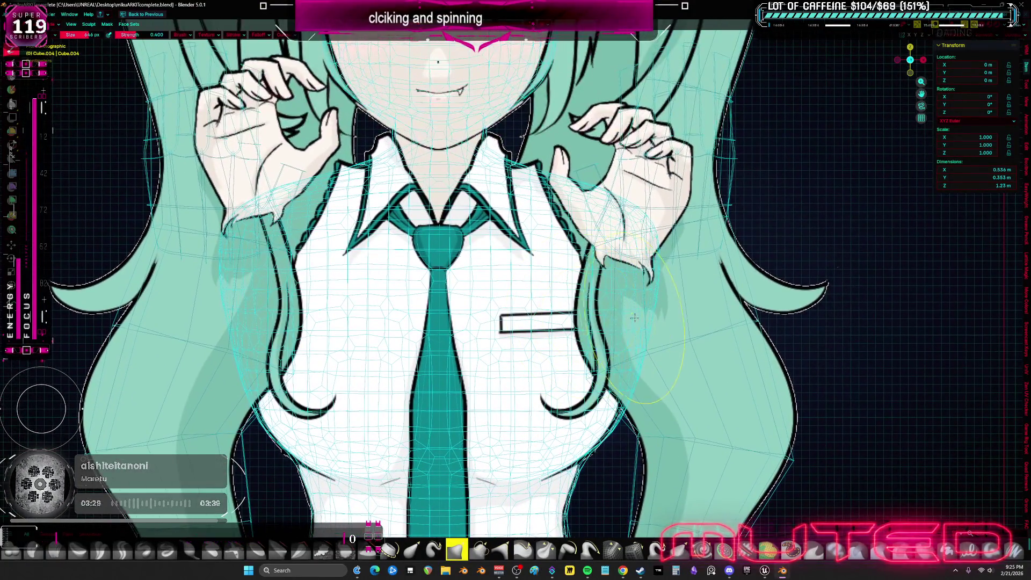
scroll(659, 302, "down", 3)
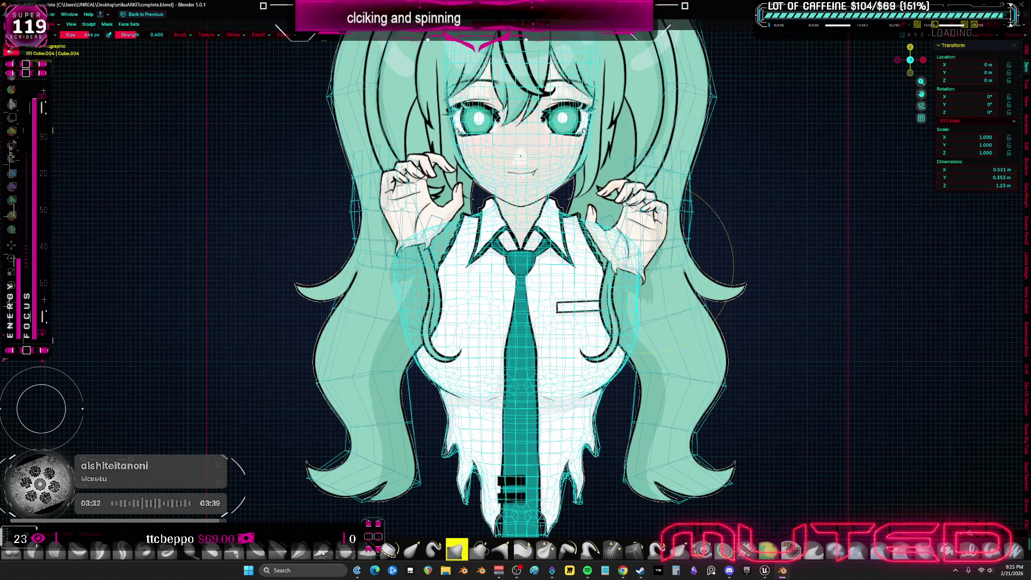
mouse_move(502, 223)
middle_mouse_down()
mouse_move(659, 314)
mouse_move(452, 314)
middle_mouse_up()
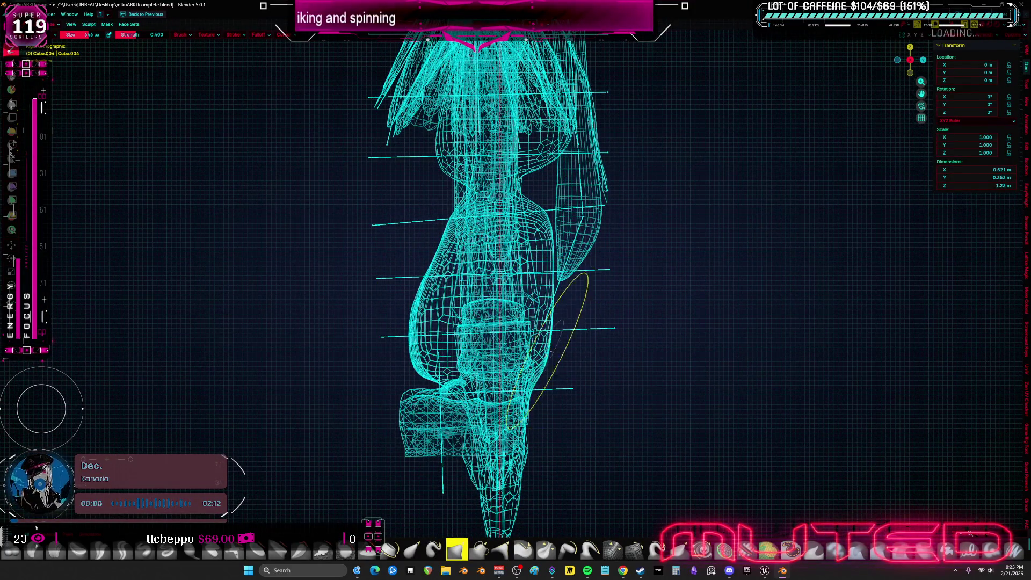
middle_click_drag(549, 347, 571, 304)
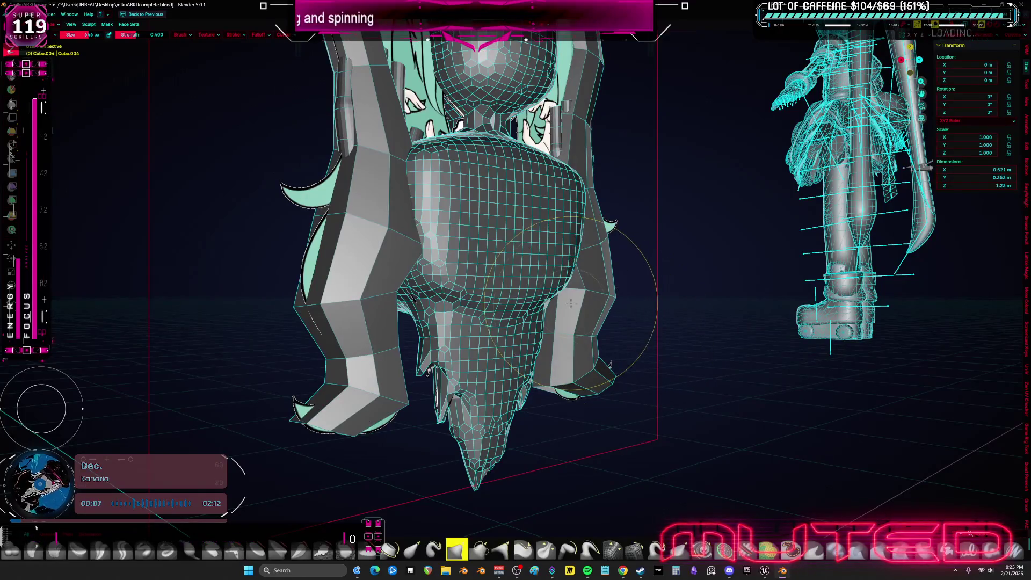
key("KP_Divide")
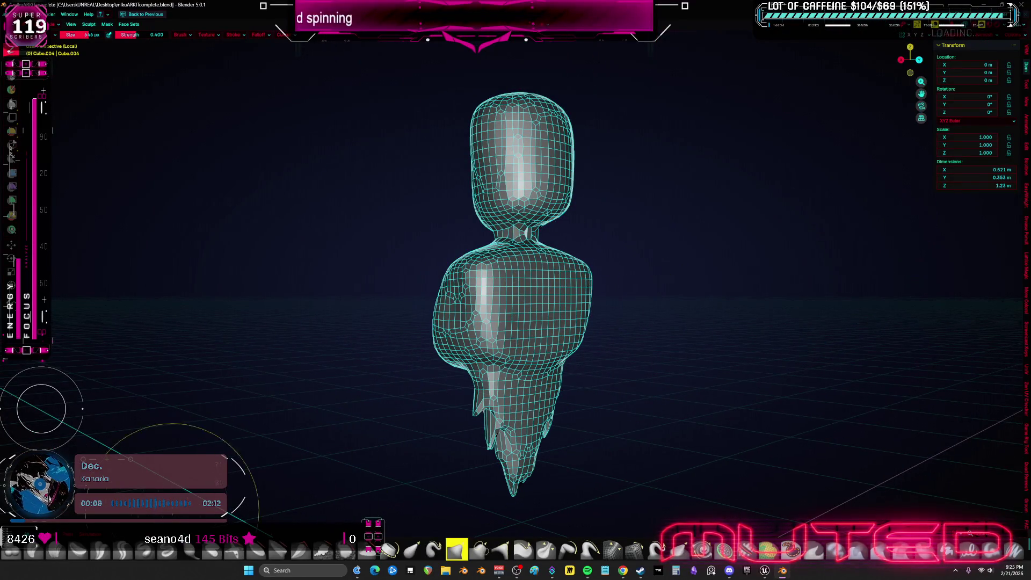
scroll(532, 312, "up", 2)
scroll(532, 312, "up", 2)
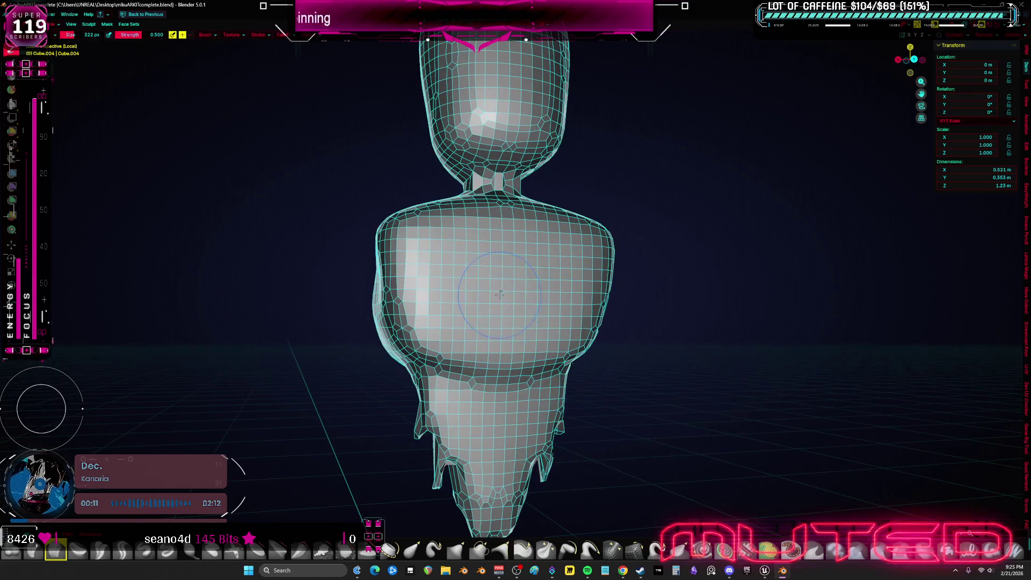
- In local view, dent and shape the chest surface from front and side angles
left_click_drag(500, 294, 509, 292)
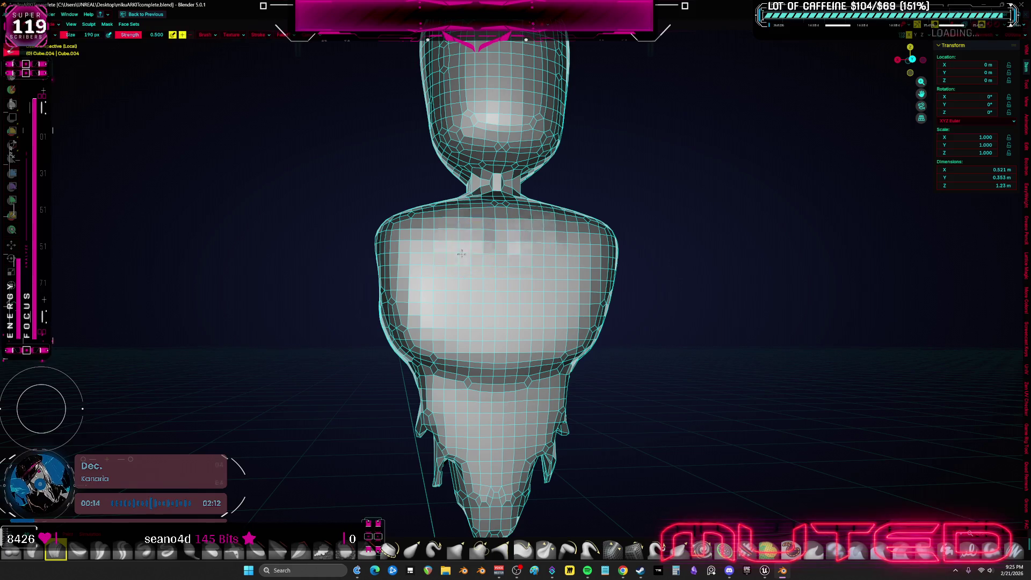
middle_click_drag(464, 236, 439, 242)
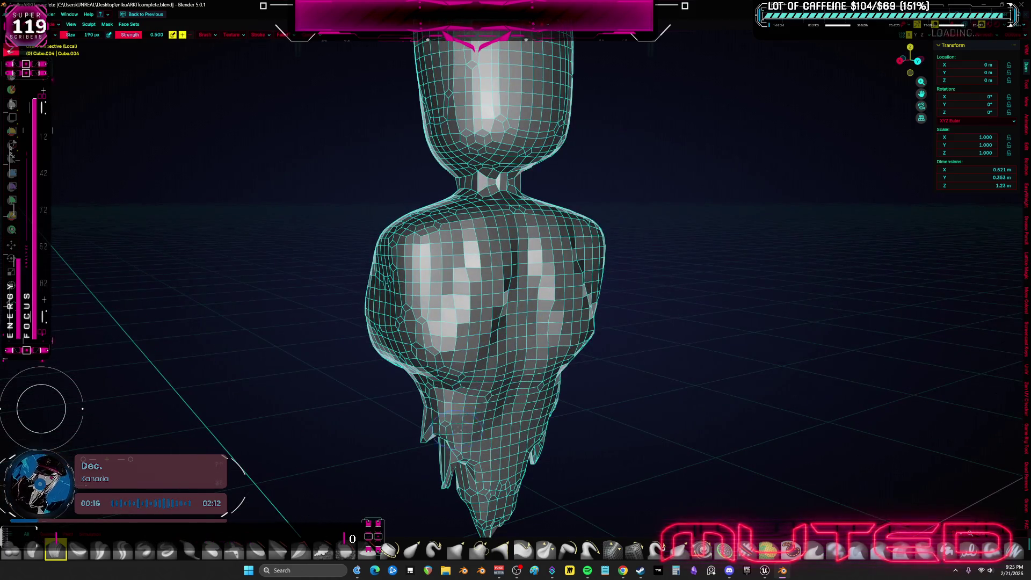
mouse_move(476, 435)
middle_mouse_down()
mouse_move(455, 378)
mouse_move(493, 249)
mouse_move(581, 242)
middle_mouse_up()
mouse_move(564, 226)
left_mouse_down()
mouse_move(517, 234)
mouse_move(629, 250)
left_mouse_up()
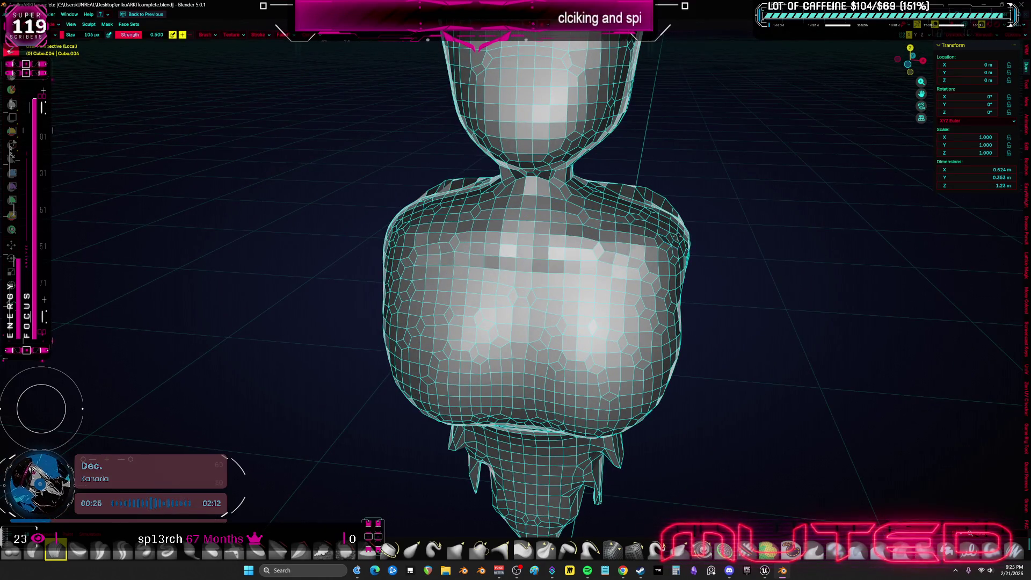
left_click_drag(508, 263, 532, 209)
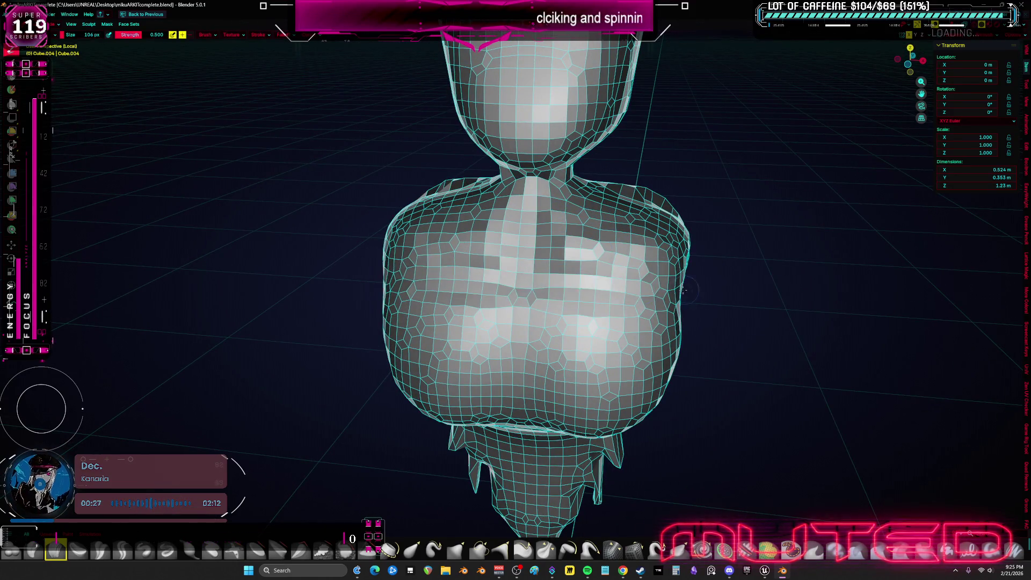
middle_click_drag(532, 243, 452, 242)
key("KP_3")
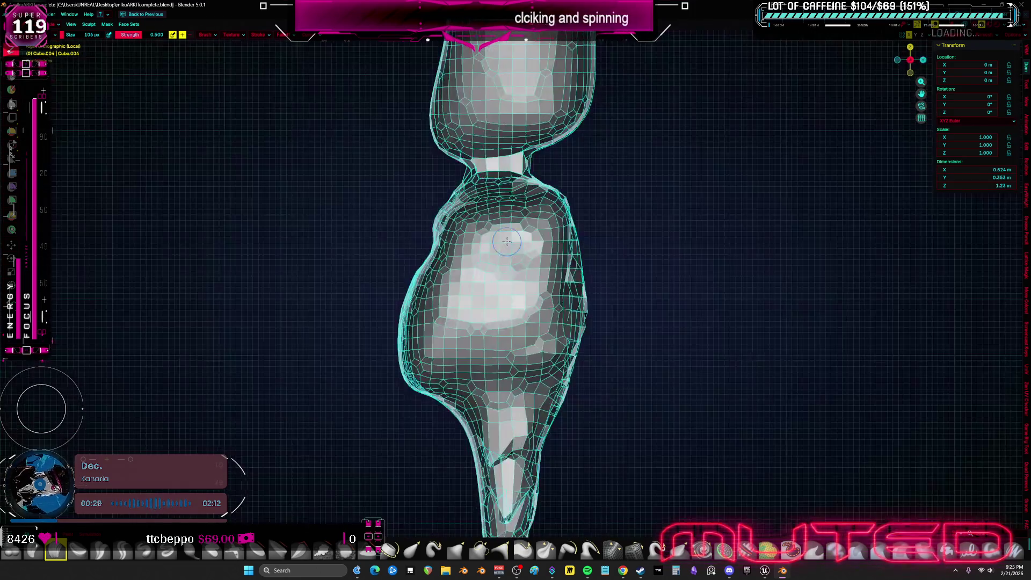
- From the side view, sculpt dents and a V form into the chest and smooth its lower part
middle_click_drag(515, 282, 612, 283)
left_click_drag(621, 290, 596, 355)
mouse_move(451, 290)
left_mouse_down()
mouse_move(649, 308)
mouse_move(484, 323)
left_mouse_up()
left_click_drag(403, 306, 645, 322)
mouse_move(629, 323)
middle_mouse_down()
mouse_move(621, 267)
mouse_move(565, 256)
middle_mouse_up()
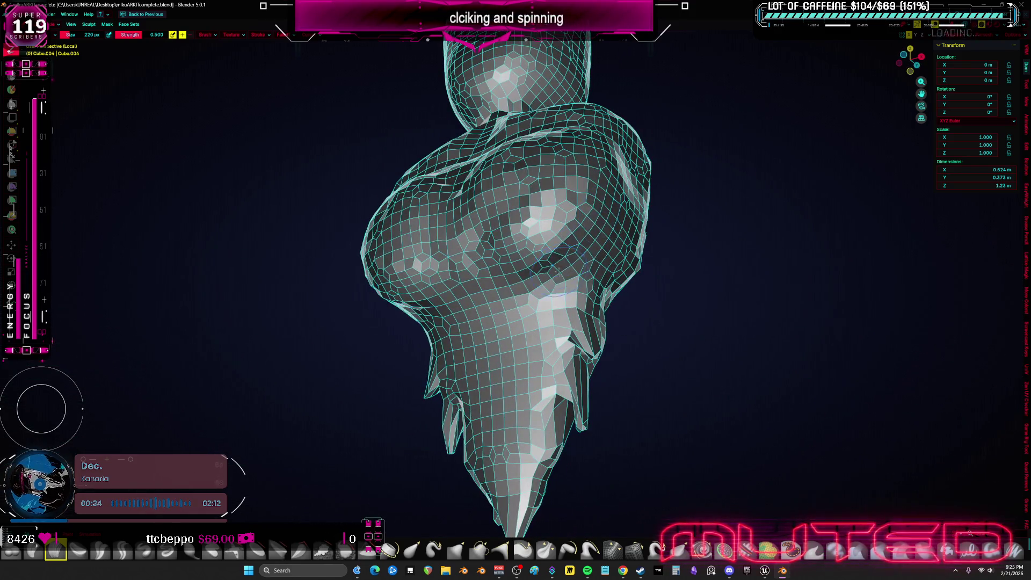
mouse_move(566, 259)
left_mouse_down()
mouse_move(457, 356)
mouse_move(484, 379)
left_mouse_up()
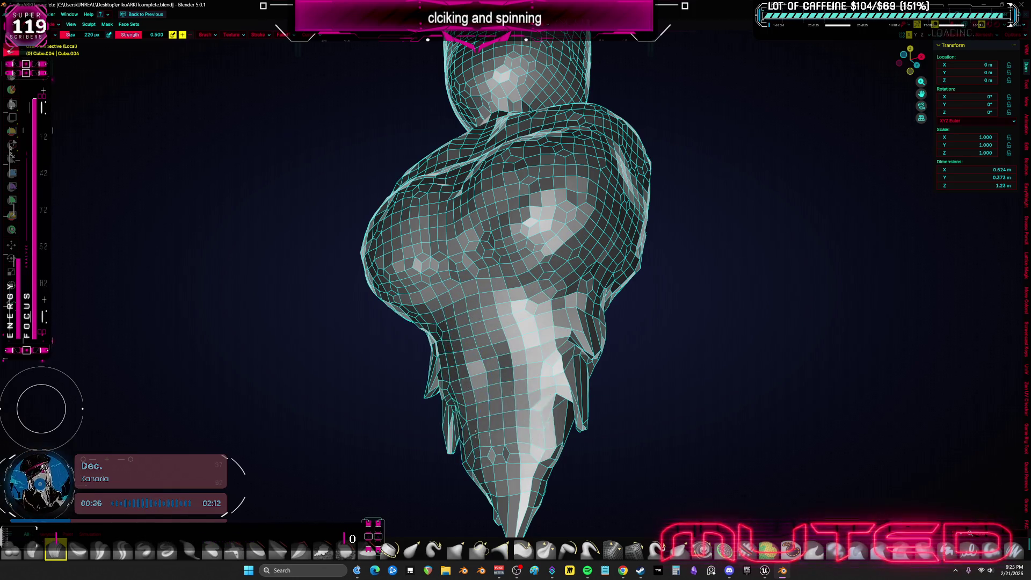
middle_click_drag(484, 380, 512, 356)
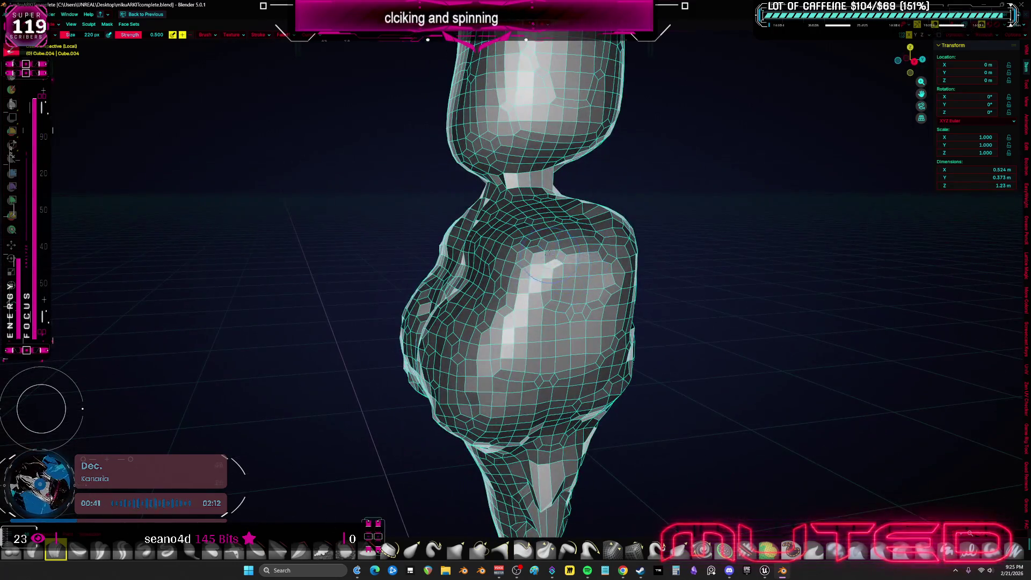
- Review the torso from several angles, reshape the chest, and raise the sculpt brush strength
middle_click_drag(559, 262, 607, 287)
middle_click_drag(568, 258, 515, 274)
middle_click_drag(557, 379, 522, 412)
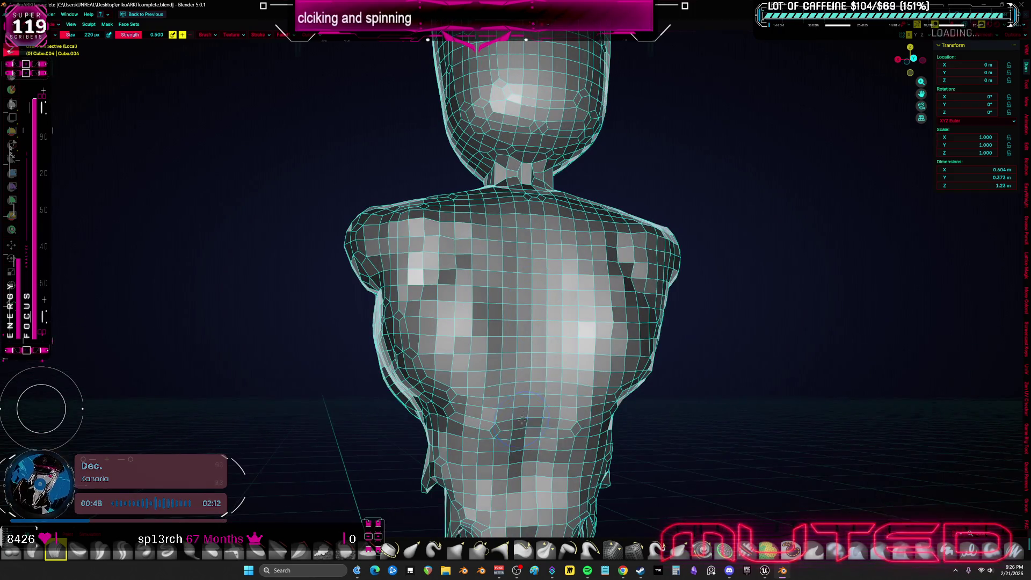
mouse_move(464, 226)
middle_mouse_down()
mouse_move(516, 242)
mouse_move(600, 311)
mouse_move(564, 283)
mouse_move(564, 294)
middle_mouse_up()
middle_click_drag(633, 280, 583, 276)
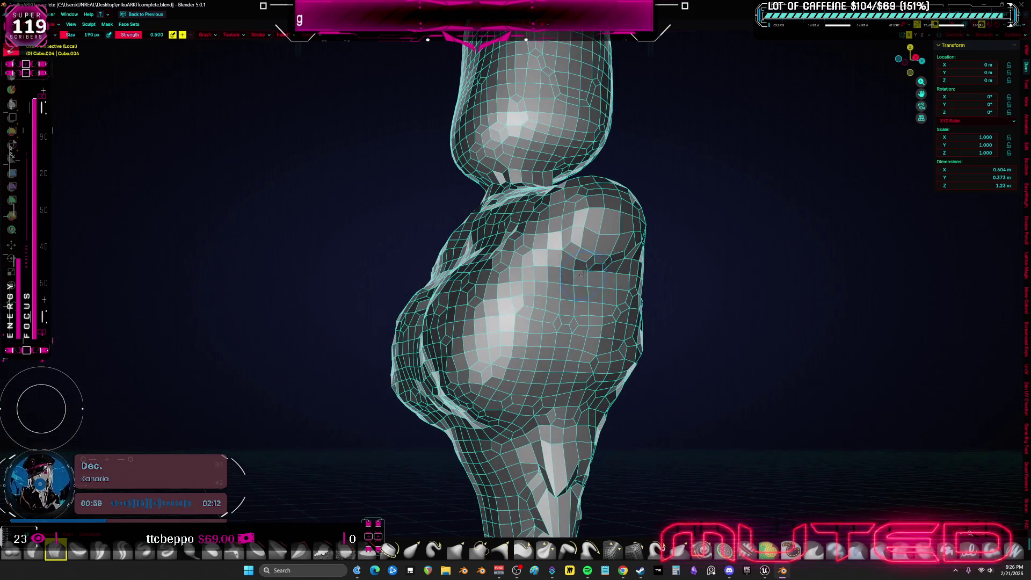
mouse_move(580, 266)
left_mouse_down()
mouse_move(572, 323)
mouse_move(556, 339)
left_mouse_up()
right_click(515, 303)
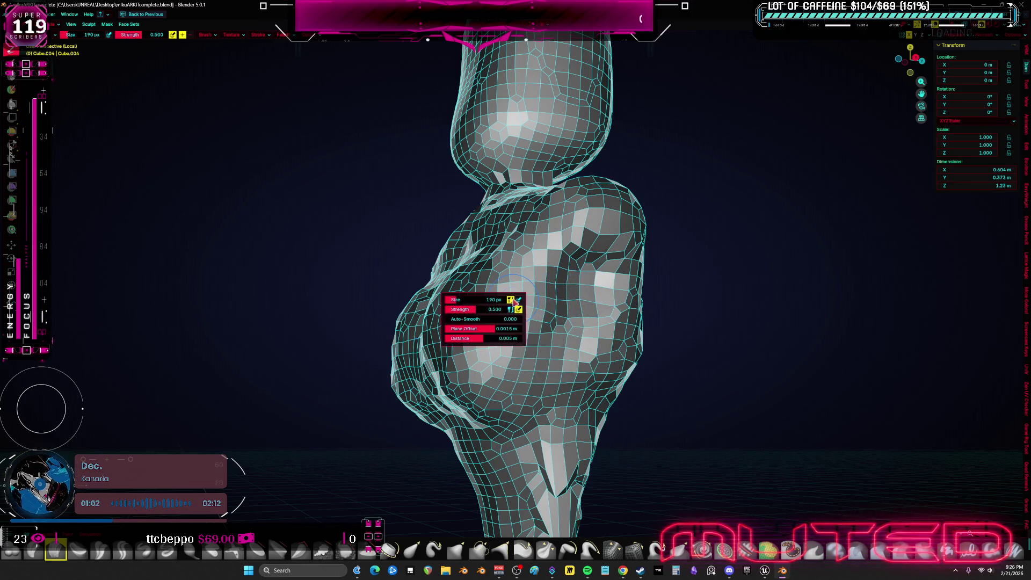
key("i")
key("l")
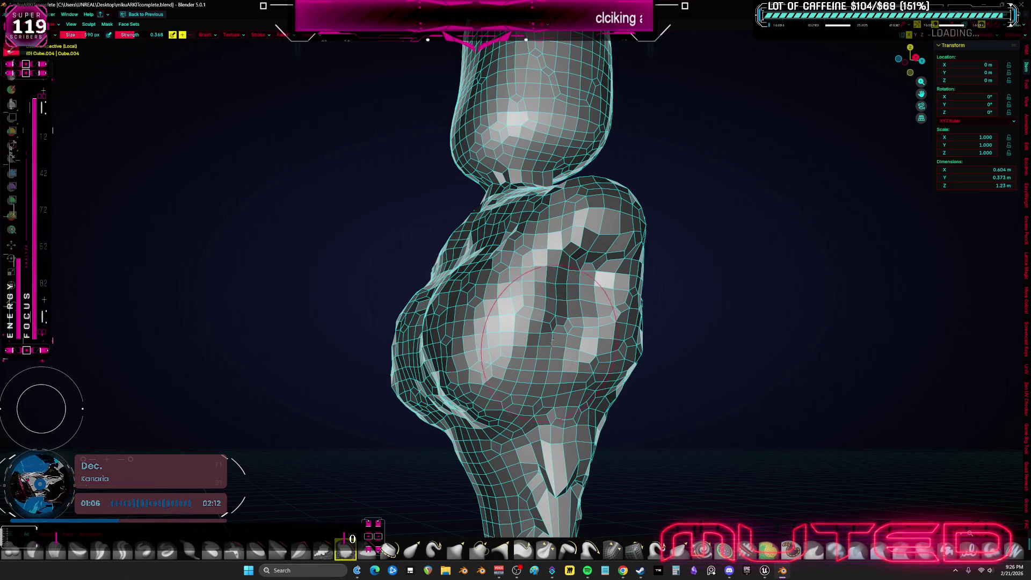
key("KP_1")
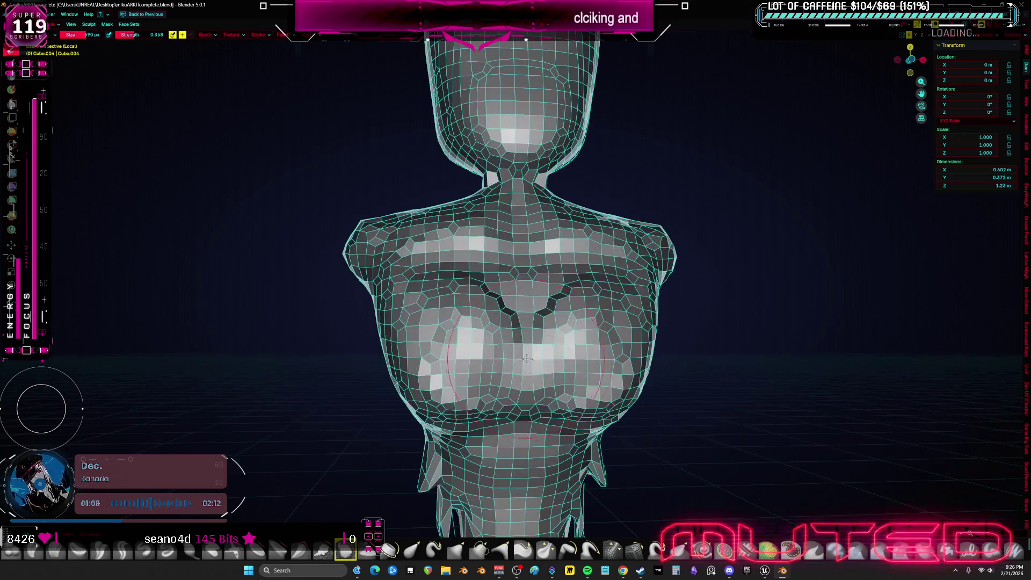
- Smooth and round the boxy top of the head with strokes from above and in front
middle_click_drag(548, 271, 505, 393)
middle_click_drag(627, 292, 603, 312)
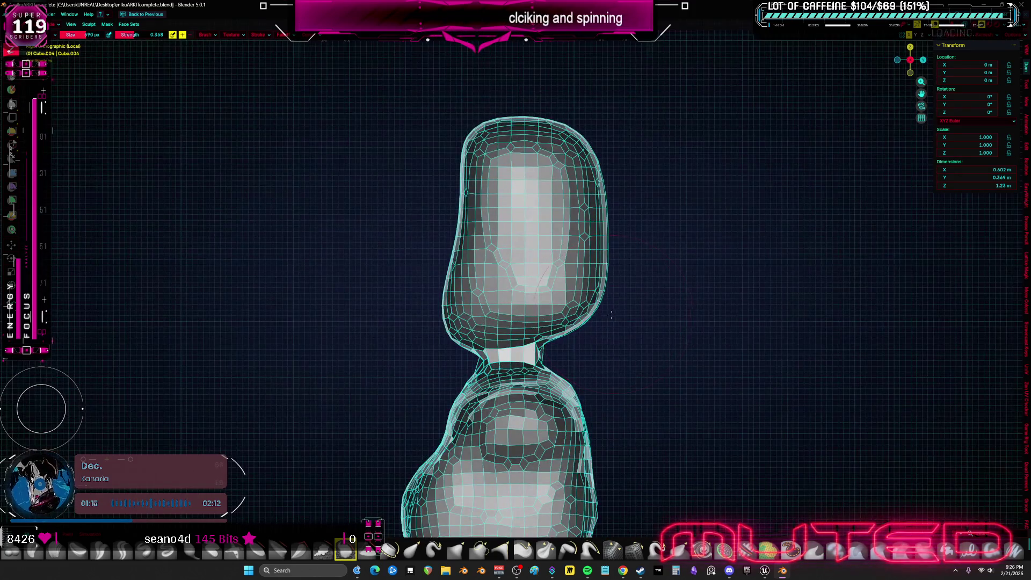
mouse_move(537, 213)
left_mouse_down()
mouse_move(498, 227)
mouse_move(444, 208)
left_mouse_up()
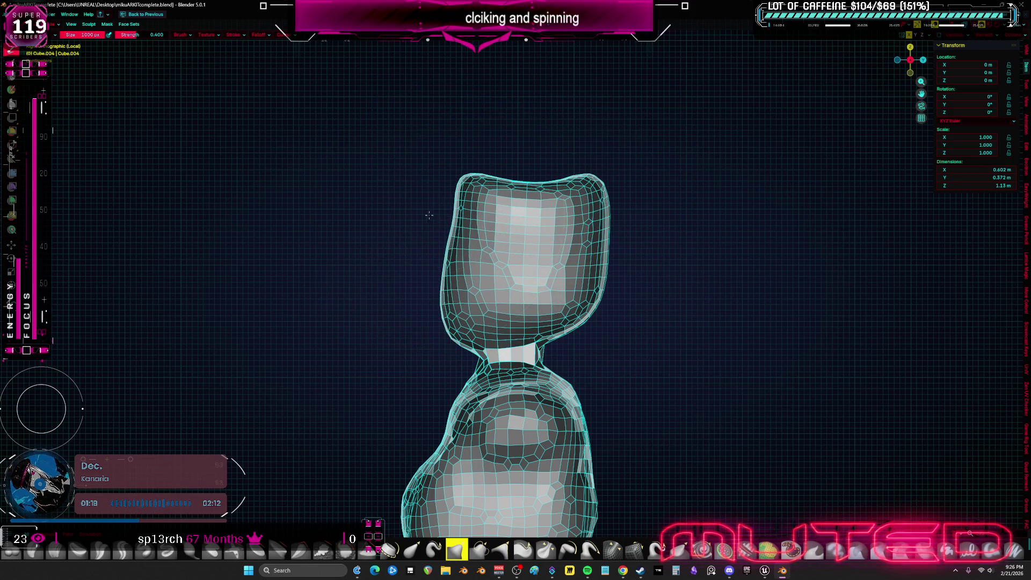
middle_click_drag(445, 208, 468, 218)
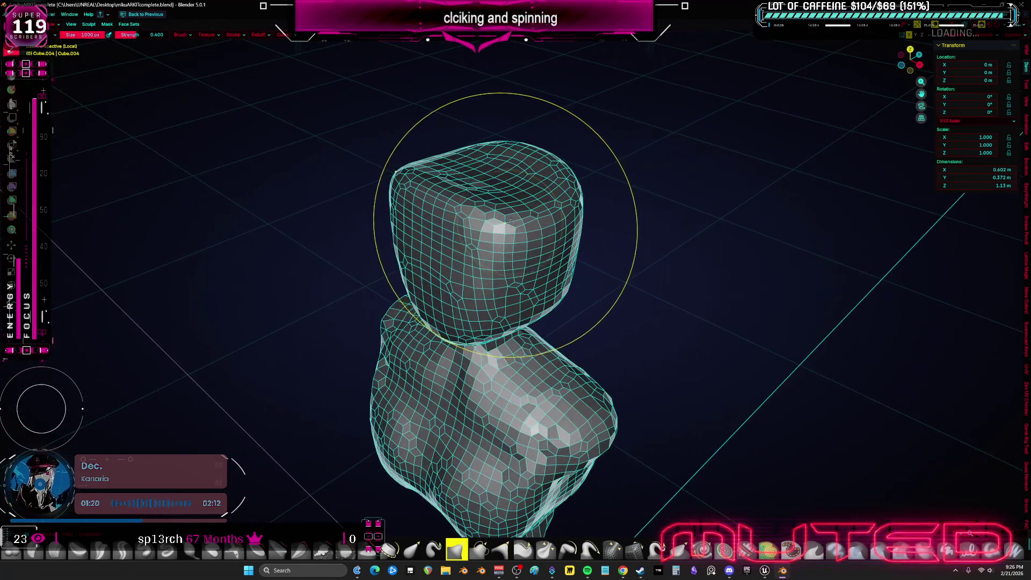
middle_click_drag(483, 241, 517, 203)
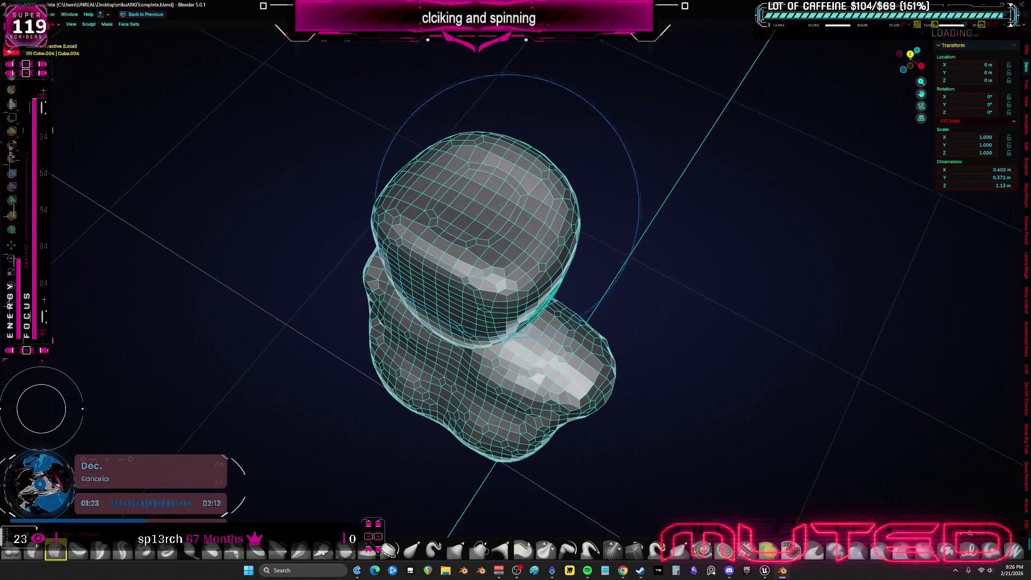
left_click_drag(517, 205, 484, 161)
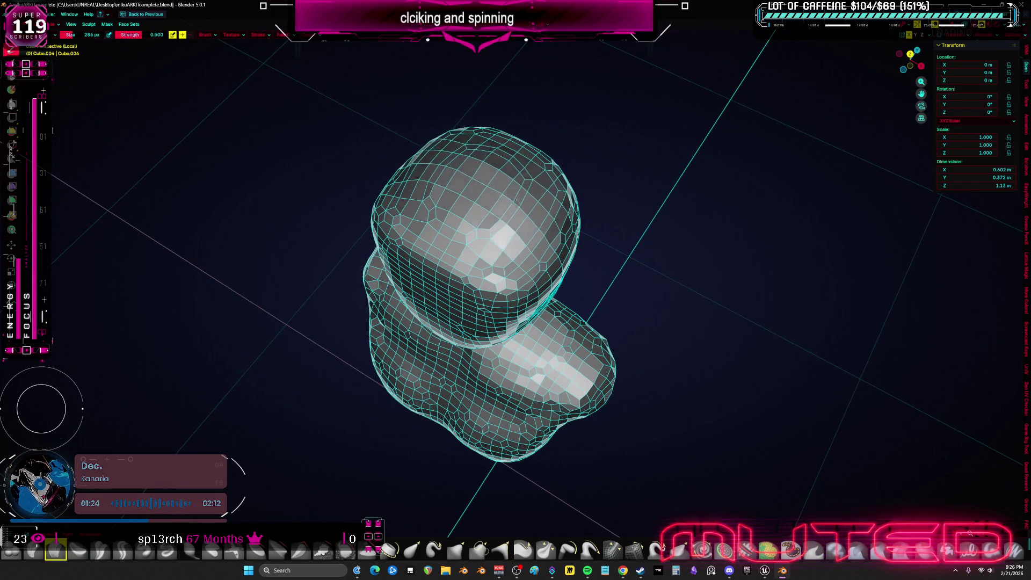
left_click_drag(427, 217, 403, 267)
middle_click_drag(451, 243, 501, 282)
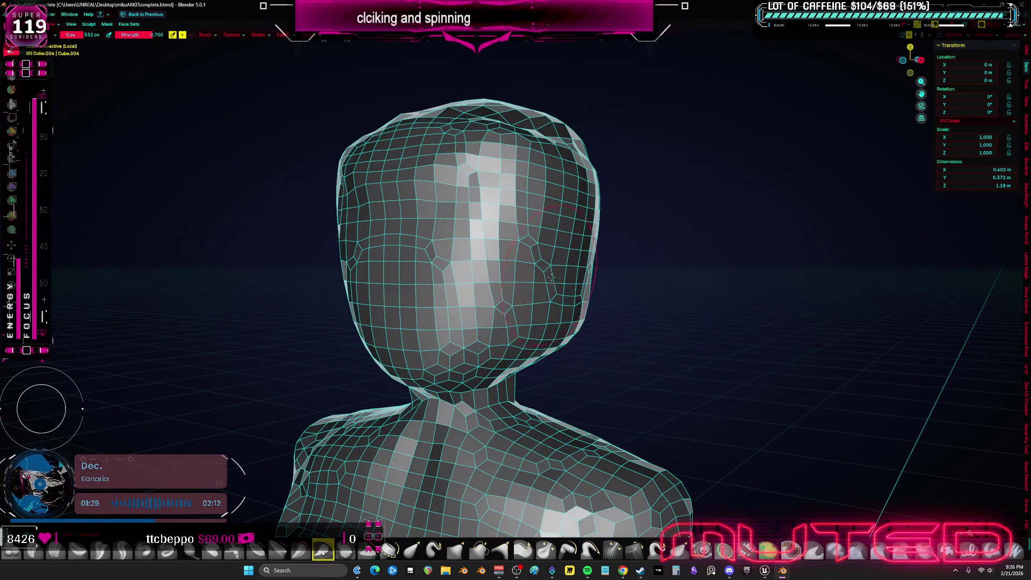
mouse_move(487, 291)
middle_mouse_down()
mouse_move(401, 309)
mouse_move(608, 273)
middle_mouse_up()
key("Tab")
- Return to object mode and move over to edit the reference character's head mesh
key("ctrl+Tab")
left_click(456, 299)
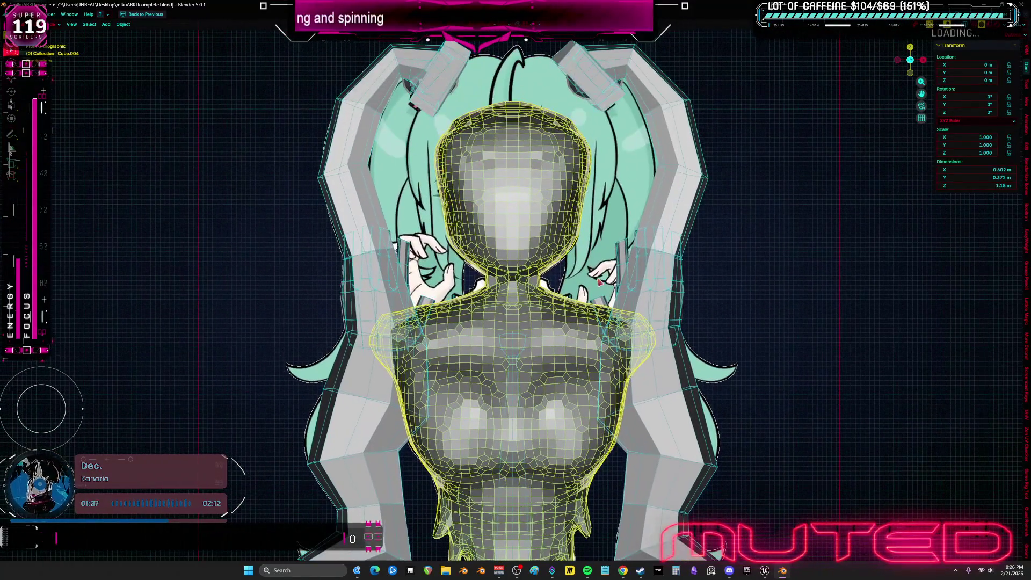
key("shift+a")
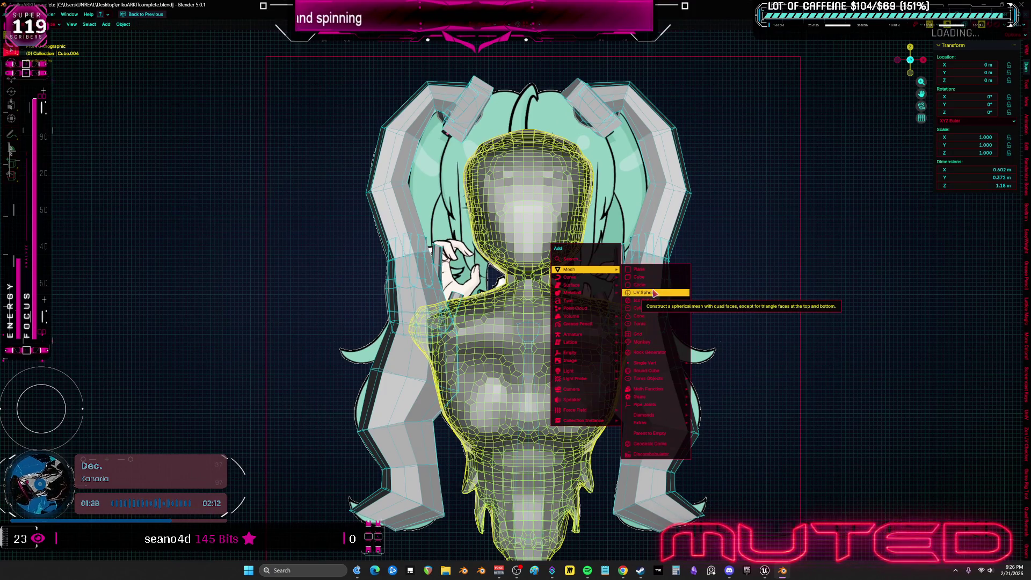
key("Escape")
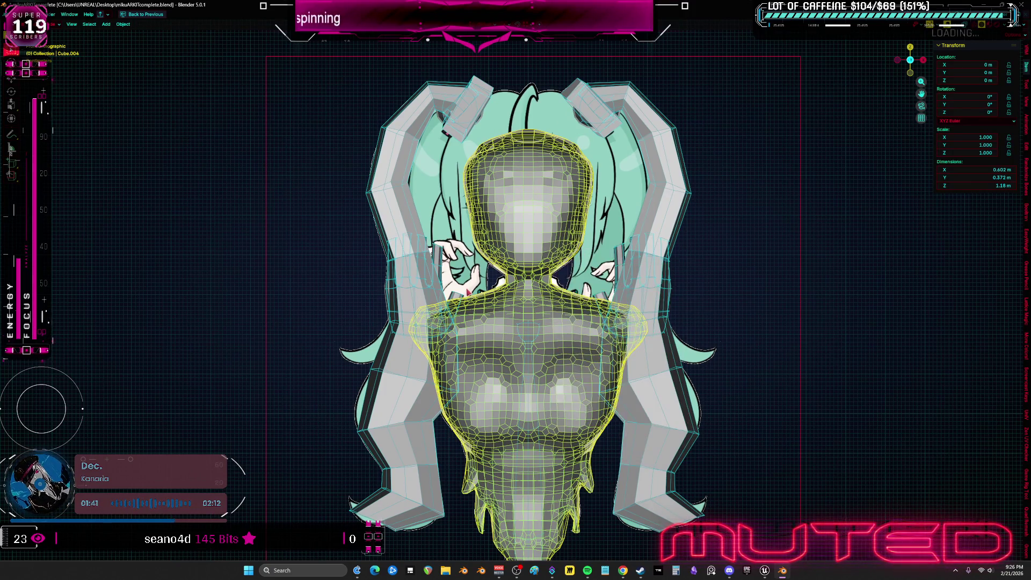
scroll(652, 295, "down", 5)
scroll(509, 301, "up", 8)
middle_click_drag(508, 302, 554, 332)
key("Tab")
scroll(553, 333, "up", 5)
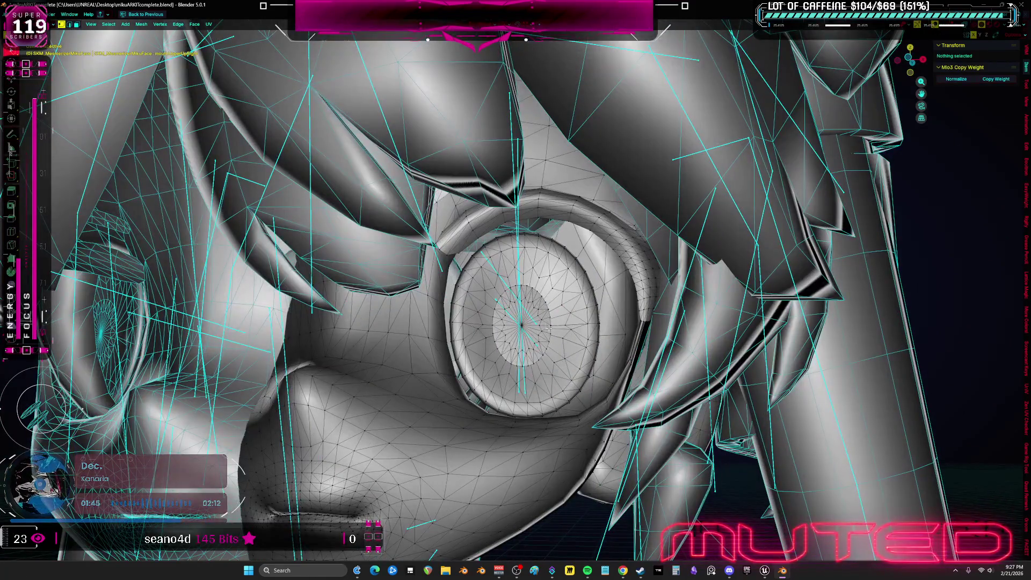
- Select the connected eye mesh, pull it away from the head and separate it as its own object
key("l")
key("l")
key("l")
mouse_move(554, 327)
middle_mouse_down()
mouse_move(549, 362)
mouse_move(379, 396)
mouse_move(371, 379)
middle_mouse_up()
scroll(484, 378, "down", 4)
key("g")
middle_click_drag(565, 322, 484, 261)
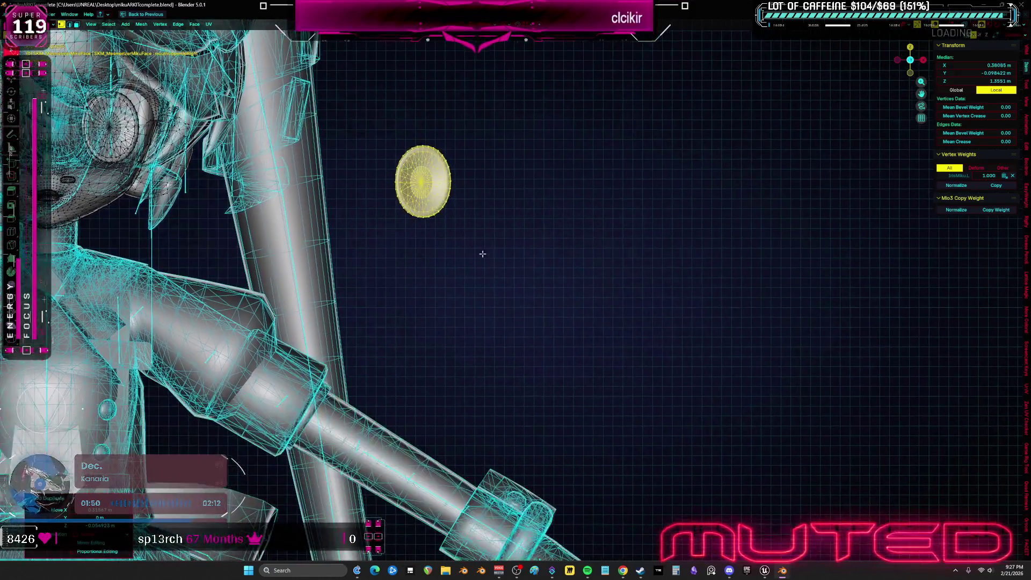
left_click(487, 260)
key("ctrl+Tab")
left_click(458, 272)
left_click(184, 153)
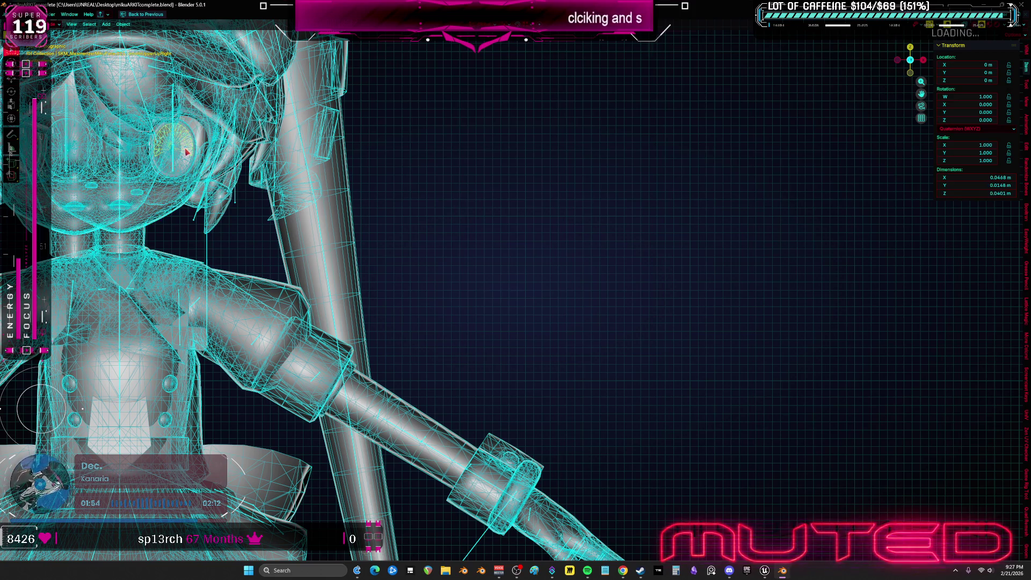
middle_click_drag(198, 150, 396, 231)
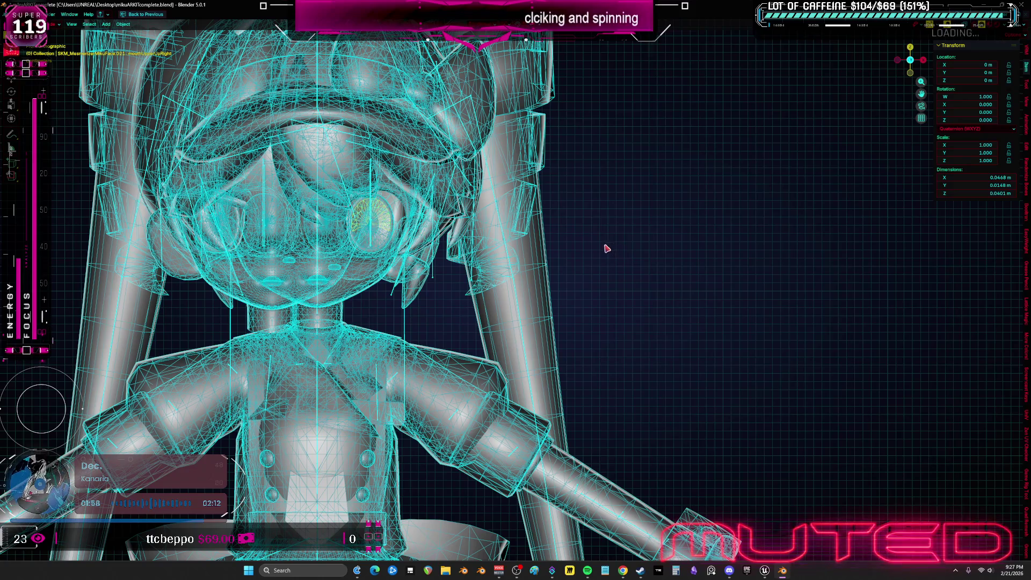
- Separate the linked eye meshes from the face mesh by material
left_click(554, 245)
key("Tab")
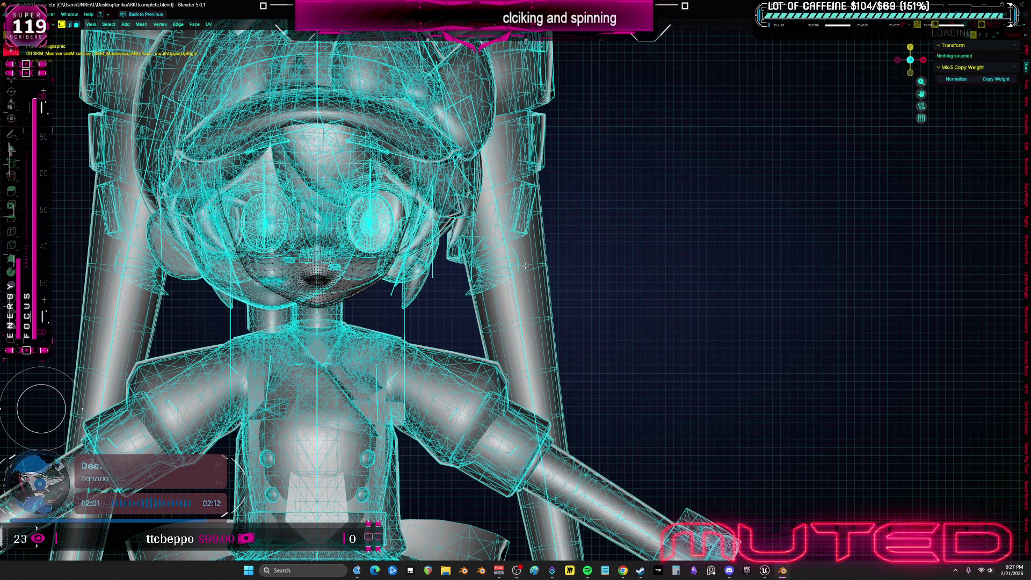
key("ctrl+i")
key("ctrl+i")
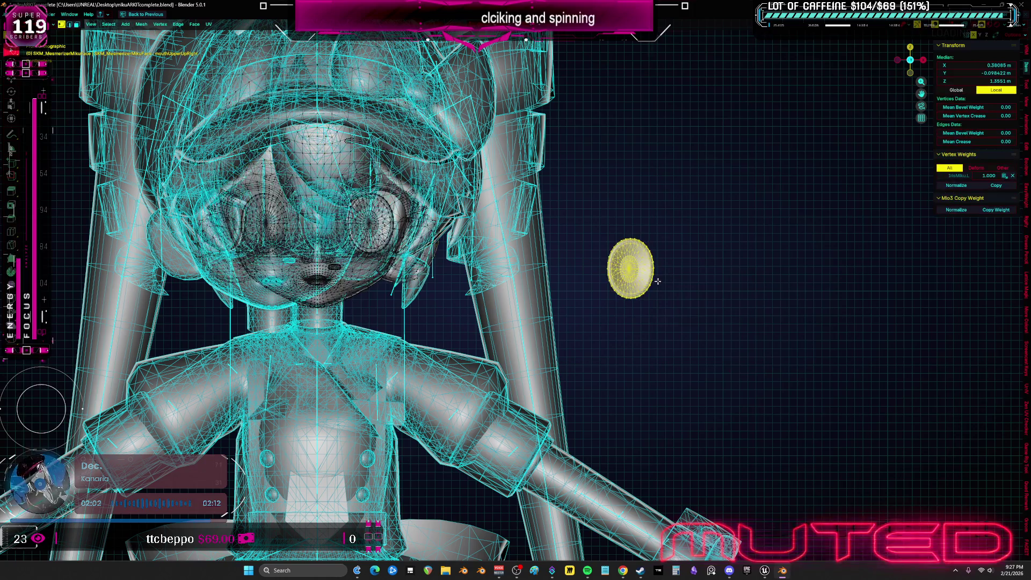
key("p")
key("Return")
key("ctrl+Tab")
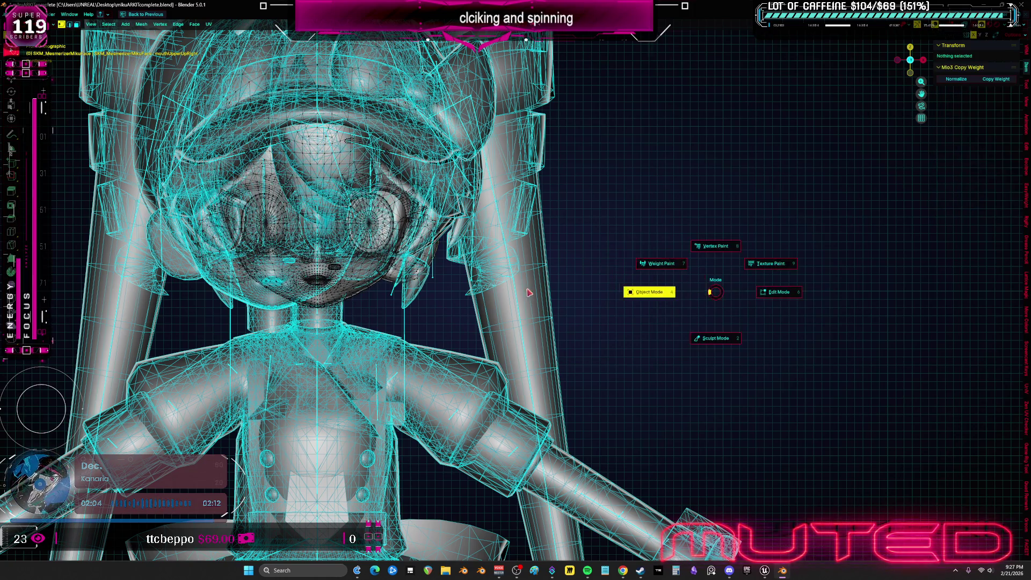
left_click(582, 293)
scroll(484, 266, "down", 3)
scroll(380, 240, "up", 3)
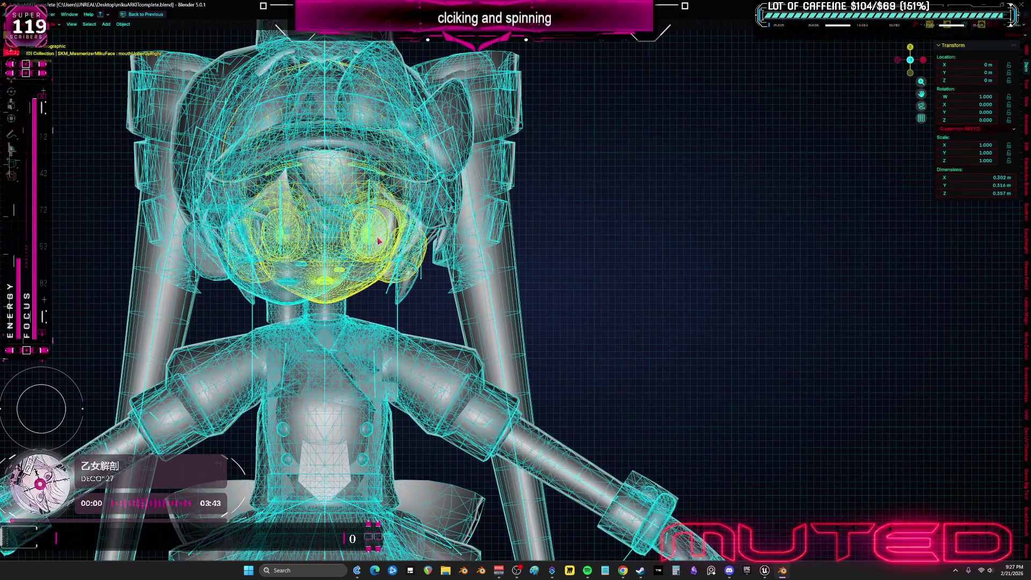
scroll(379, 241, "down", 5)
scroll(390, 253, "down", 3)
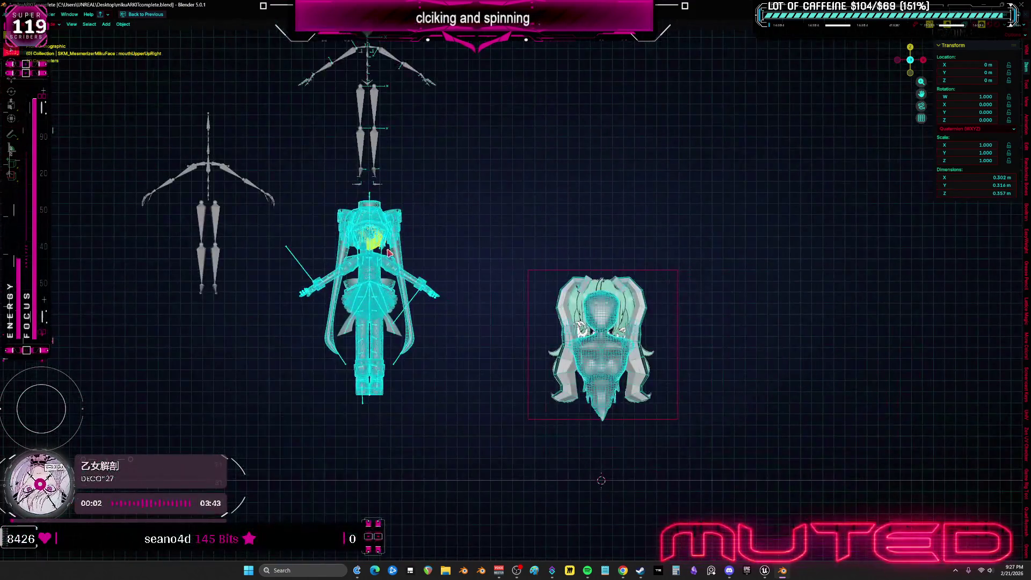
scroll(391, 251, "up", 3)
scroll(372, 250, "up", 2)
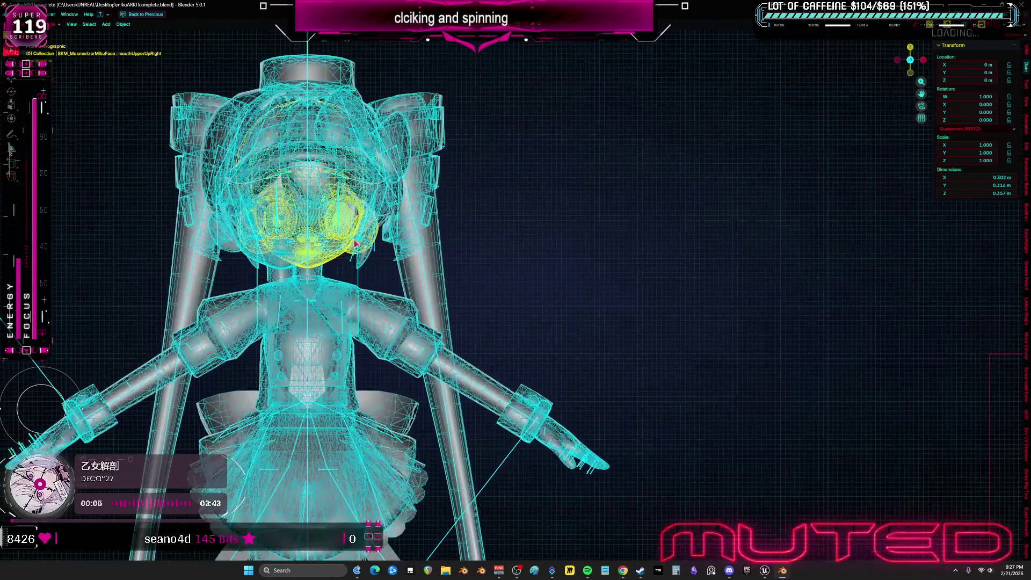
scroll(344, 247, "up", 2)
- Apply the eye object's location and move it onto the sculpted head over the drawing's right eye
left_click(324, 247)
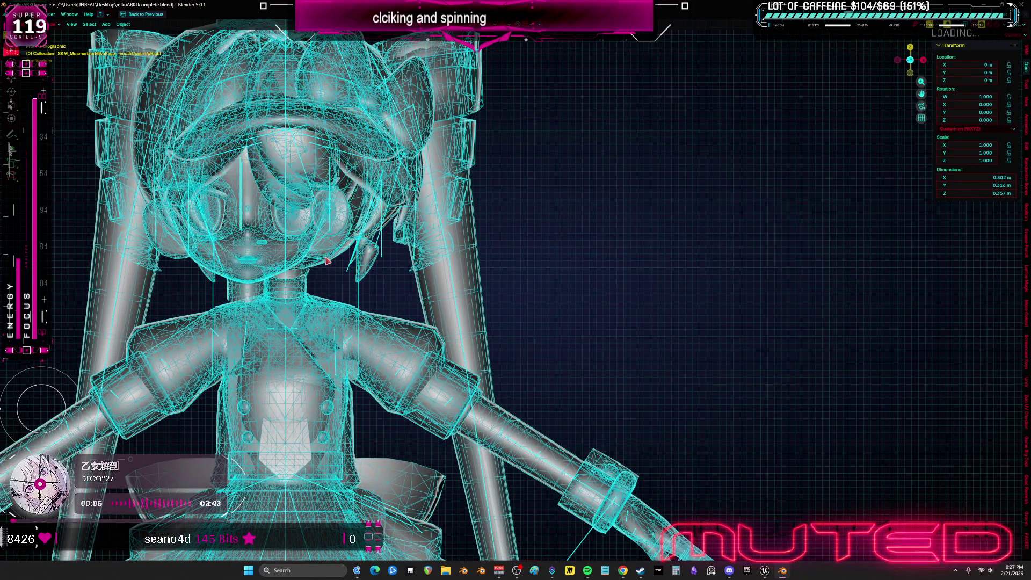
left_click(341, 237)
scroll(342, 237, "down", 5)
scroll(467, 286, "up", 1)
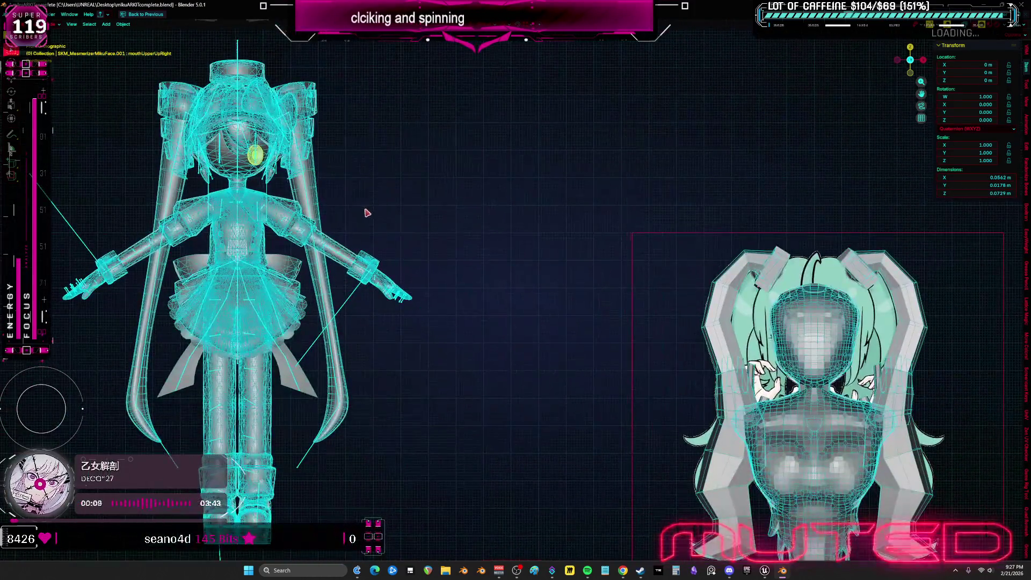
key("ctrl+a")
key("ctrl+a")
left_click(362, 221)
key("ctrl+a")
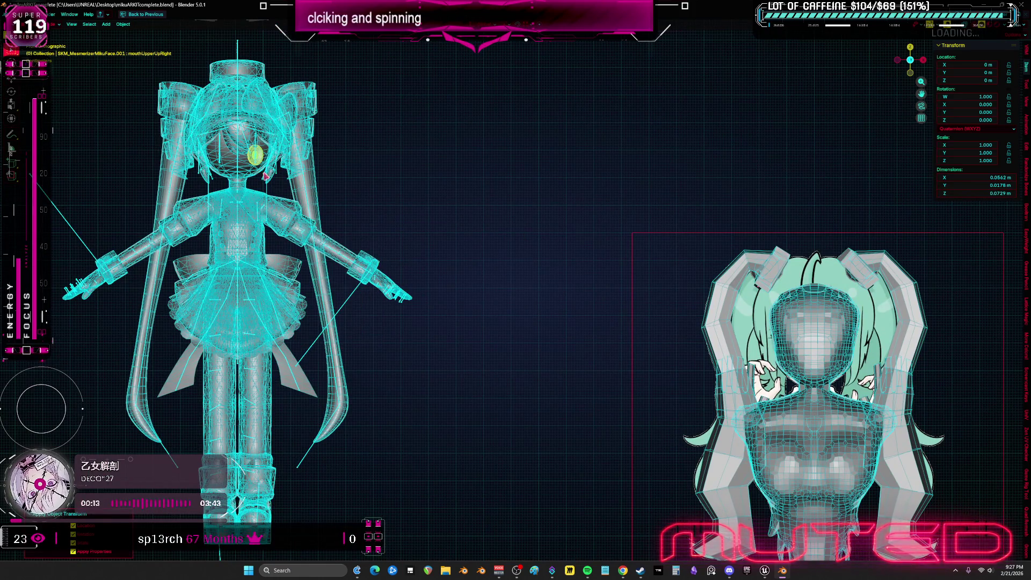
middle_click_drag(362, 226, 666, 196, "shift")
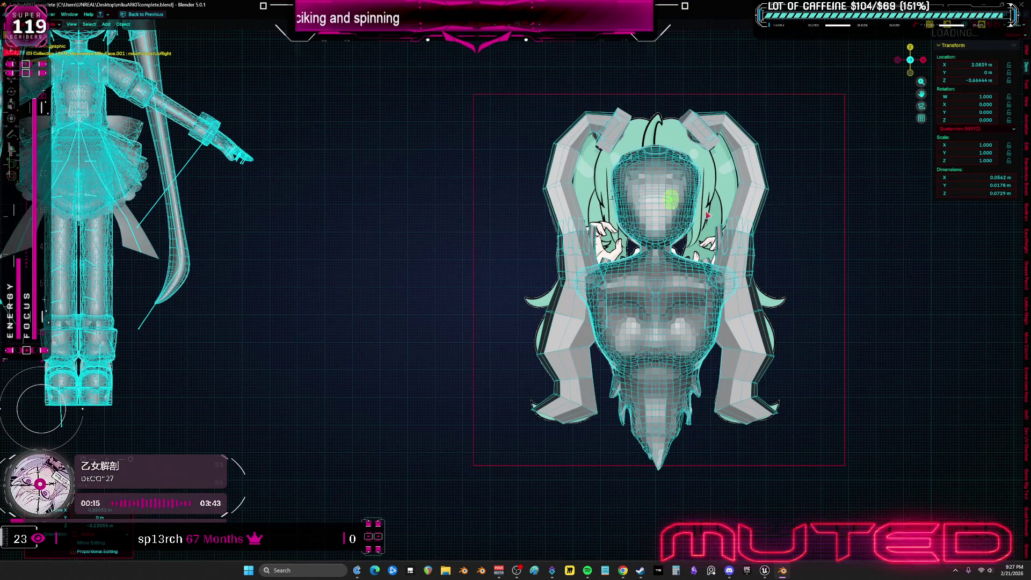
key("KP_3")
key("z")
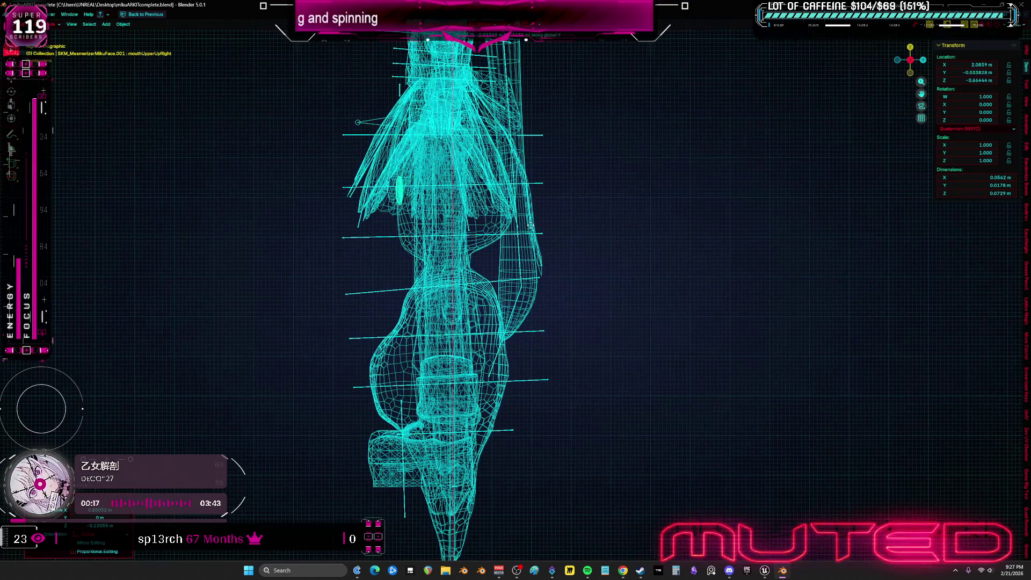
key("KP_1")
key("shift+z")
scroll(564, 233, "up", 5)
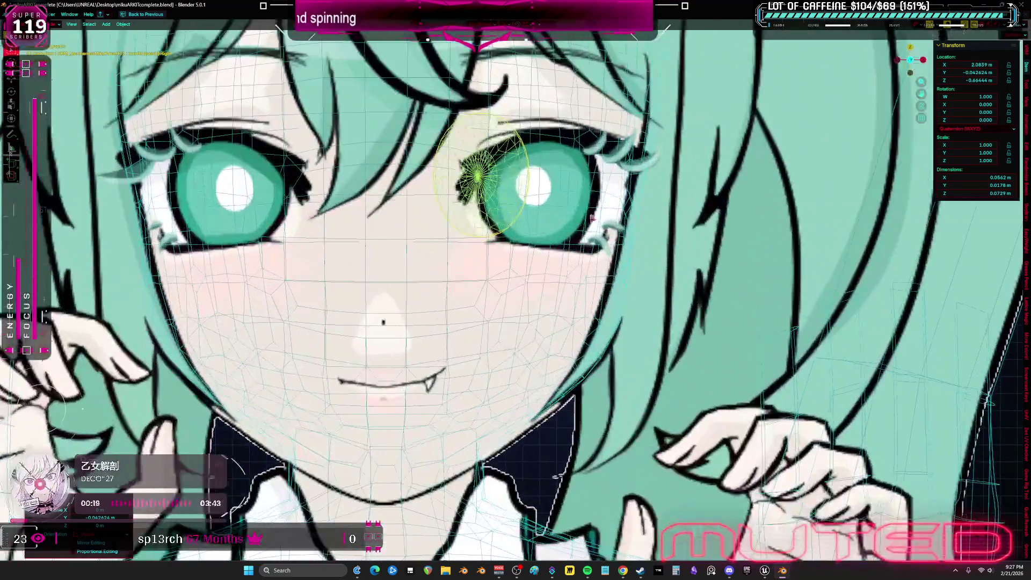
left_click_drag(653, 240, 675, 257)
scroll(734, 257, "down", 3)
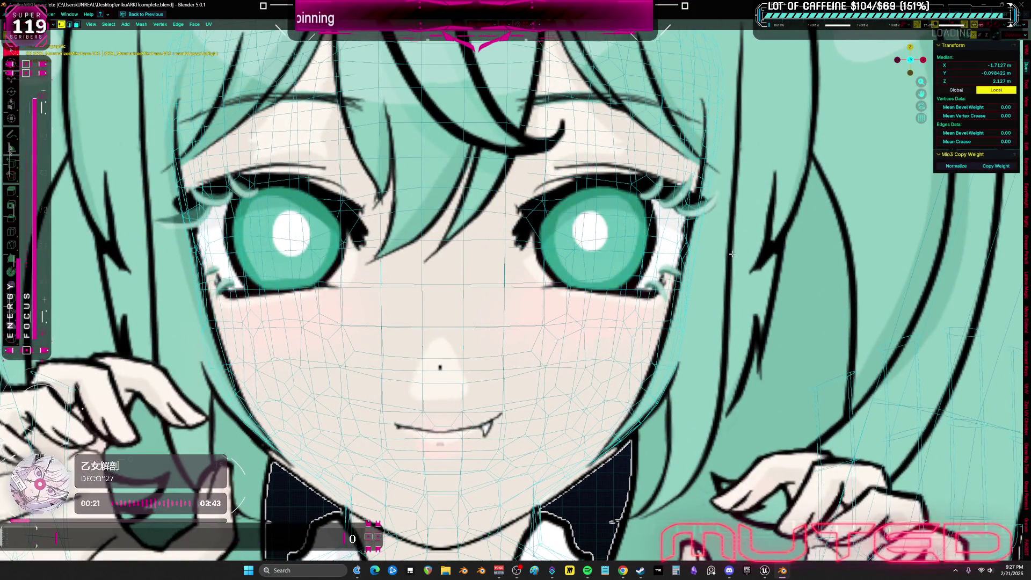
scroll(732, 260, "down", 4)
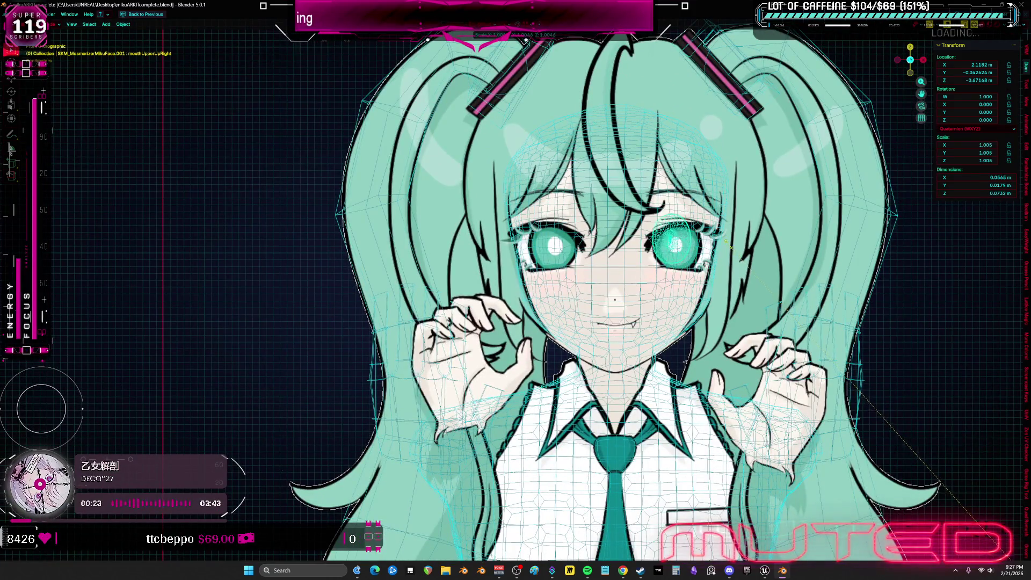
scroll(739, 247, "up", 3)
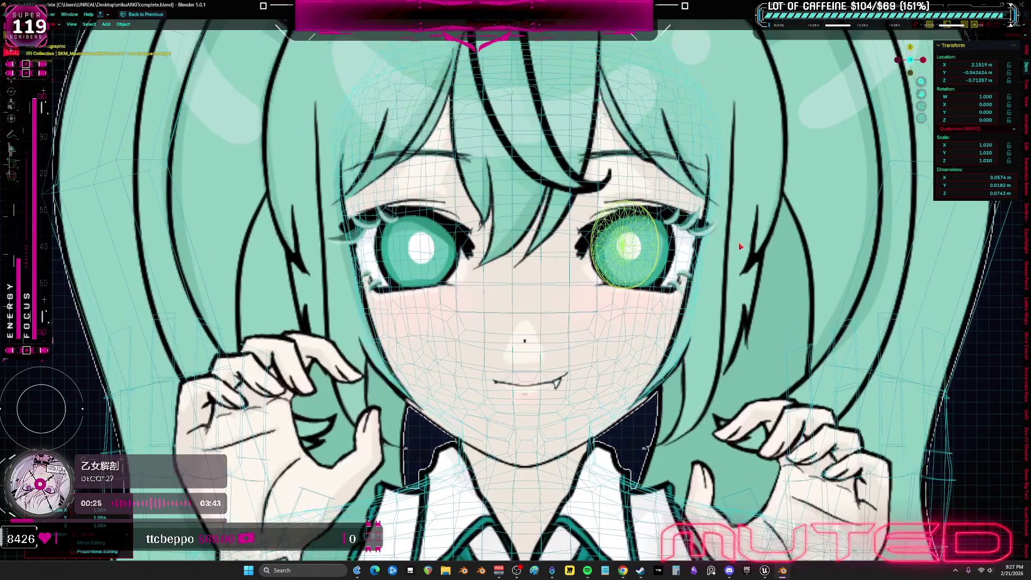
- Restore the full workspace and show the eye's vertex groups and shape keys
left_click(766, 242)
scroll(701, 278, "up", 4)
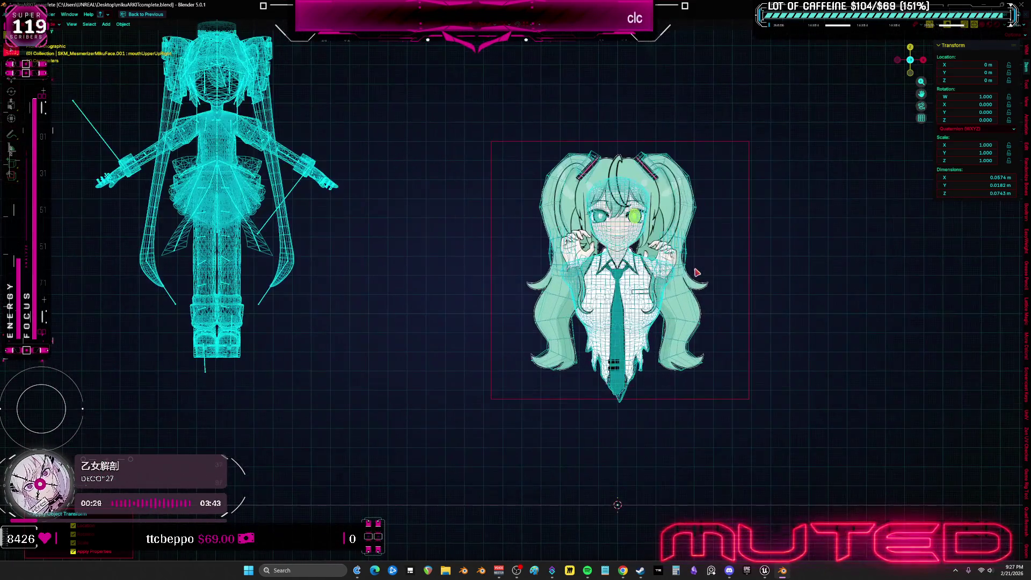
scroll(706, 248, "up", 2)
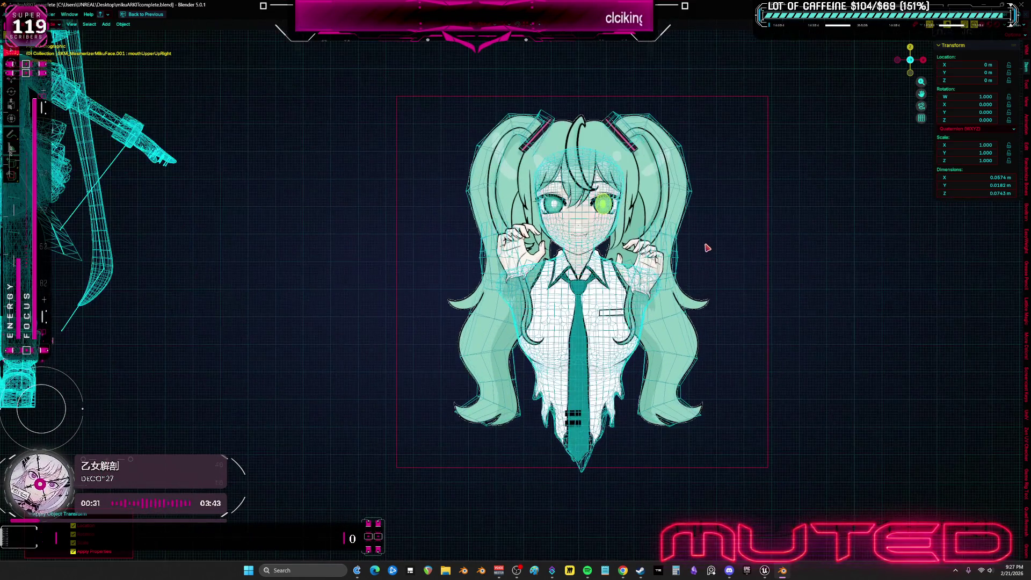
key("ctrl+space")
left_click(777, 315)
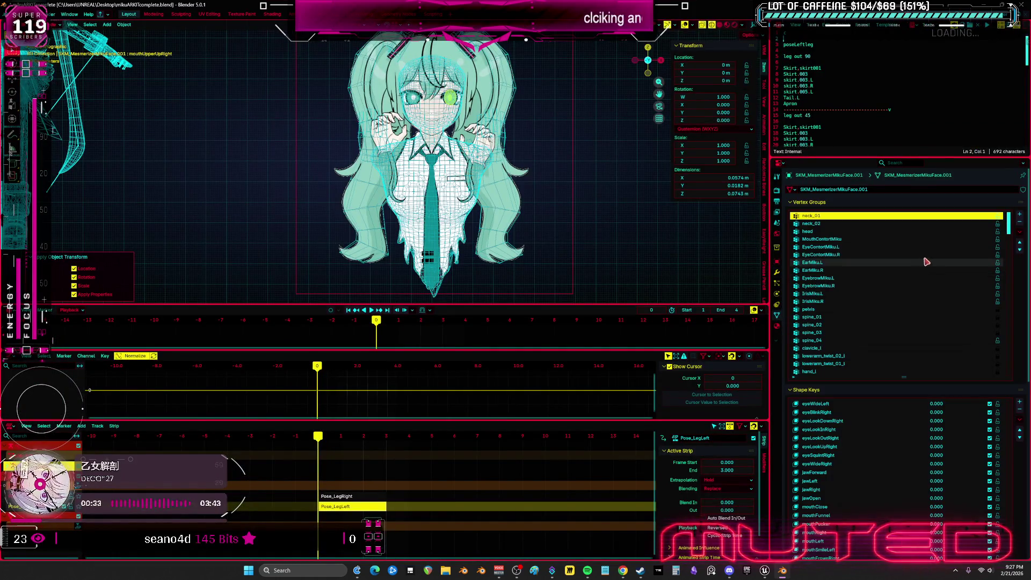
- Delete all vertex groups and all shape keys from the eye mesh
left_click(1019, 233)
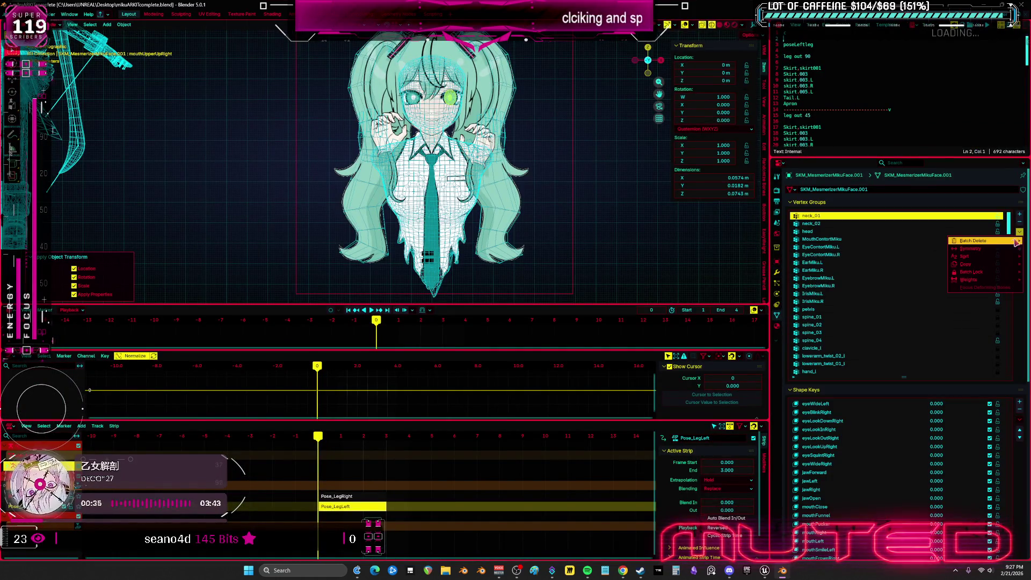
left_click(1020, 421)
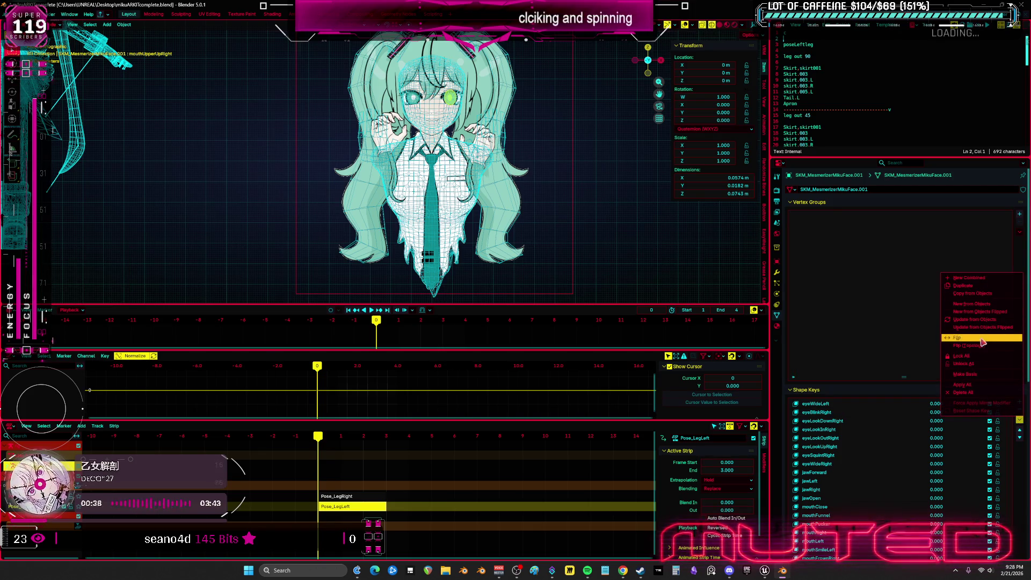
left_click(979, 393)
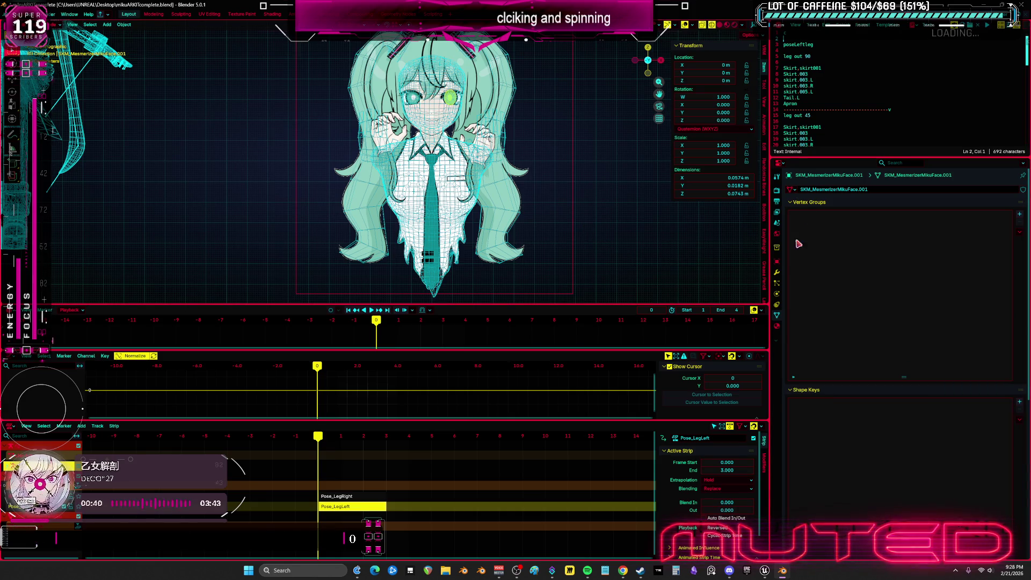
- Add a Mirror modifier to the eye mesh and enlarge the 3D view on it
left_click(778, 273)
left_click(910, 207)
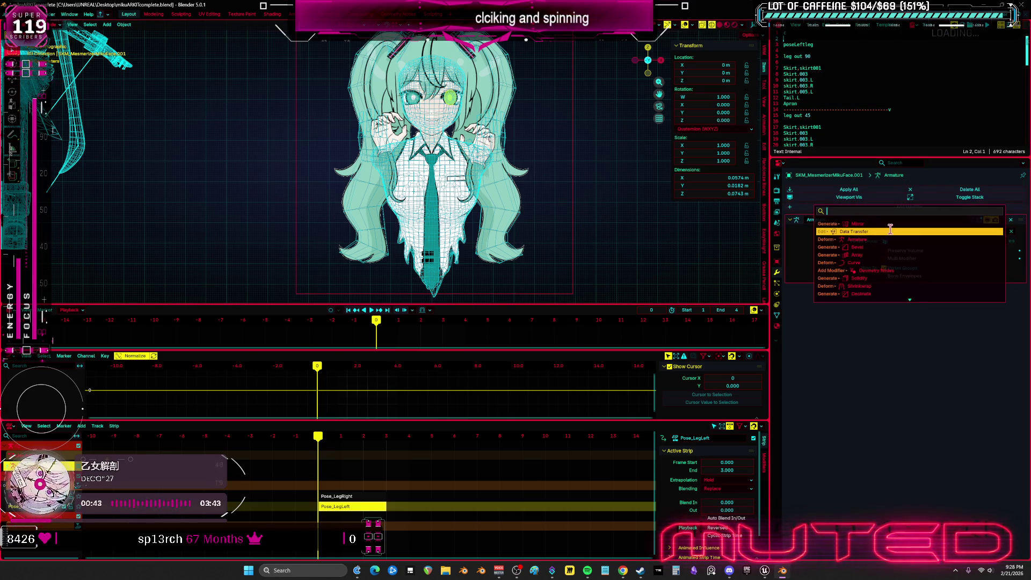
left_click(886, 227)
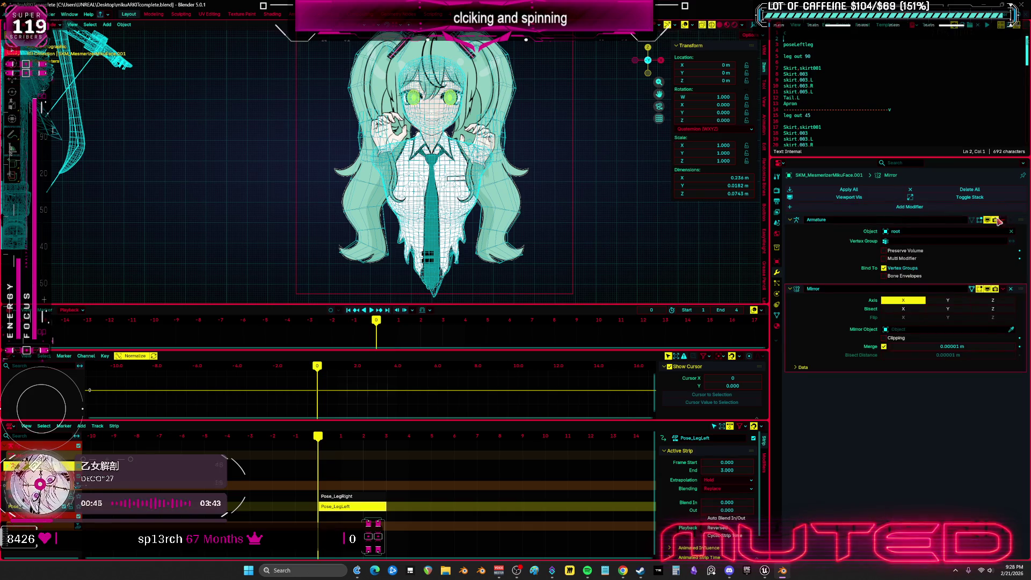
key("ctrl+space")
scroll(548, 159, "up", 5)
key("Tab")
scroll(681, 259, "up", 3)
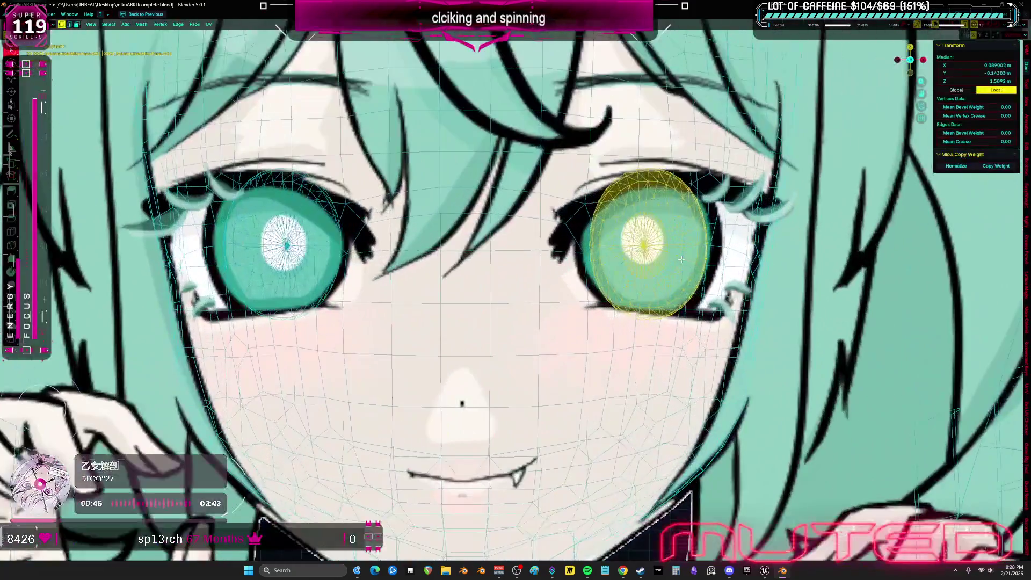
scroll(742, 268, "up", 2)
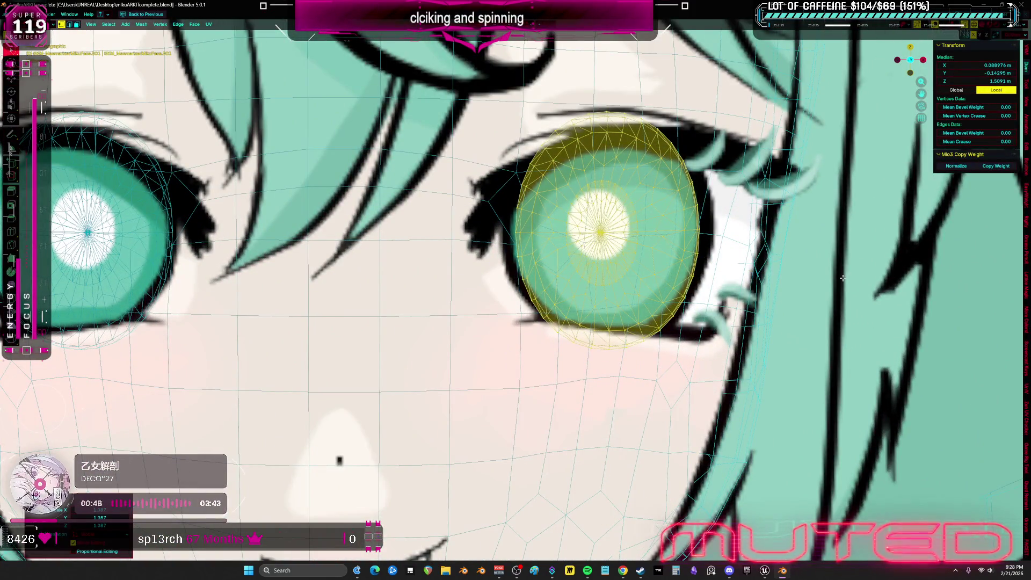
- Rotate the eye mesh about the X axis so it reads round and forward-facing from the front
left_click_drag(842, 278, 864, 281)
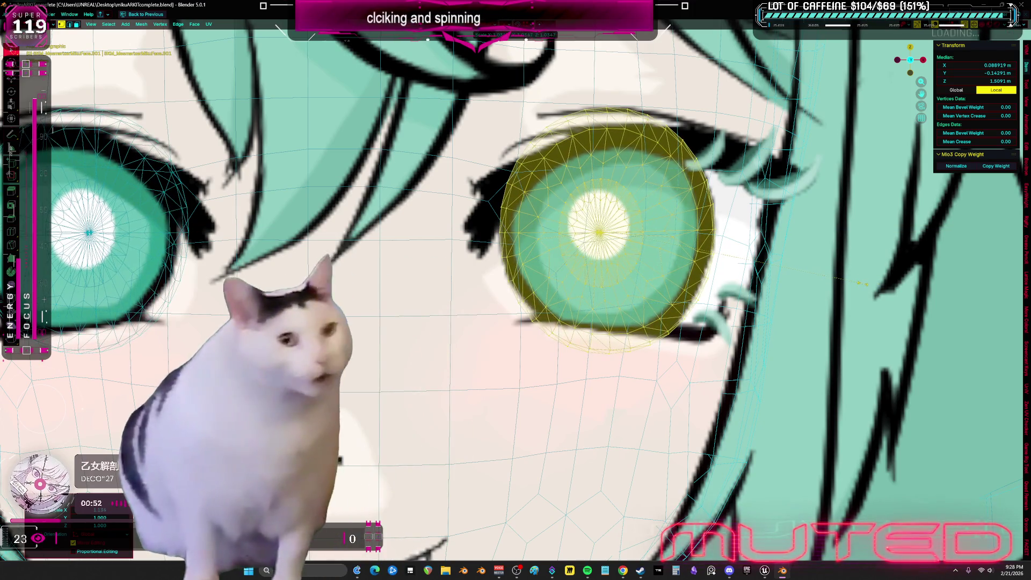
scroll(865, 282, "down", 5)
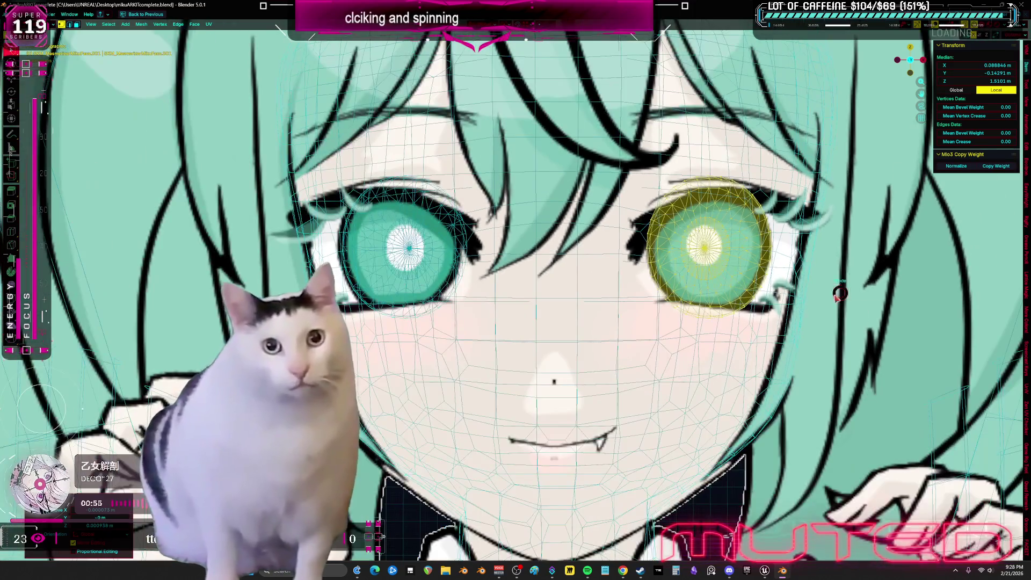
key("Tab")
key("Tab")
middle_click_drag(669, 281, 637, 282)
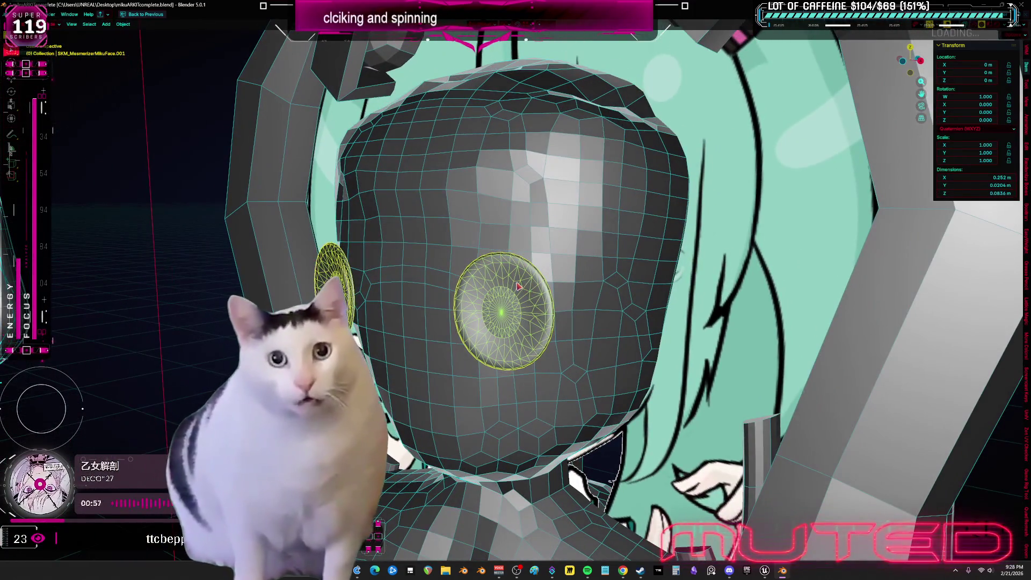
key("l")
key("r")
key("x")
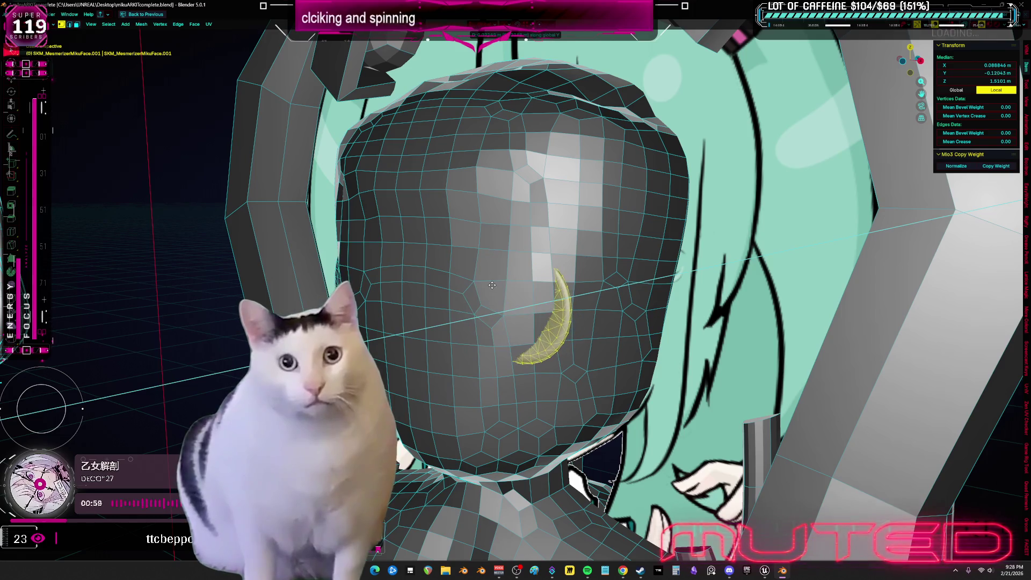
left_click(492, 285)
key("grave")
left_click(414, 296)
- Back in object mode, select the head mesh Cube.004
key("Tab")
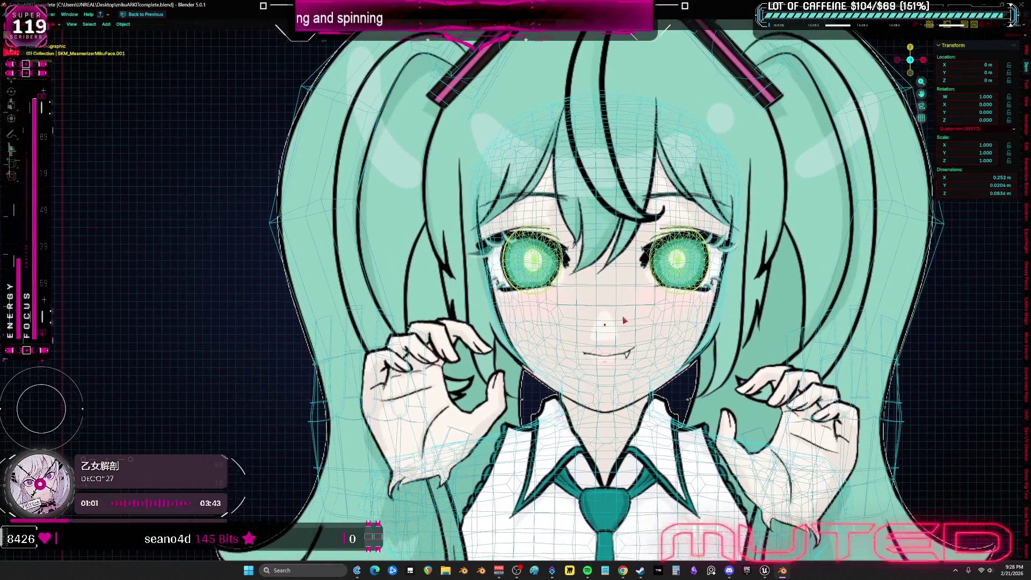
middle_click_drag(417, 320, 385, 301, "shift")
left_click(580, 323)
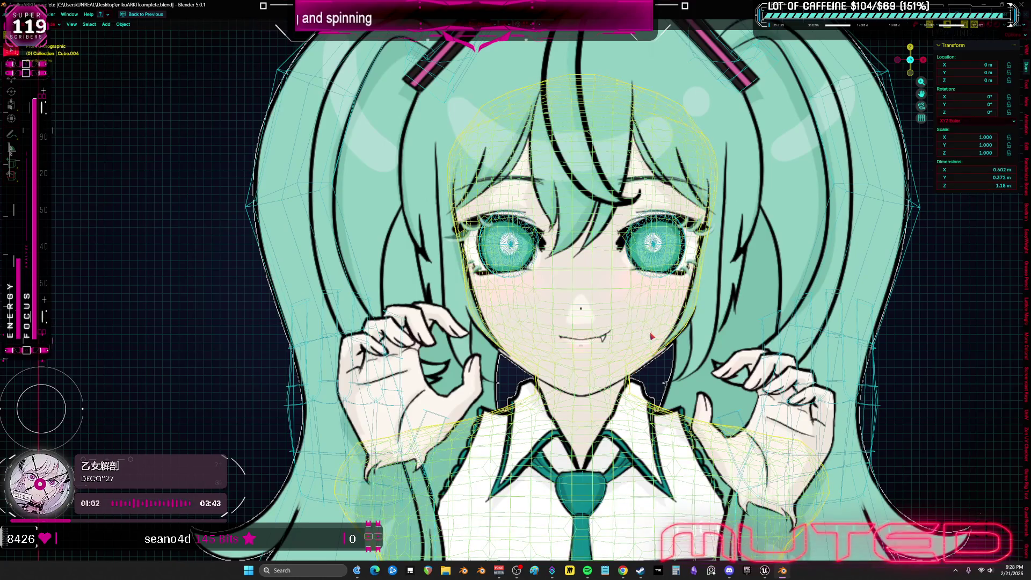
- Sculpt the head surface around the eye sockets with a 1000 px brush from several angles
key("ctrl+Tab")
middle_click_drag(581, 308, 483, 307)
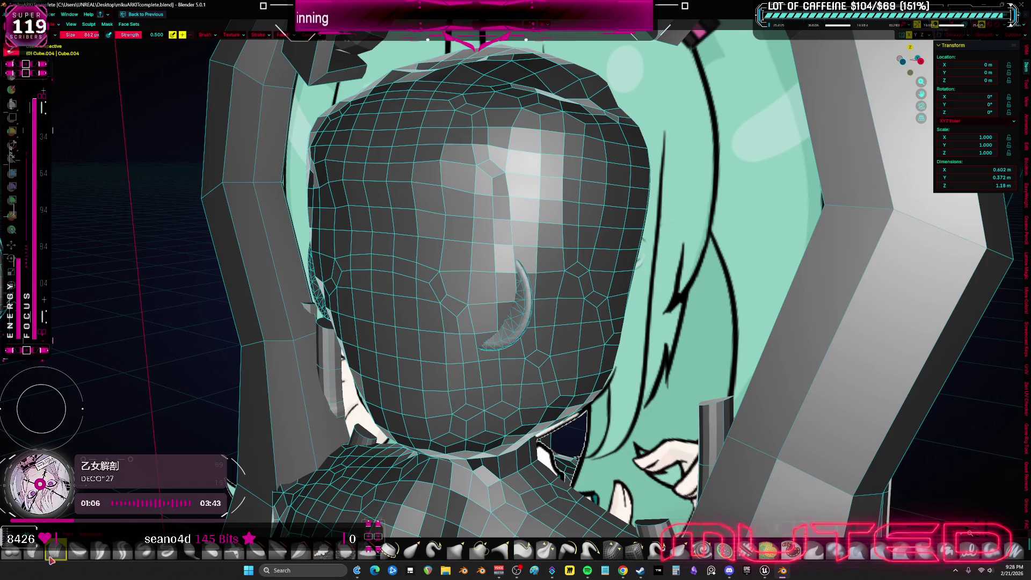
left_click_drag(397, 295, 438, 309)
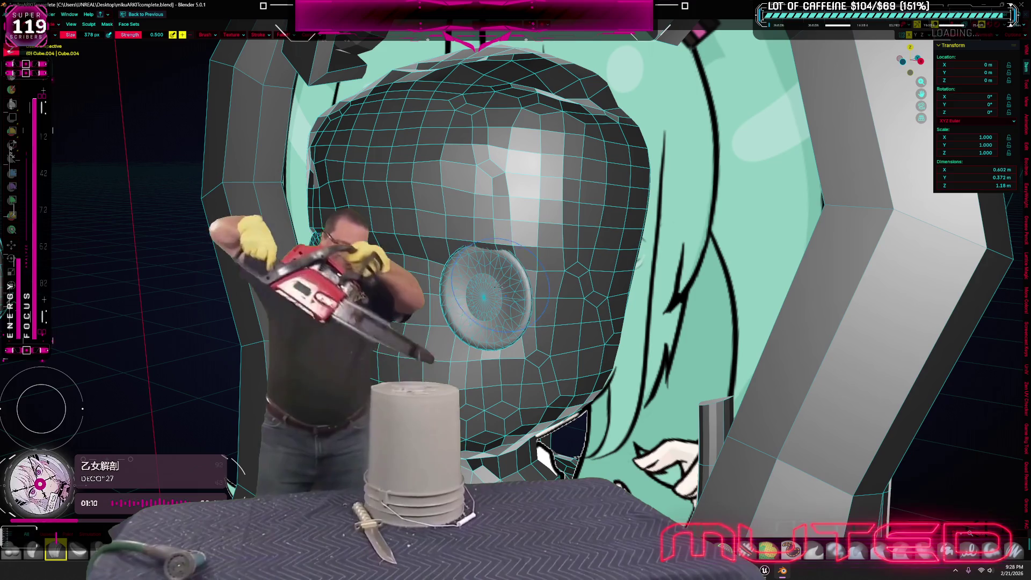
middle_click_drag(438, 309, 420, 290)
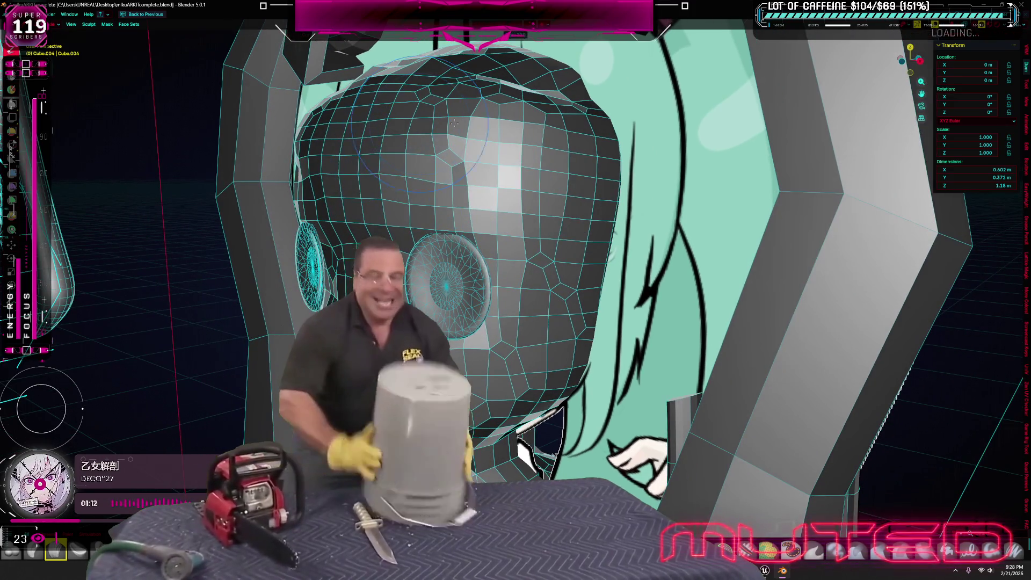
key("f")
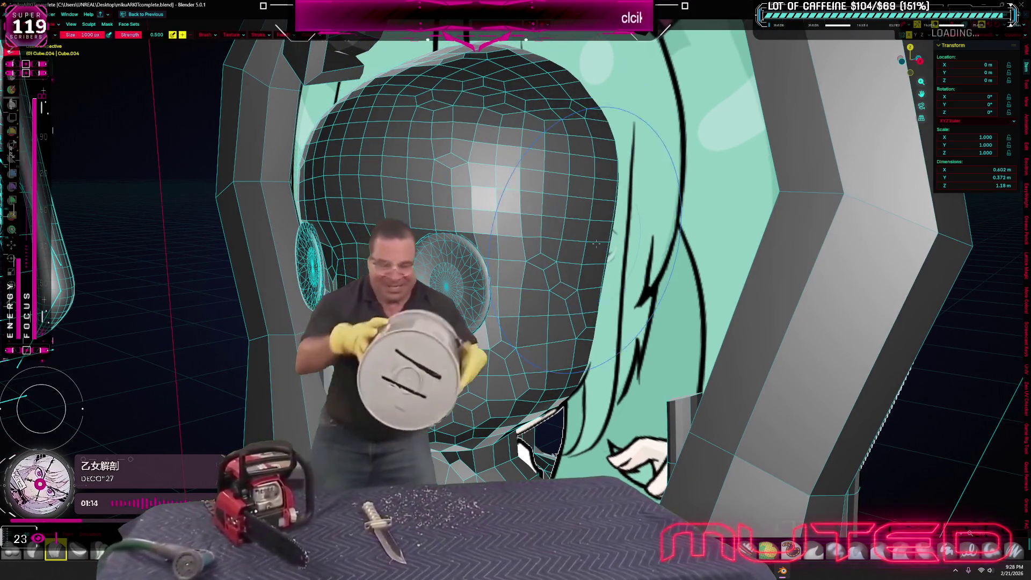
mouse_move(455, 411)
middle_mouse_down()
mouse_move(504, 273)
mouse_move(594, 328)
mouse_move(519, 242)
middle_mouse_up()
scroll(594, 330, "up", 3)
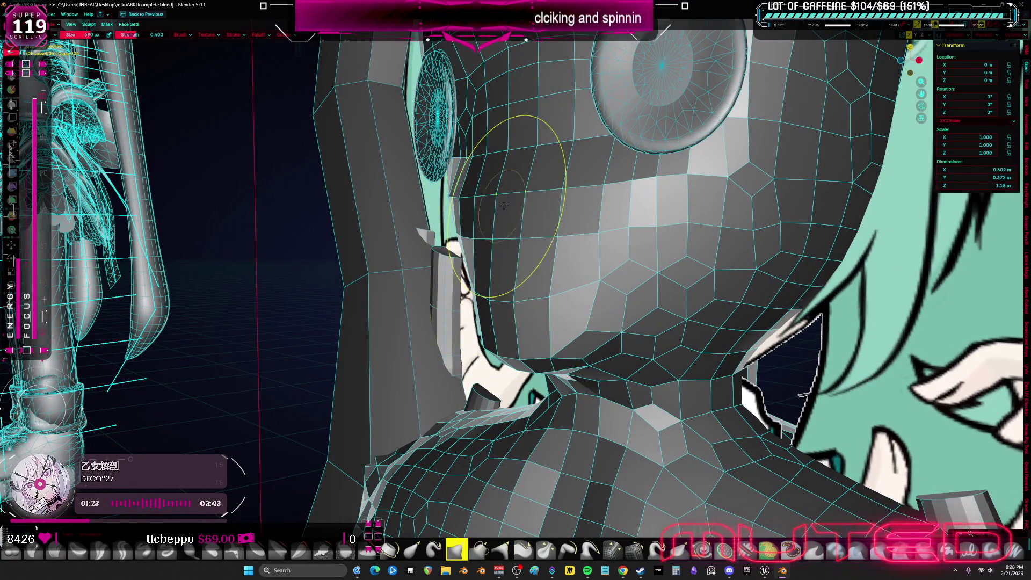
left_click(520, 243)
mouse_move(520, 244)
middle_mouse_down()
mouse_move(635, 221)
mouse_move(625, 252)
middle_mouse_up()
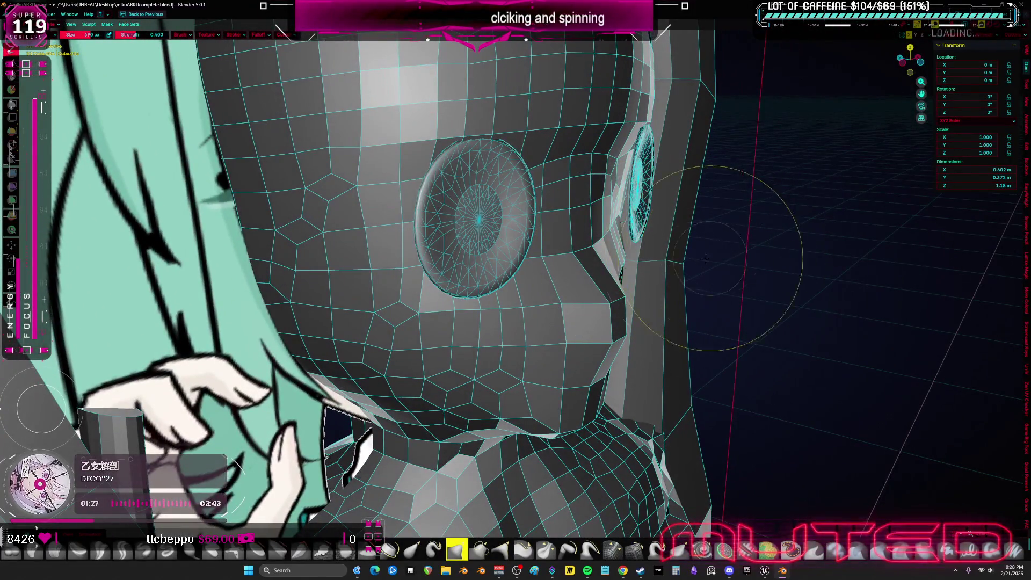
- Switch to editing the eye mesh in an orthographic side view
key("Tab")
key("KP_3")
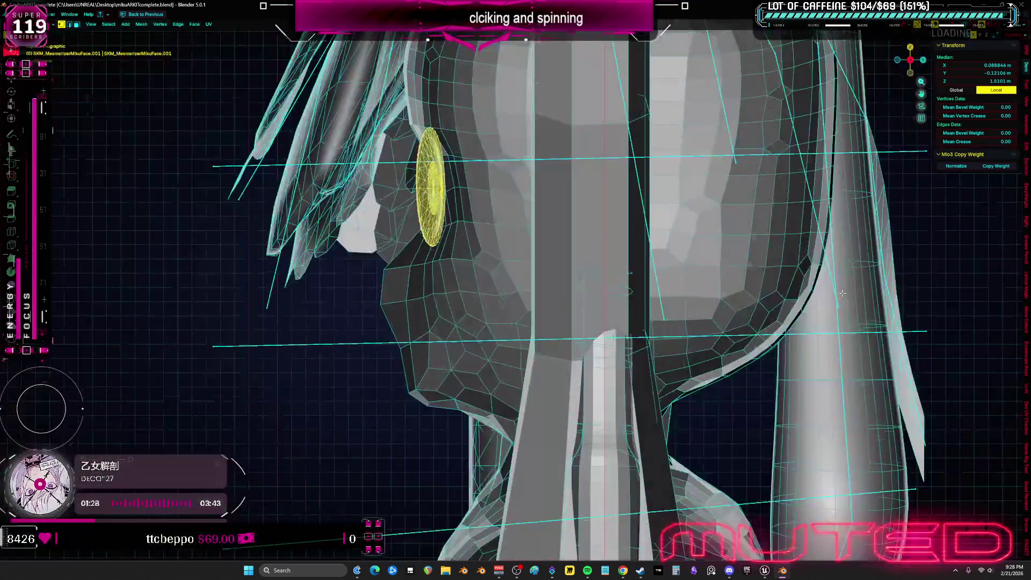
- In wireframe shading, slide the eye mesh along the Y depth axis into the head, then return to solid
key("z")
left_click(715, 279)
scroll(475, 257, "down", 1)
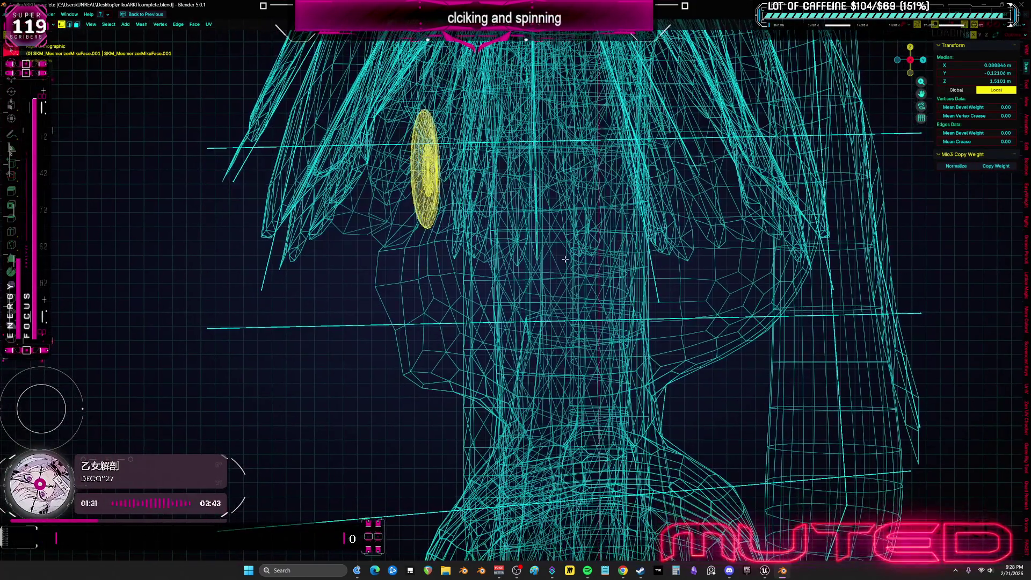
key("g")
key("y")
left_click(511, 254)
key("shift+z")
middle_click_drag(512, 253, 630, 258)
- In Sculpt Mode, push in the face between and around the eye sockets so both eyes show
key("ctrl+Tab")
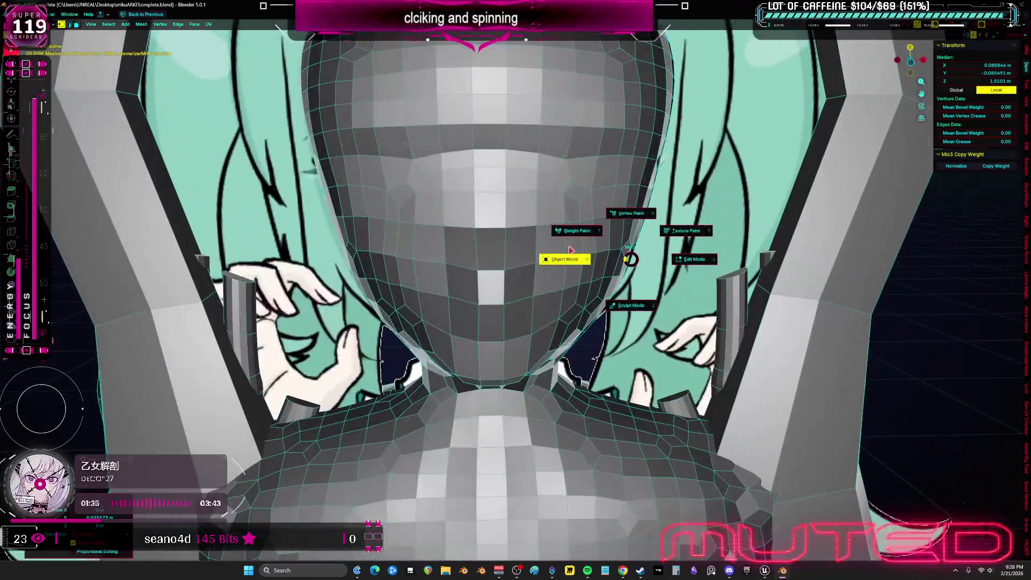
left_click(569, 291)
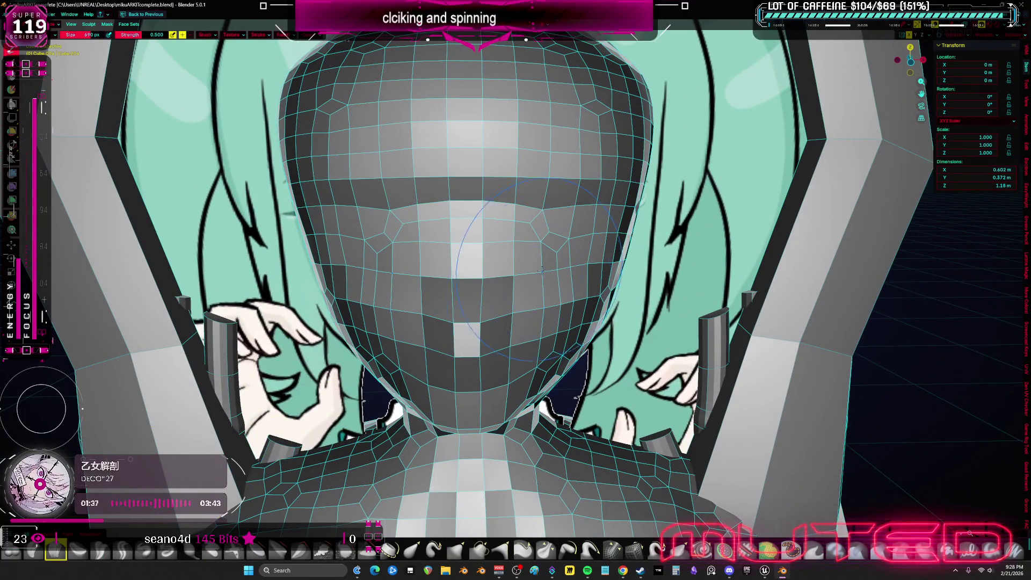
left_click_drag(543, 271, 567, 225)
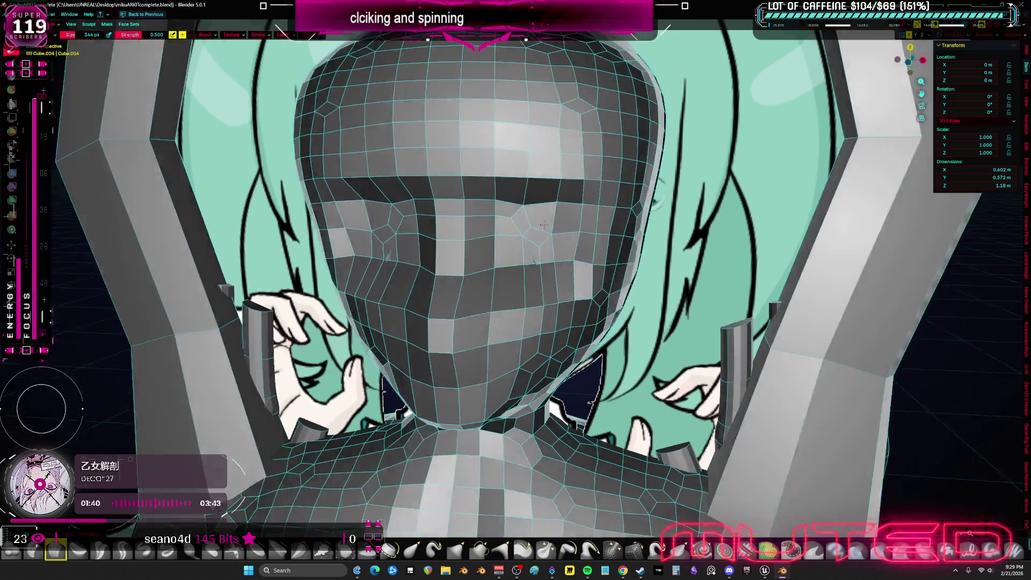
middle_click_drag(567, 227, 555, 223)
mouse_move(522, 252)
left_mouse_down()
mouse_move(565, 263)
mouse_move(514, 188)
mouse_move(550, 169)
left_mouse_up()
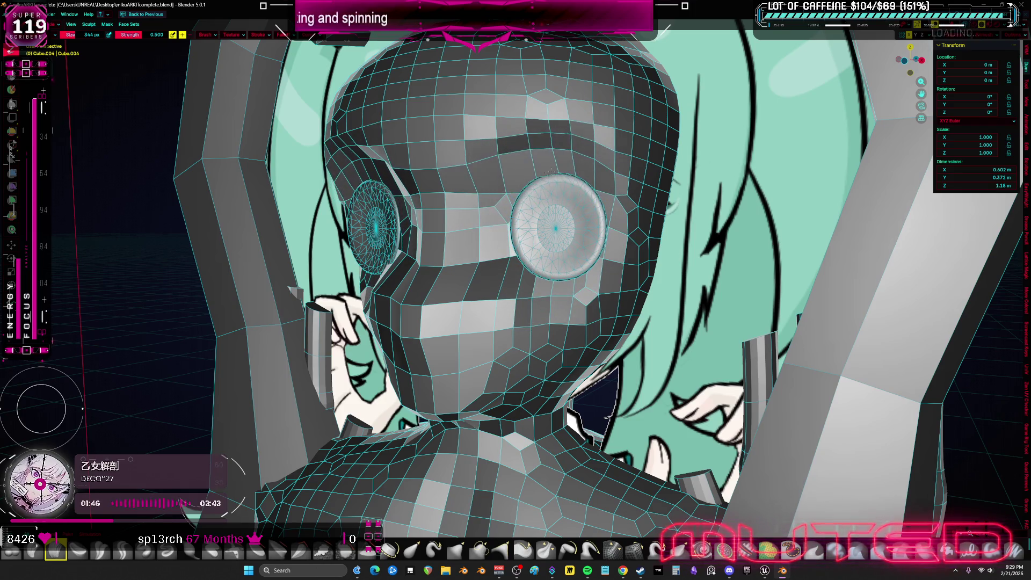
middle_click_drag(567, 220, 632, 232)
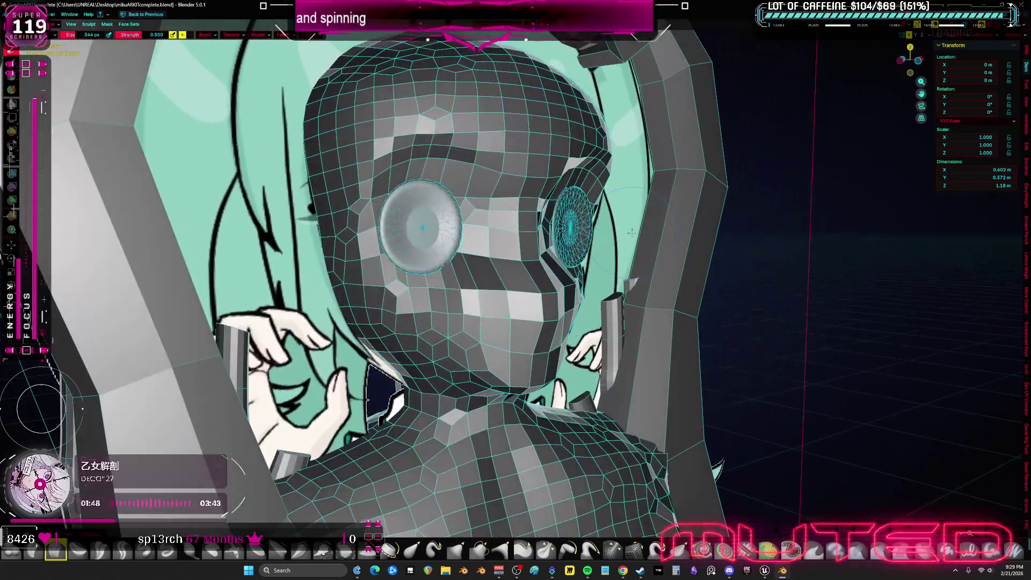
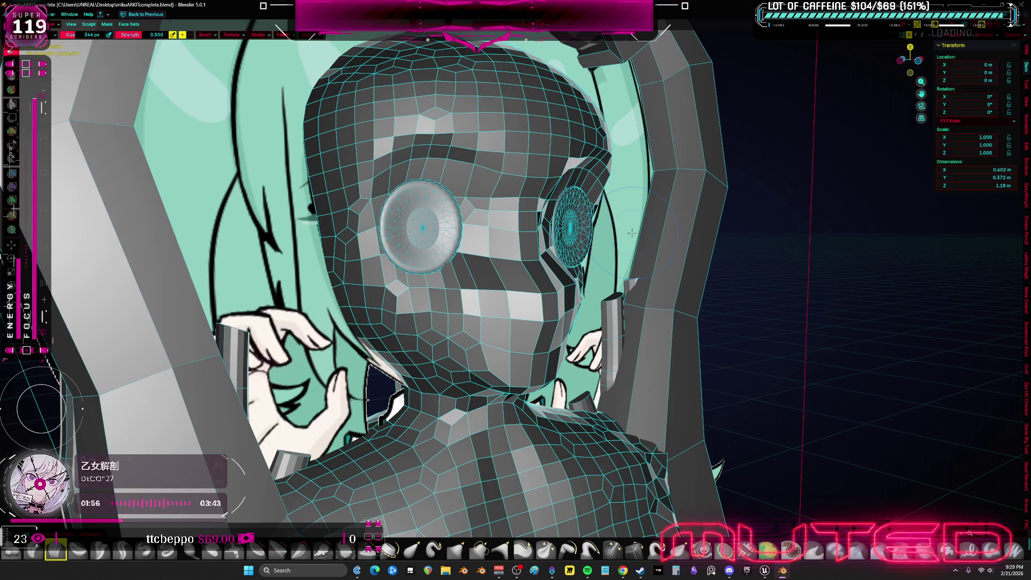
- Orbit to face the head and snap to the front orthographic view
middle_click_drag(543, 171, 560, 222)
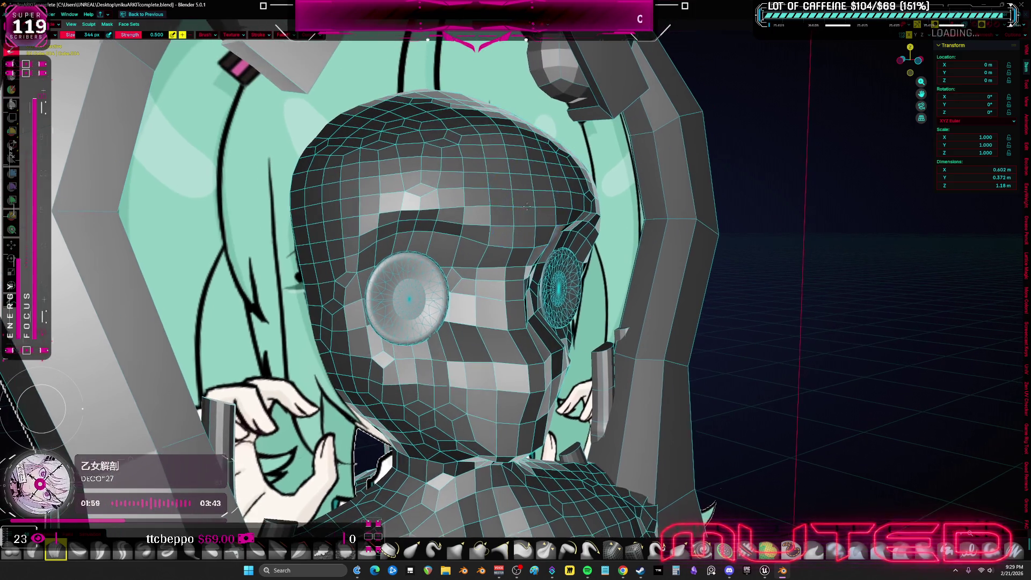
middle_click_drag(515, 161, 493, 201)
scroll(494, 201, "down", 5)
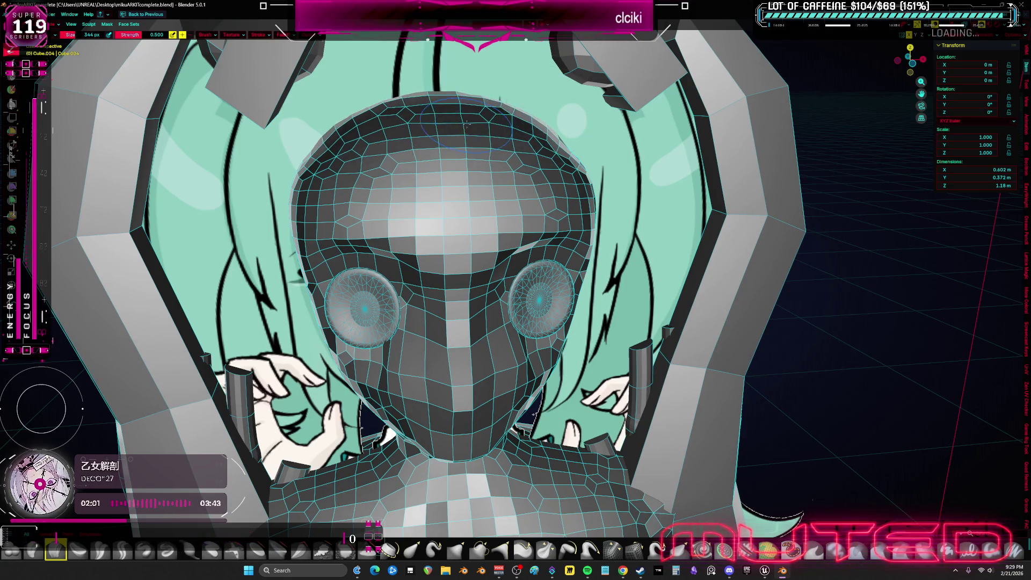
scroll(571, 117, "down", 2)
key("KP_1")
scroll(517, 214, "up", 2)
scroll(518, 214, "up", 2)
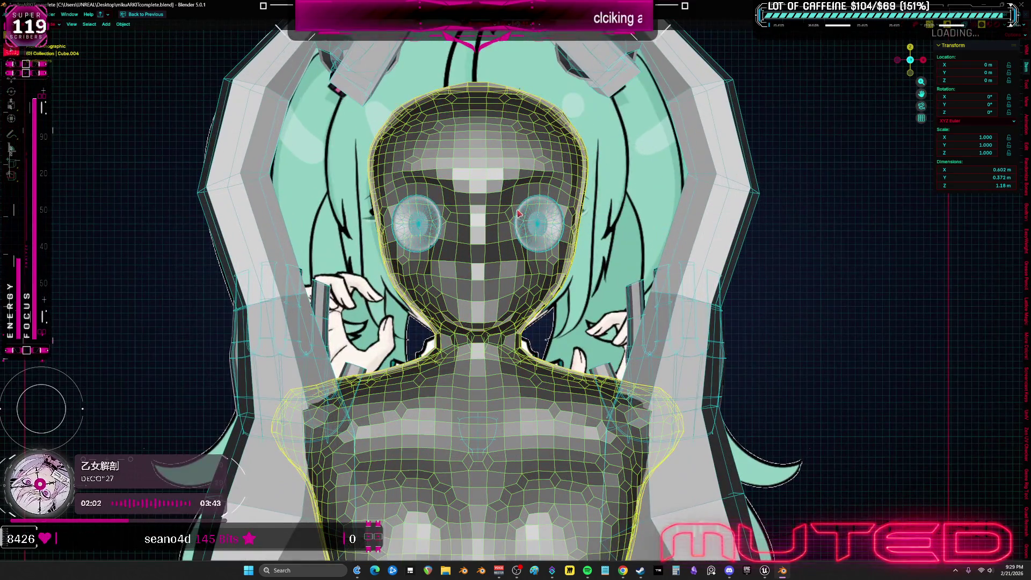
- Add a new cylinder mesh in front of the character from the Add list
key("shift+a")
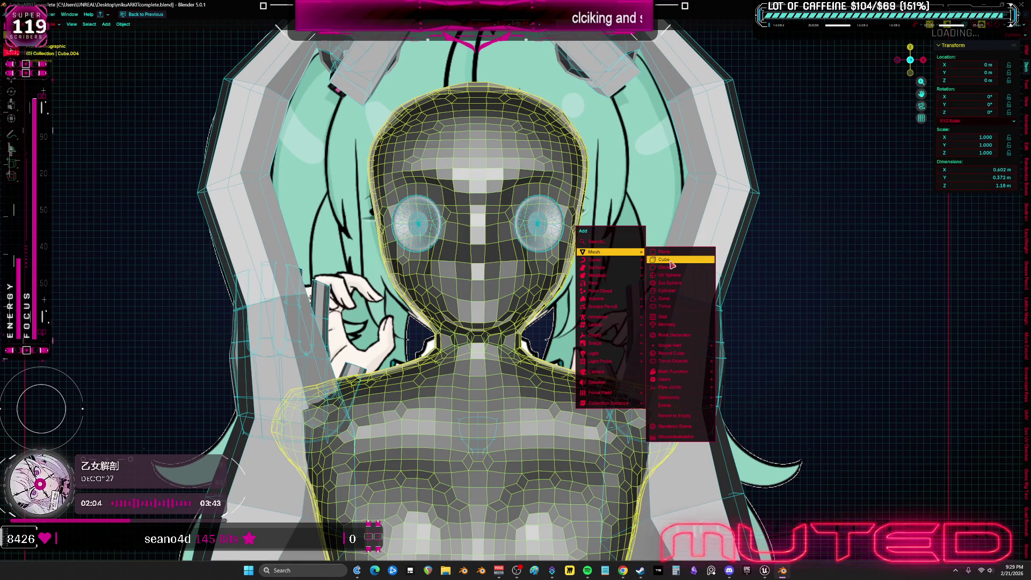
key("Escape")
scroll(489, 244, "down", 4)
scroll(489, 244, "down", 2)
key("shift+a")
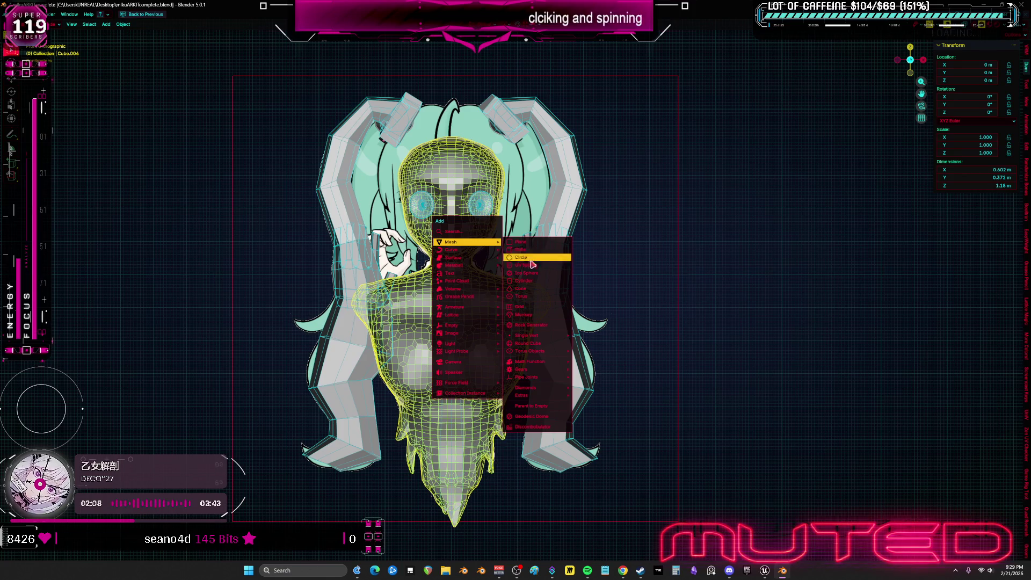
left_click(528, 283)
scroll(513, 343, "down", 3)
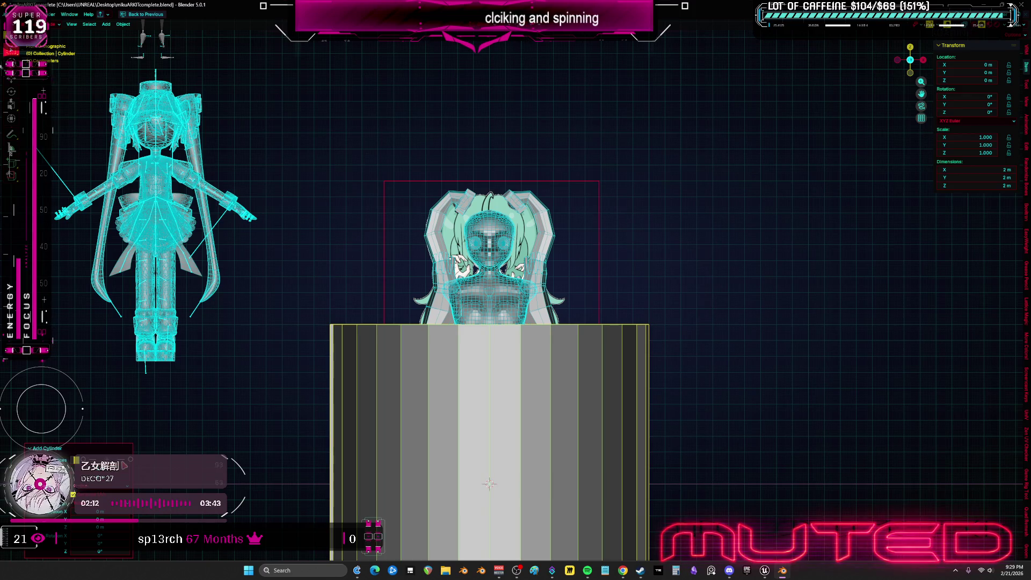
- Rotate the cylinder 90 degrees in Edit Mode and shrink it to a small size
middle_click_drag(535, 295, 645, 244, "shift")
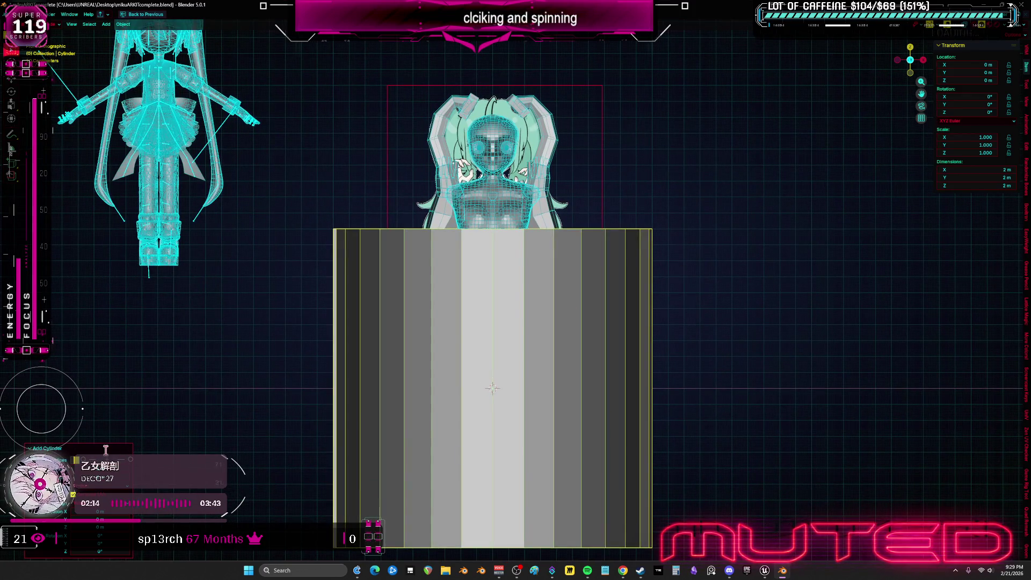
key("Tab")
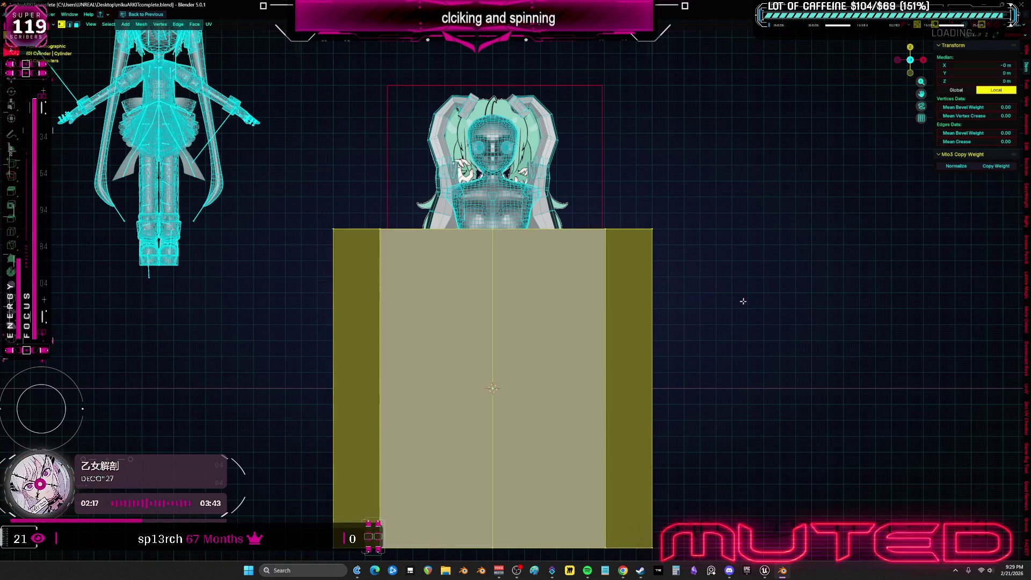
key("r")
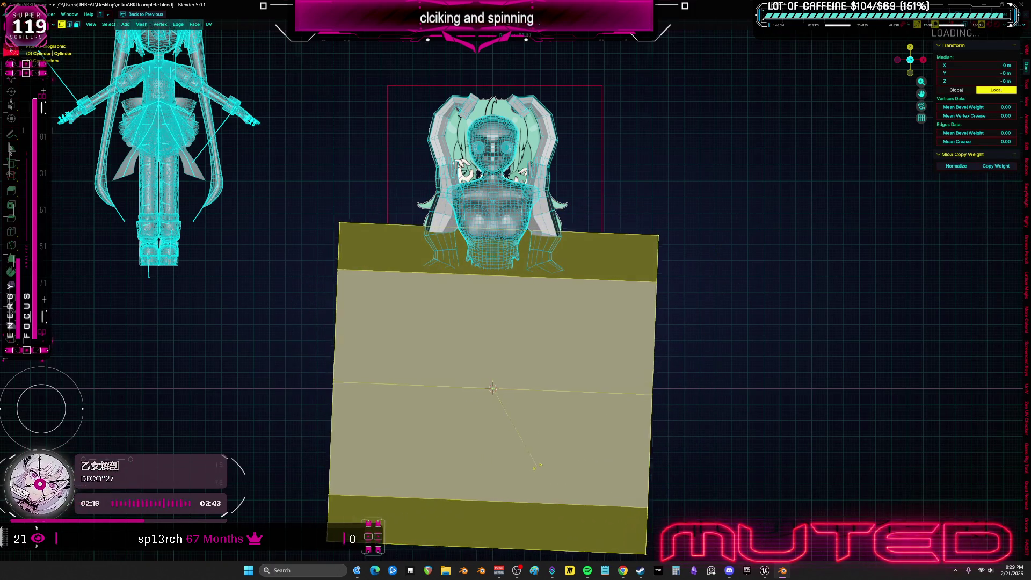
type("90")
key("Return")
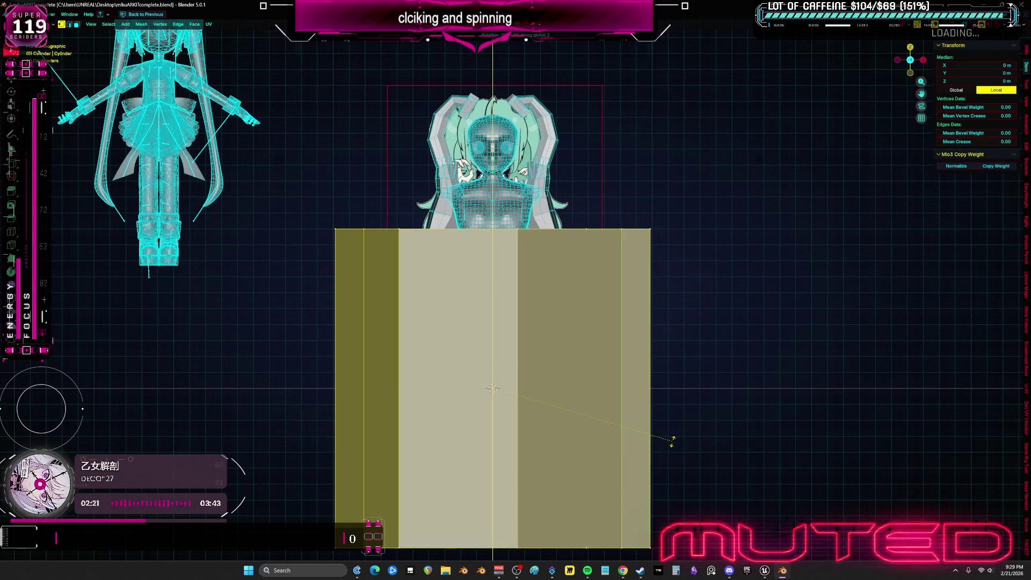
type("x90")
key("Return")
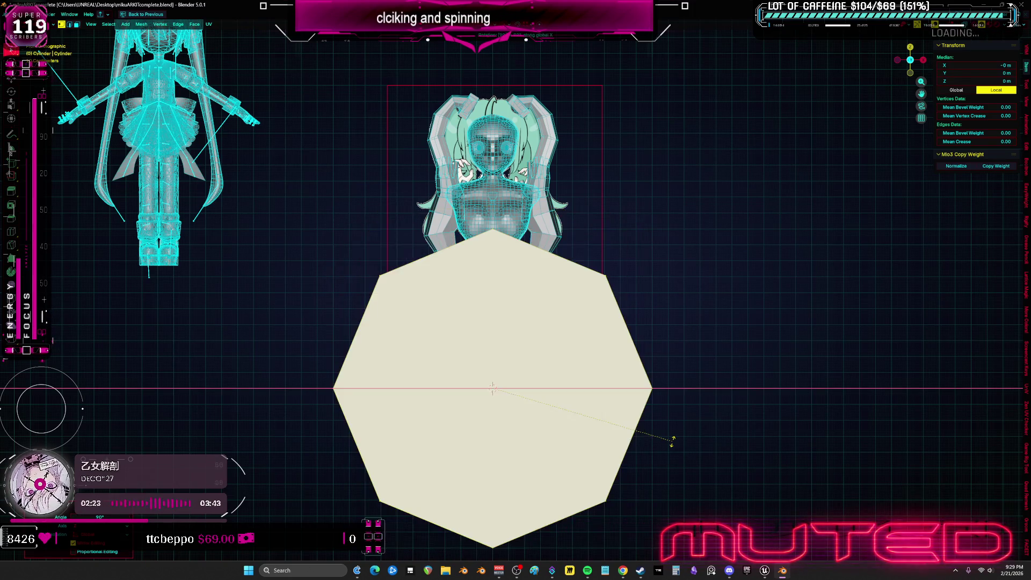
type("x90")
key("Return")
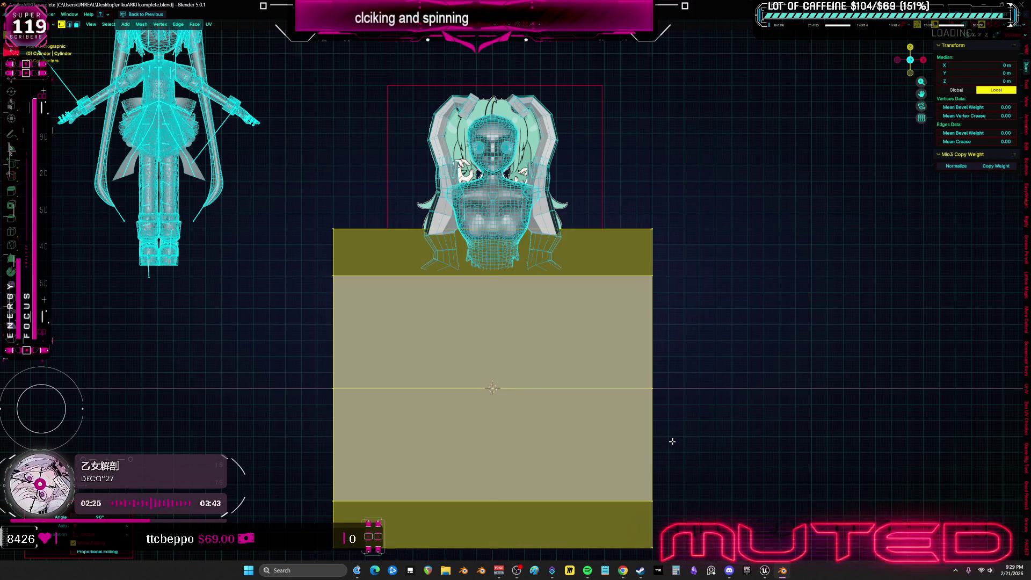
key("s")
left_click(564, 366)
- Move the small cylinder up beside the head and rotate it into place
key("g")
left_click(633, 138)
scroll(634, 138, "up", 3)
key("r")
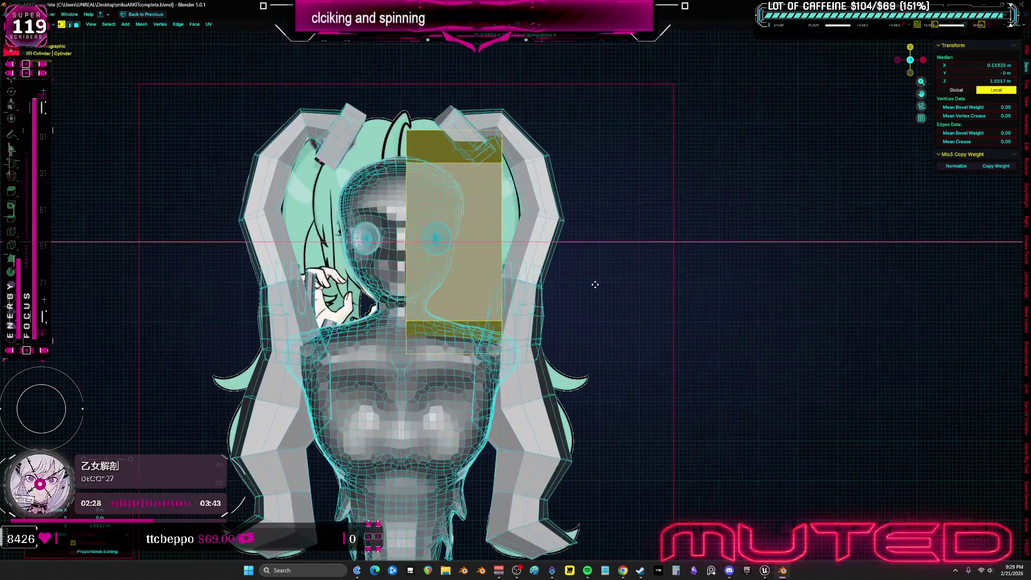
left_click(644, 204)
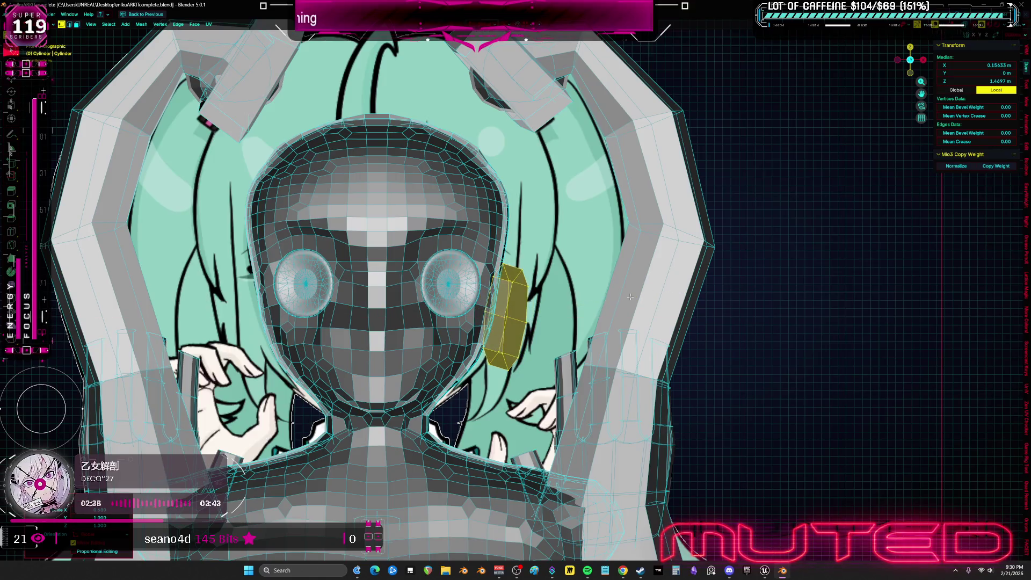
middle_click_drag(633, 265, 628, 256)
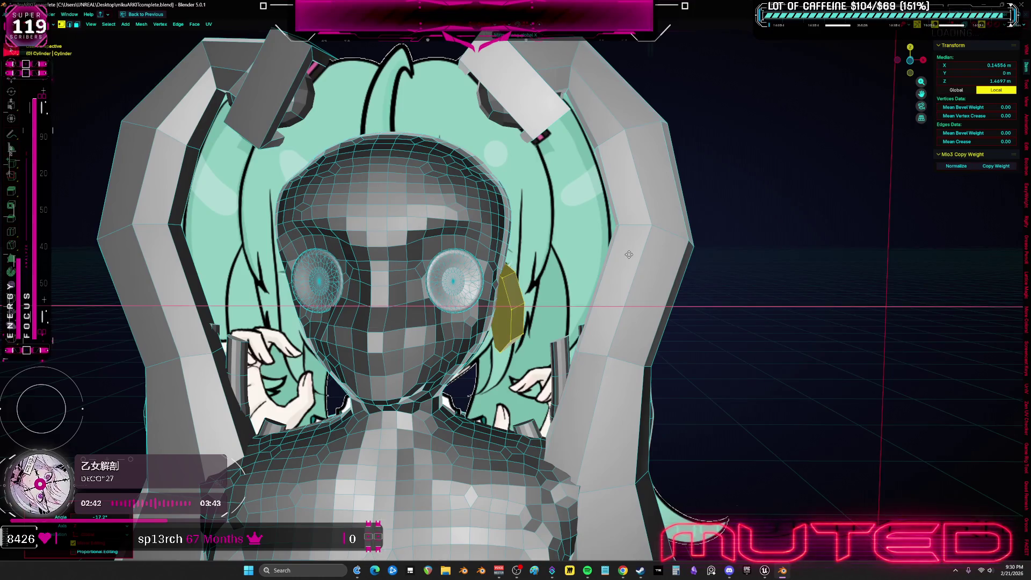
key("KP_1")
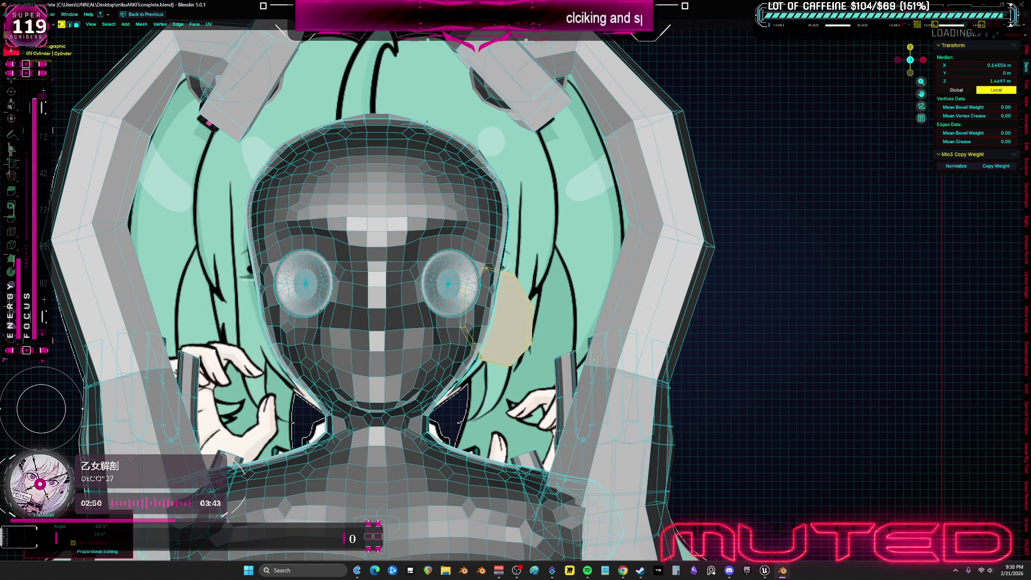
- Flatten the piece into a disc in front view, then return to object mode and full layout
key("r")
key("z")
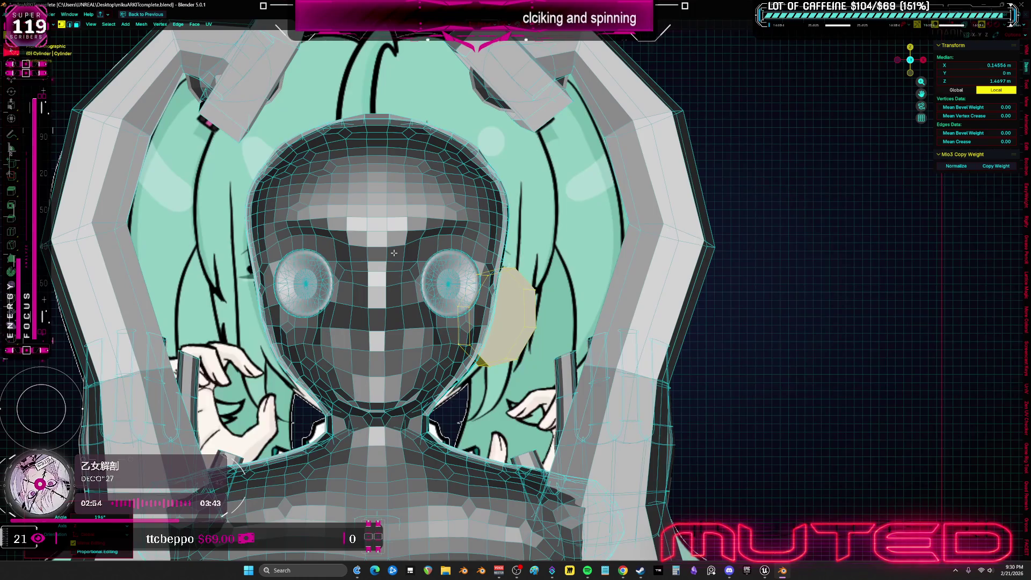
key("s")
left_click(598, 324)
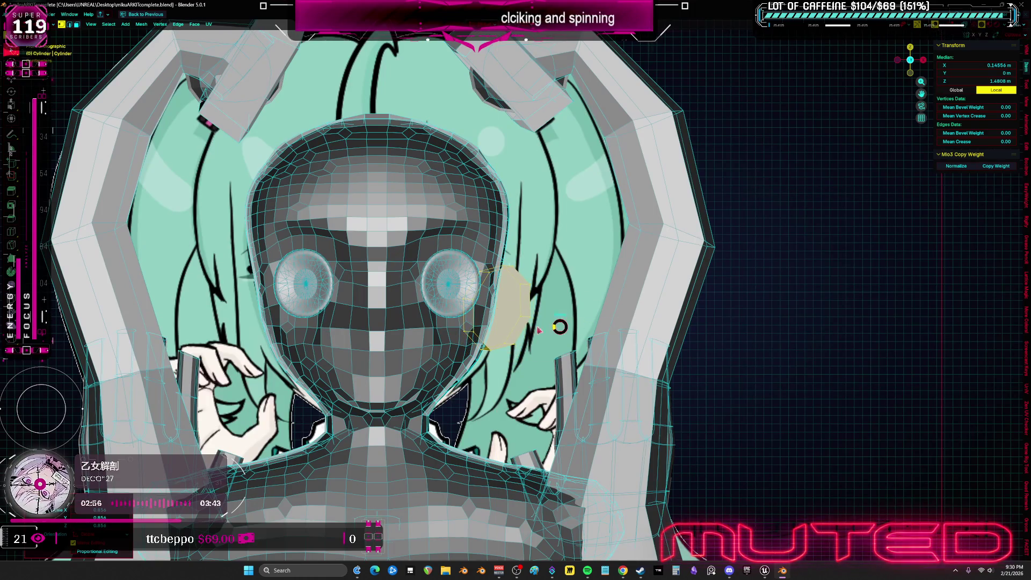
key("Tab")
key("ctrl+space")
key("shift+a")
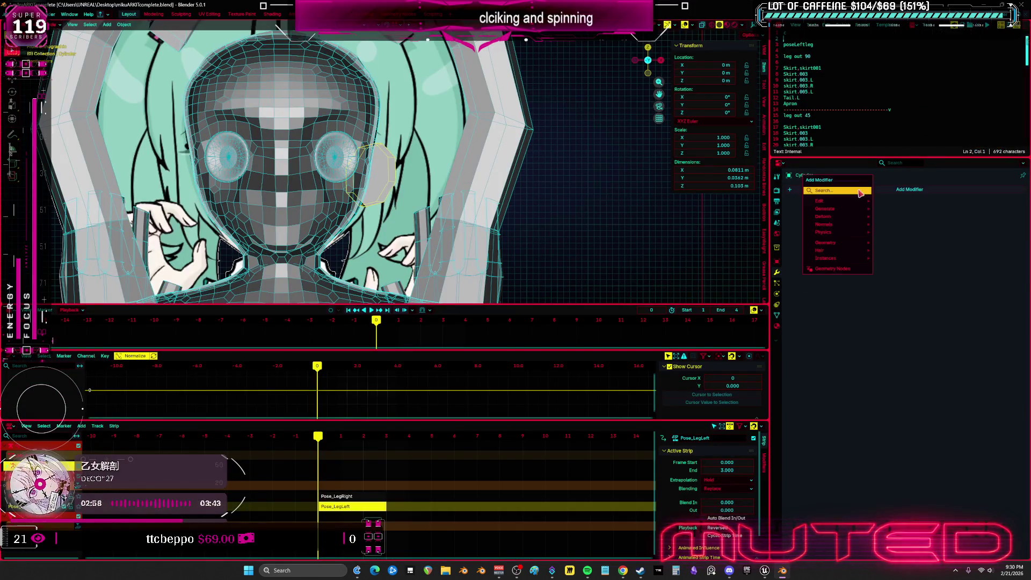
- Maximise the 3D view, hide overlays and bring up the Add list for curves
key("Escape")
key("ctrl+space")
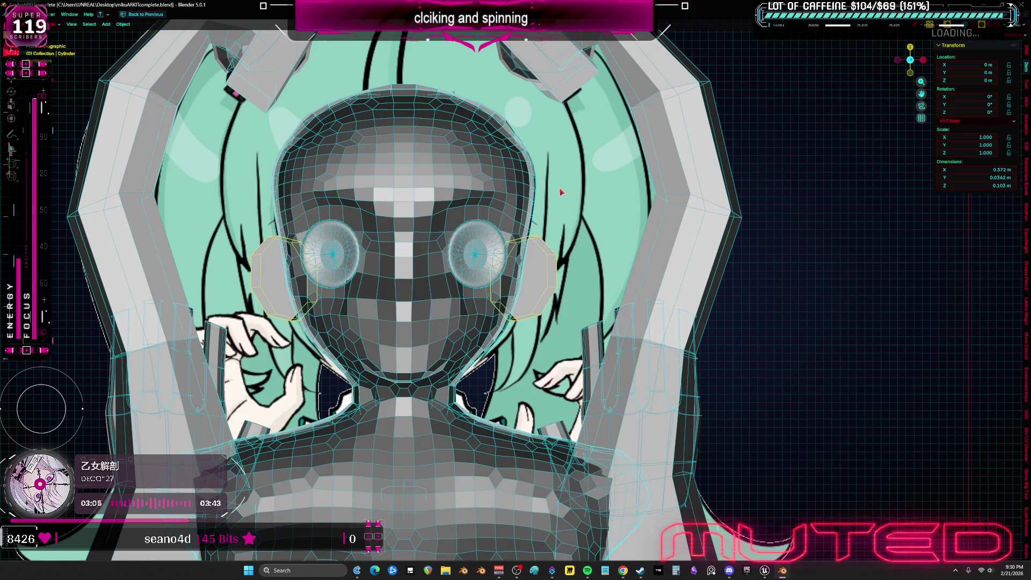
scroll(538, 181, "down", 5)
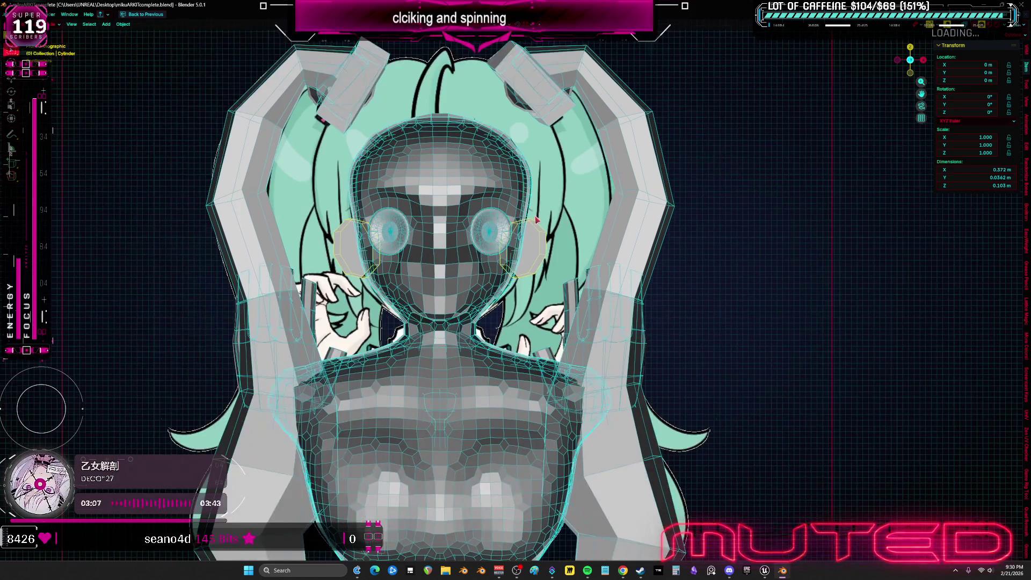
scroll(565, 227, "down", 3)
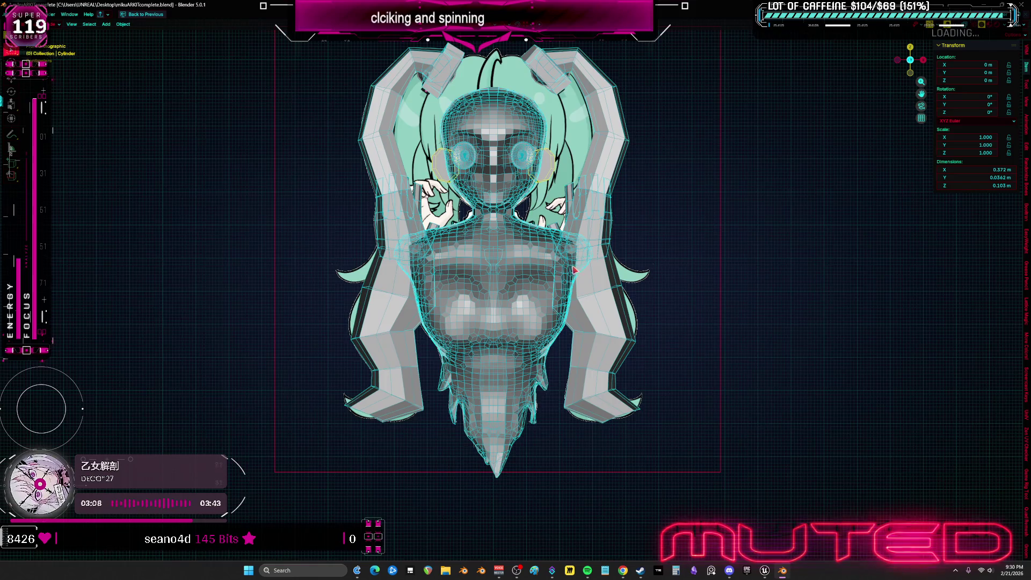
key("shift+alt+z")
key("shift+alt+z")
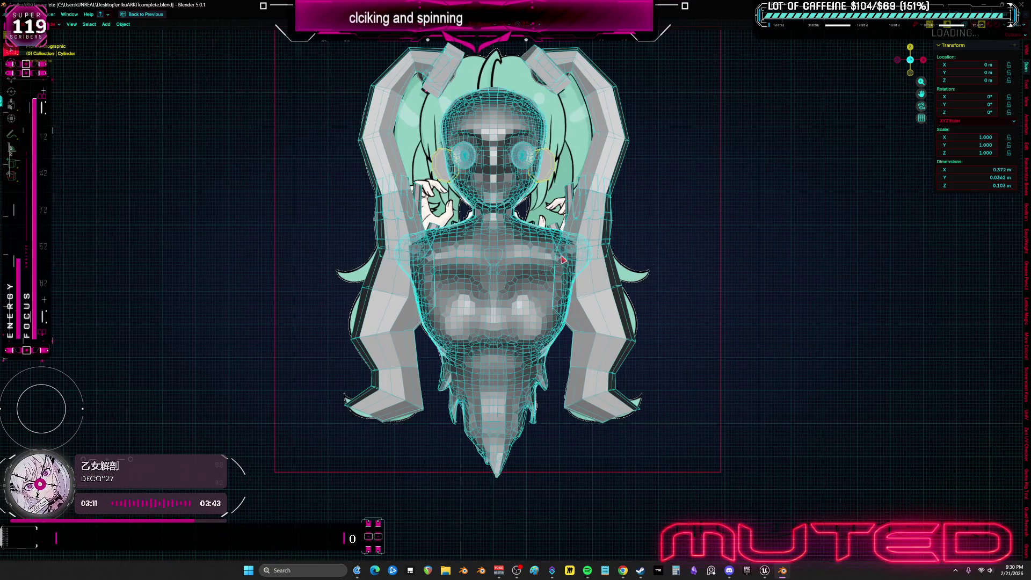
scroll(559, 258, "down", 5)
key("shift+a")
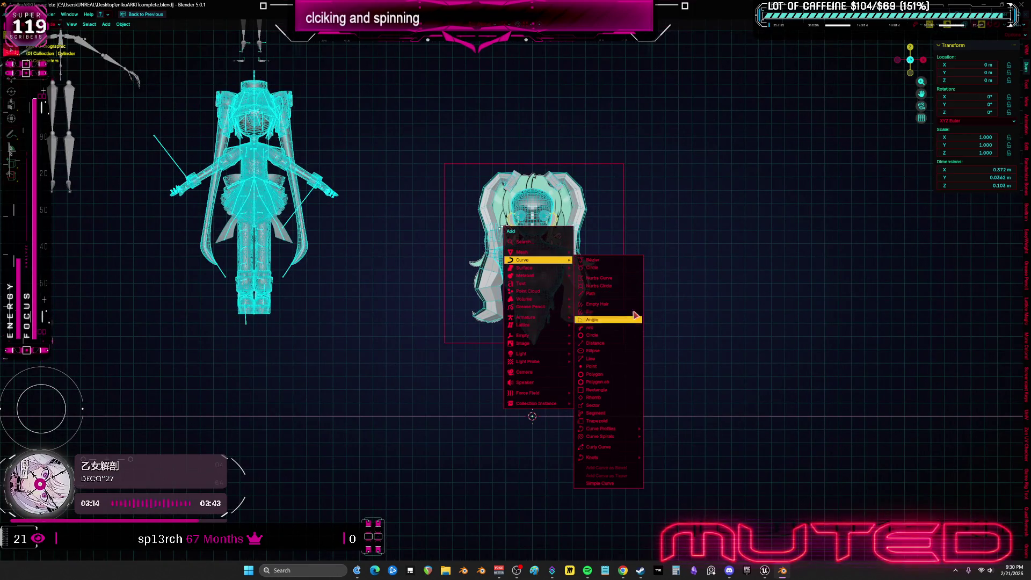
mouse_move(536, 259)
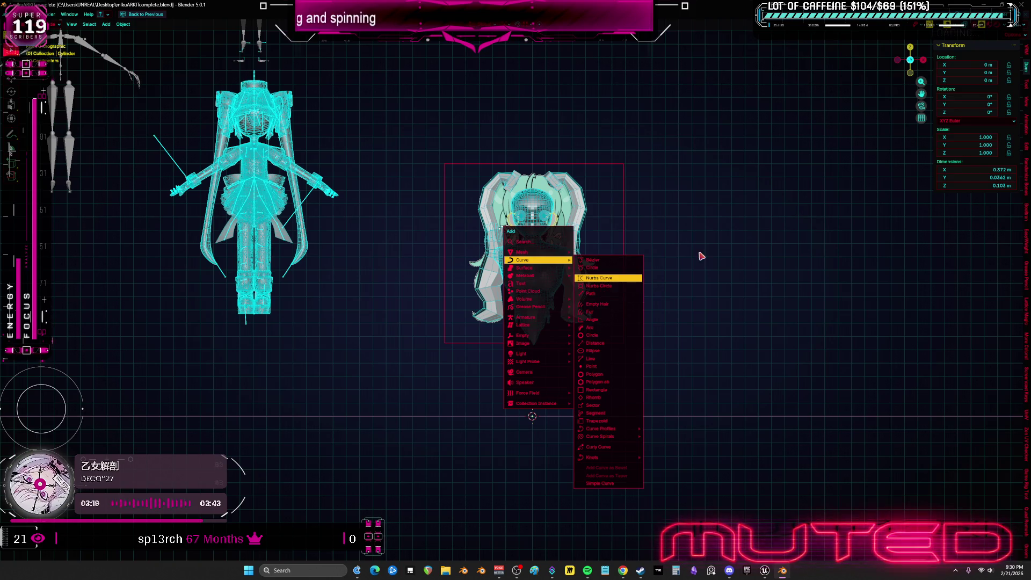
- Select the twin-tail hair, inspect it and give it smooth shading
key("Escape")
scroll(623, 294, "up", 3)
scroll(624, 295, "up", 3)
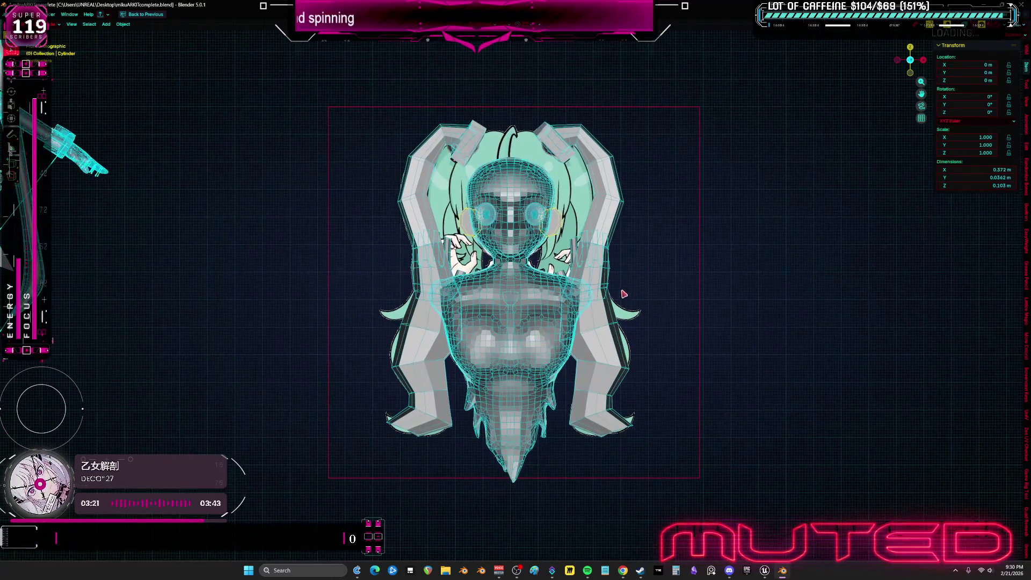
middle_click_drag(623, 295, 668, 261)
left_click(594, 266)
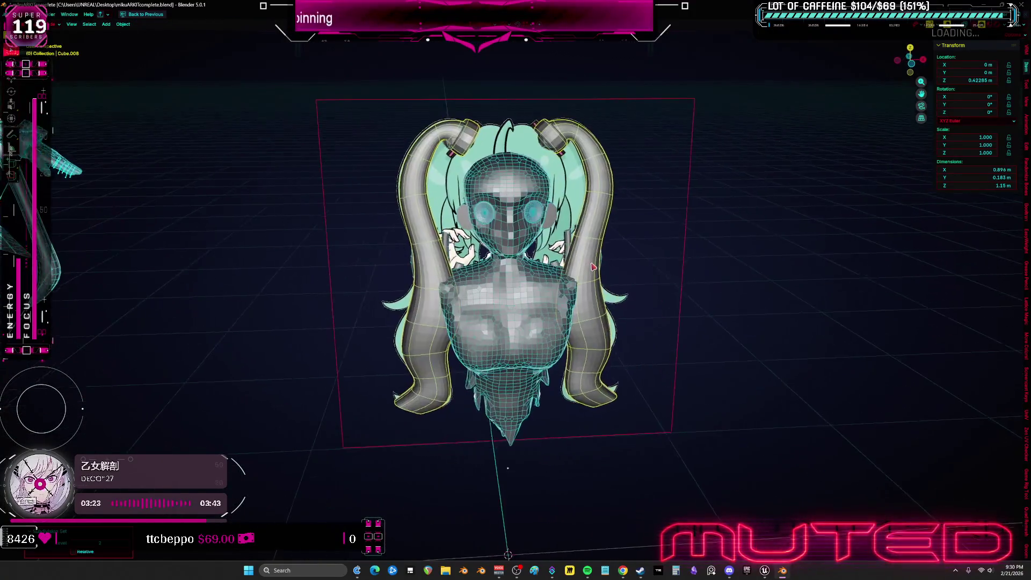
key("Tab")
scroll(594, 266, "up", 3)
scroll(594, 266, "up", 2)
middle_click_drag(594, 266, 591, 177)
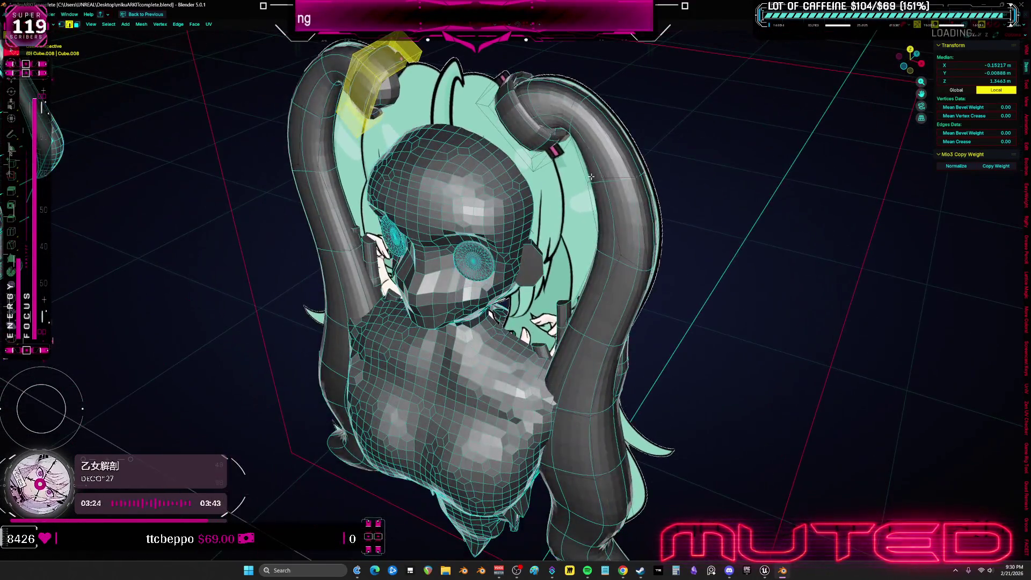
key("Tab")
right_click(610, 190)
left_click(610, 190)
- In X-ray edit mode, shift the selected hair-tie geometry to the left
key("KP_1")
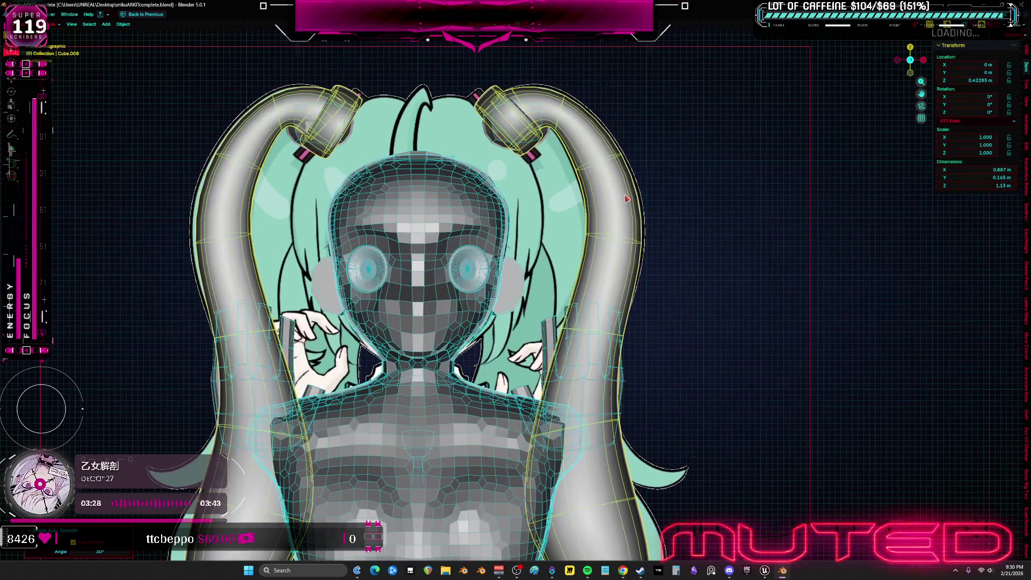
left_click(346, 95)
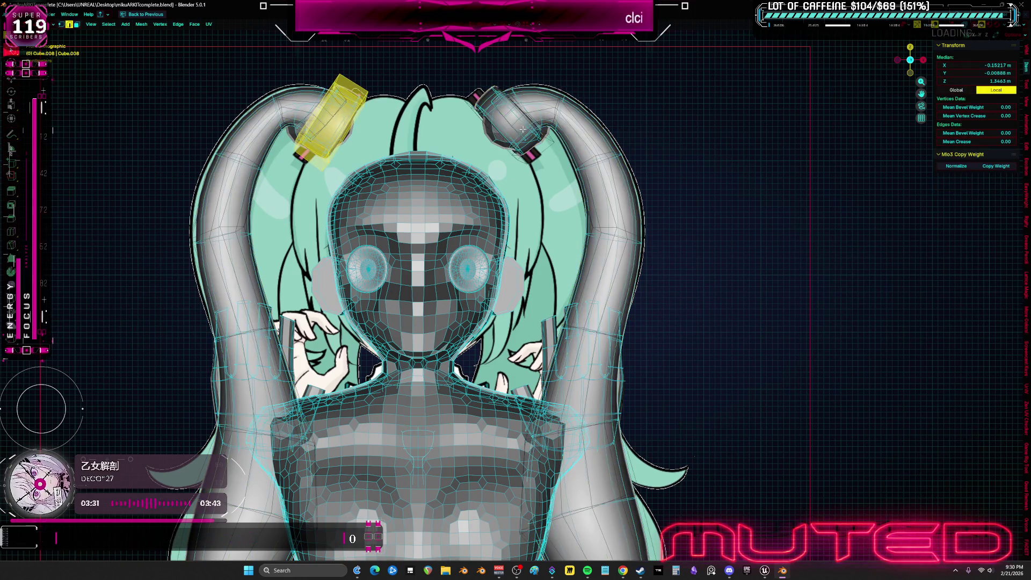
left_click(496, 109)
key("Tab")
left_click(425, 171)
middle_click_drag(426, 171, 483, 178)
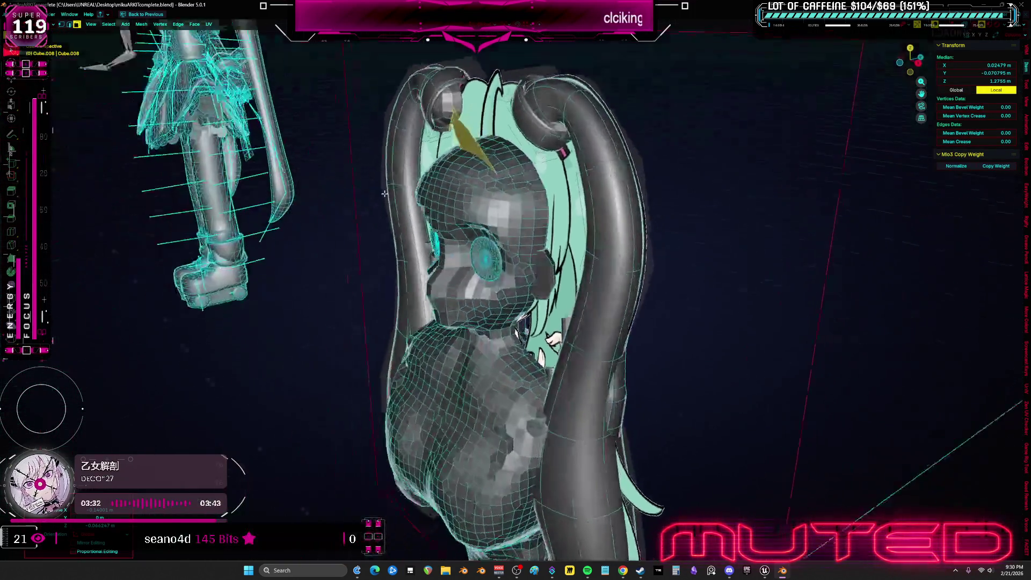
key("alt+z")
key("y")
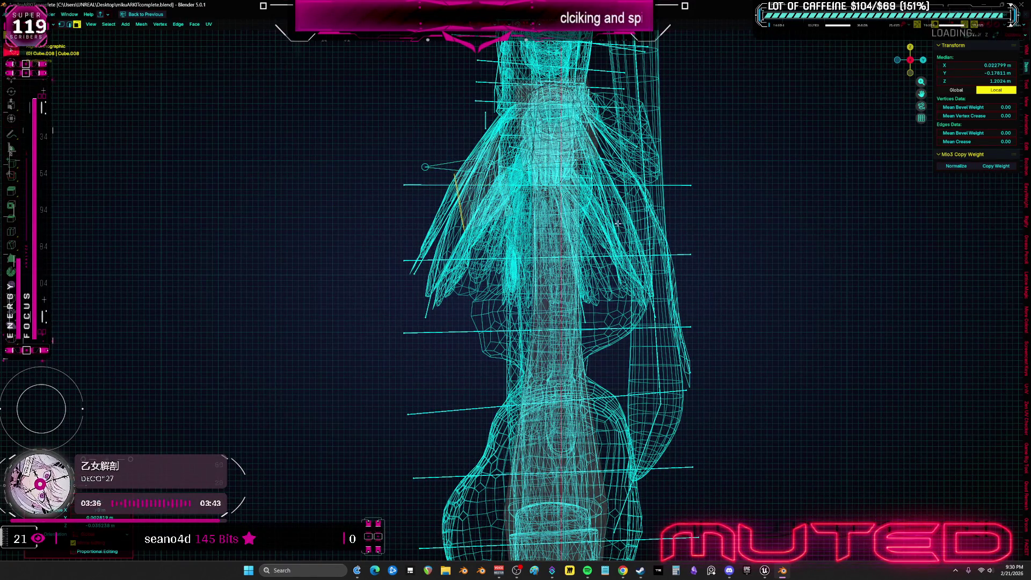
key("y")
key("y")
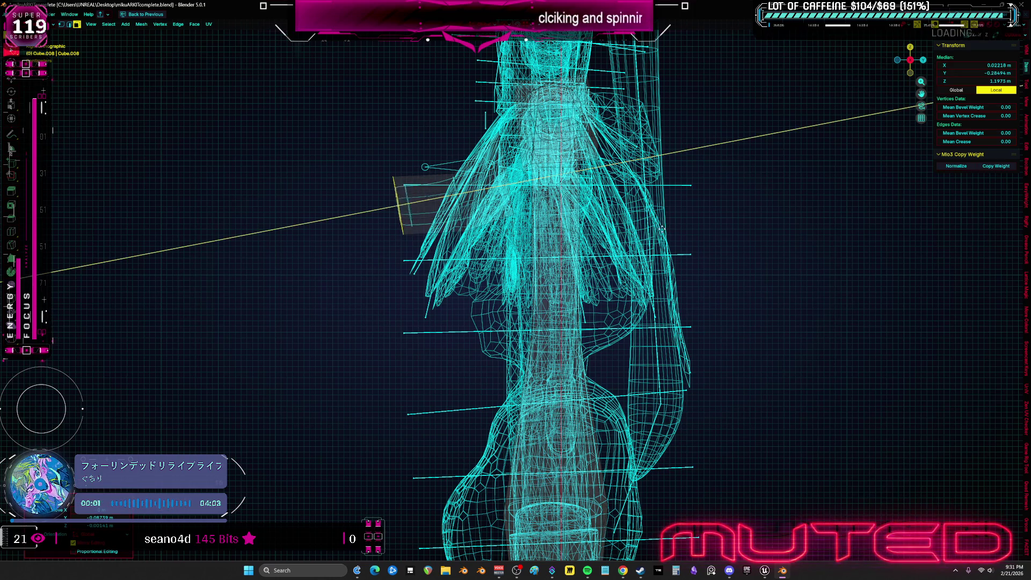
- Isolate the centre hair strand over the forehead as the selection
key("y")
key("y")
key("KP_1")
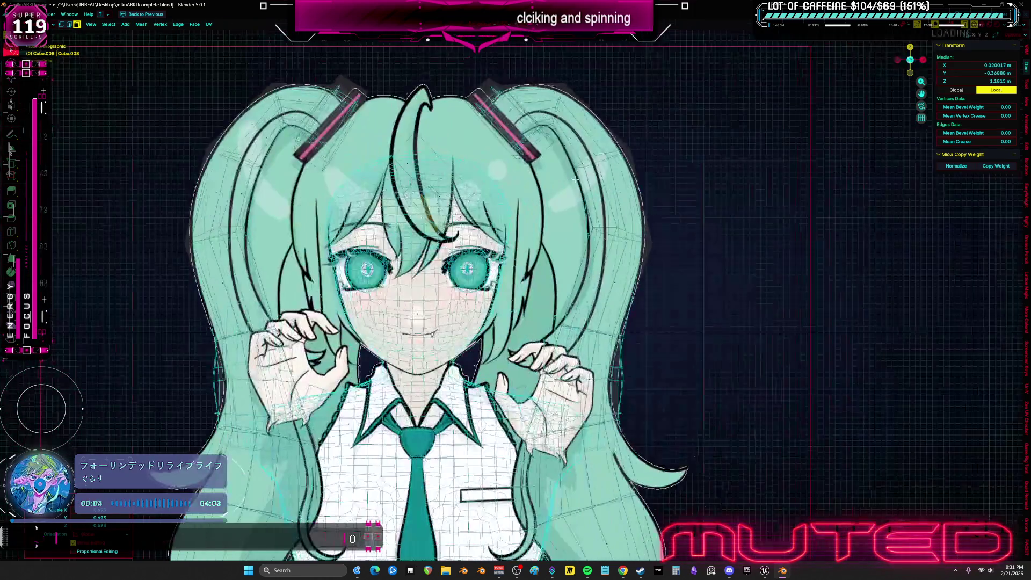
scroll(517, 194, "up", 1)
scroll(564, 242, "up", 2)
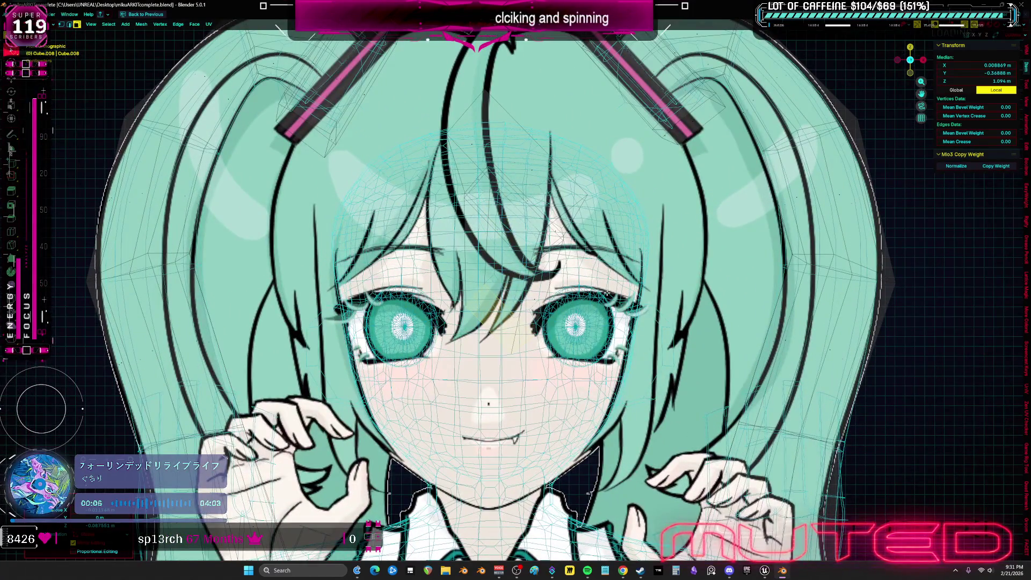
mouse_move(695, 235)
middle_mouse_down()
mouse_move(663, 235)
mouse_move(488, 403)
middle_mouse_up()
scroll(488, 403, "up", 1)
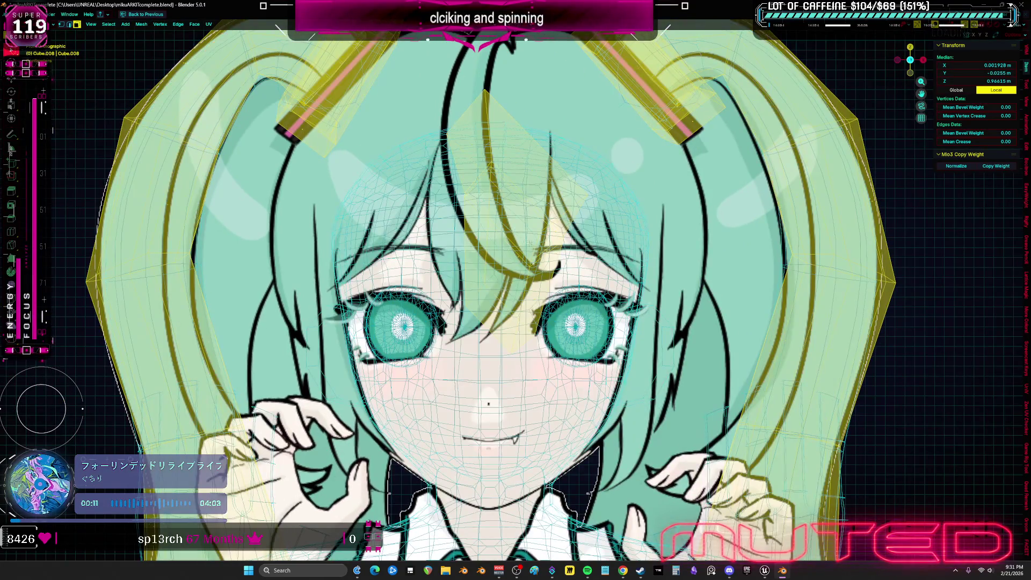
key("alt+a")
key("l")
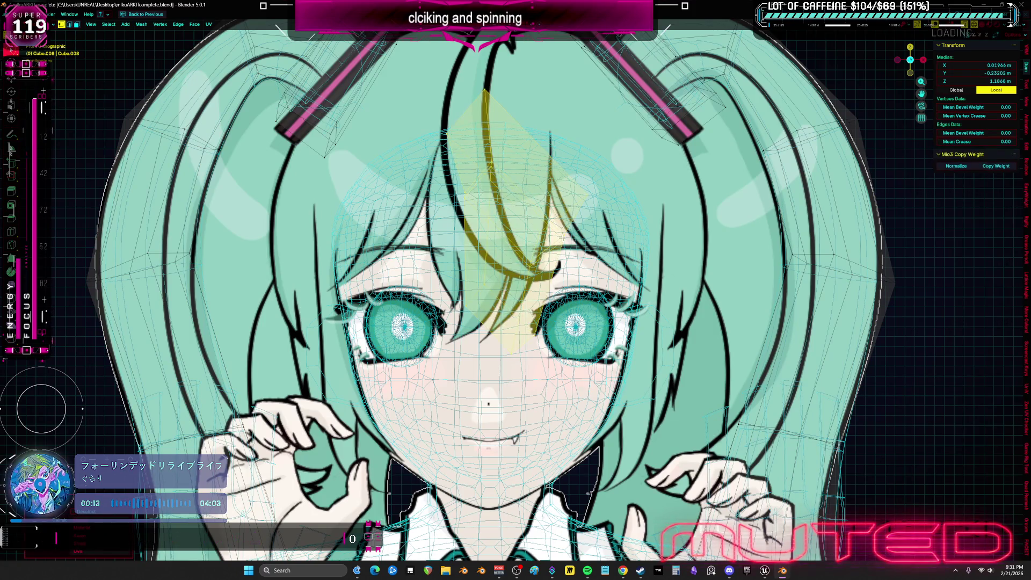
key("p")
key("Return")
key("ctrl+Tab")
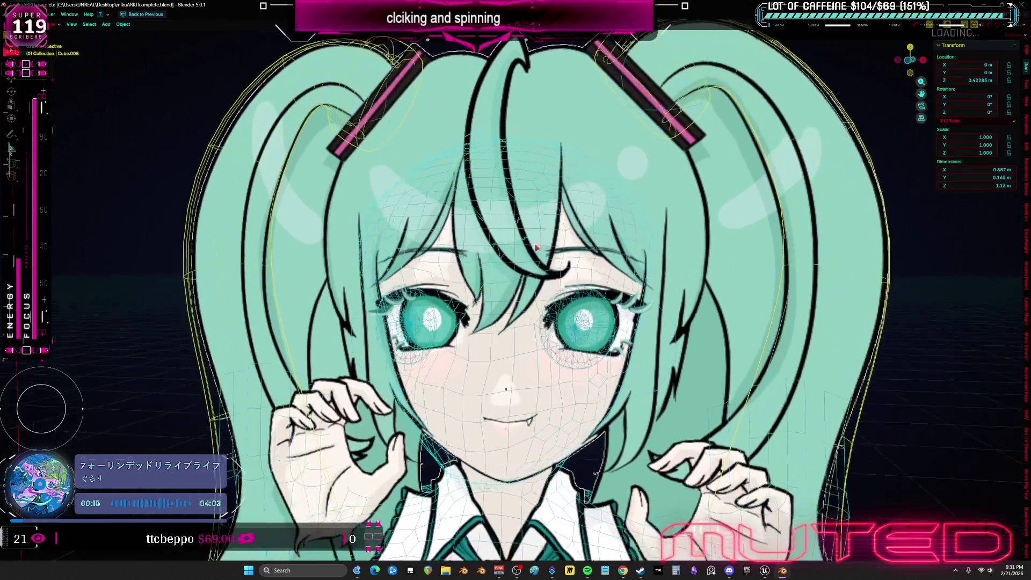
middle_click_drag(681, 275, 442, 233)
key("KP_1")
- Shrink the centre strand against the reference, then delete its faces
key("Tab")
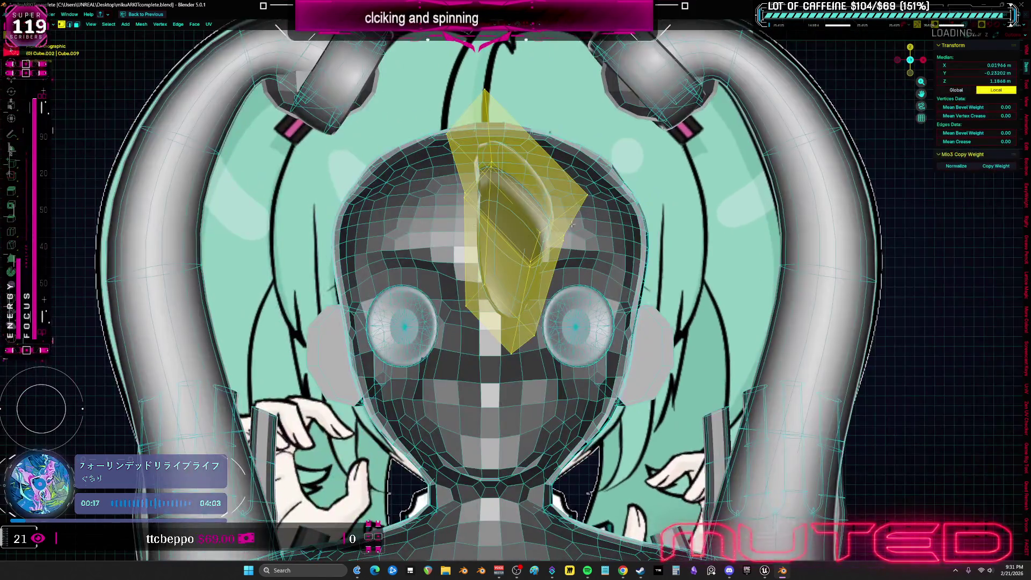
key("alt+z")
key("ctrl+KP_Subtract")
key("ctrl+KP_Subtract")
key("ctrl+KP_Subtract")
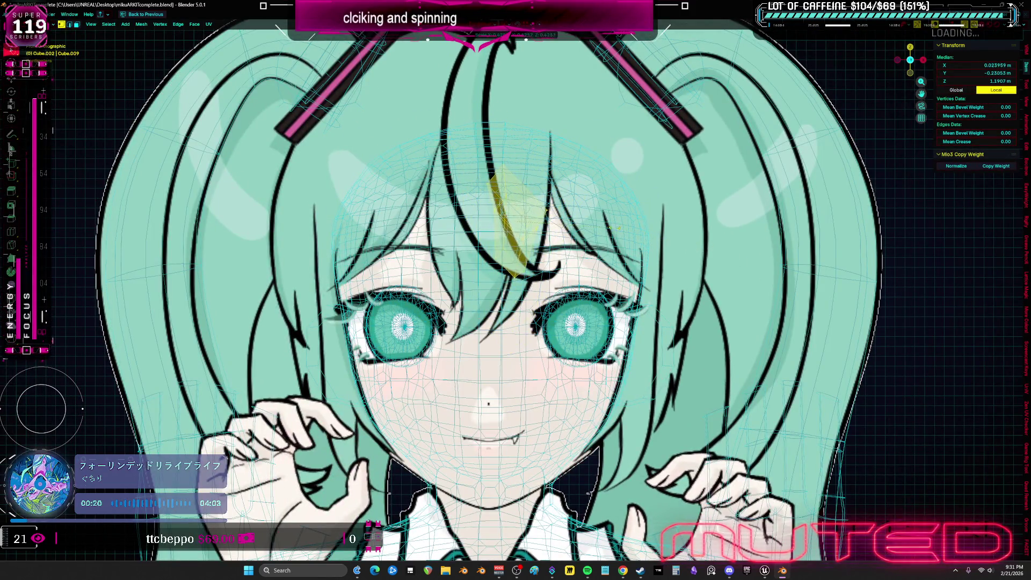
scroll(600, 224, "up", 3, "shift")
key("ctrl+KP_Subtract")
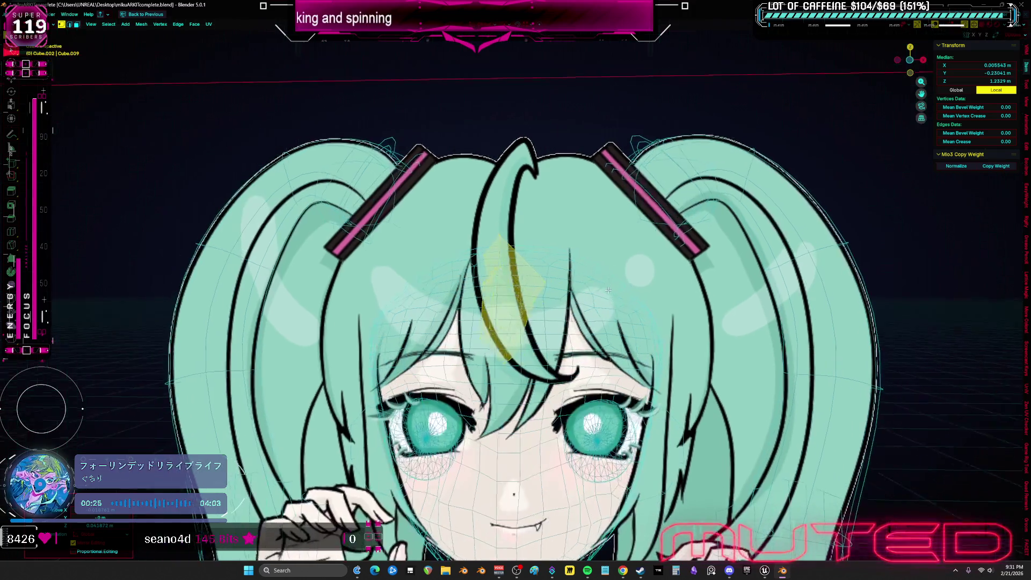
middle_click_drag(574, 300, 605, 291)
key("x")
left_click(597, 286)
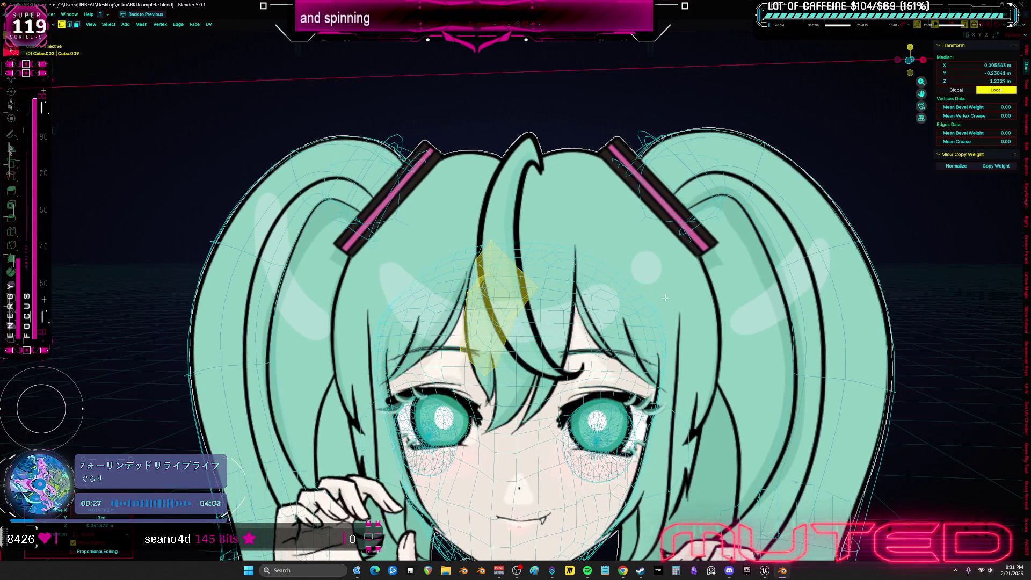
key("Tab")
key("KP_1")
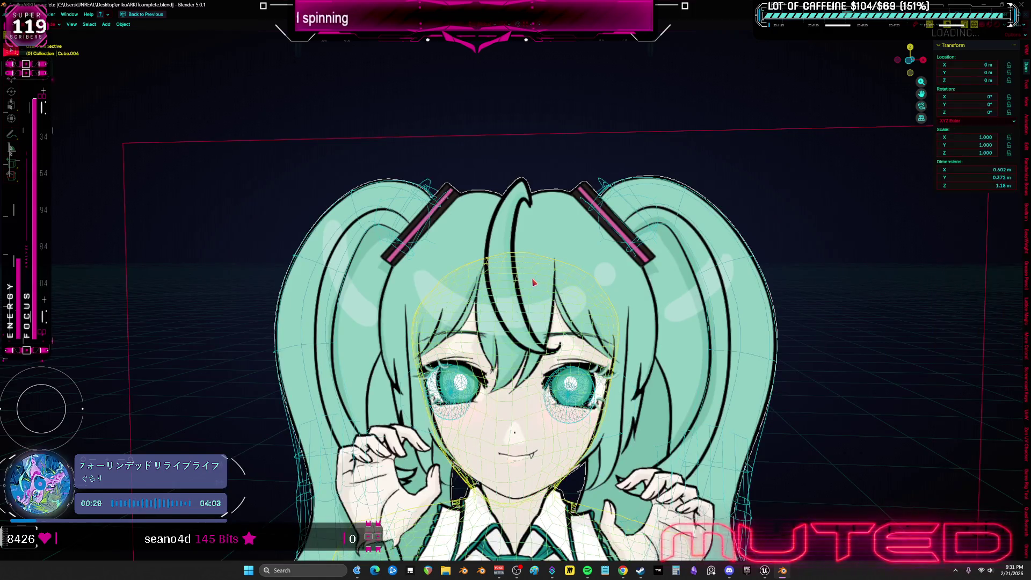
- Select the hair-cap faces on the head mesh and separate them into their own object
left_click(533, 282)
key("Tab")
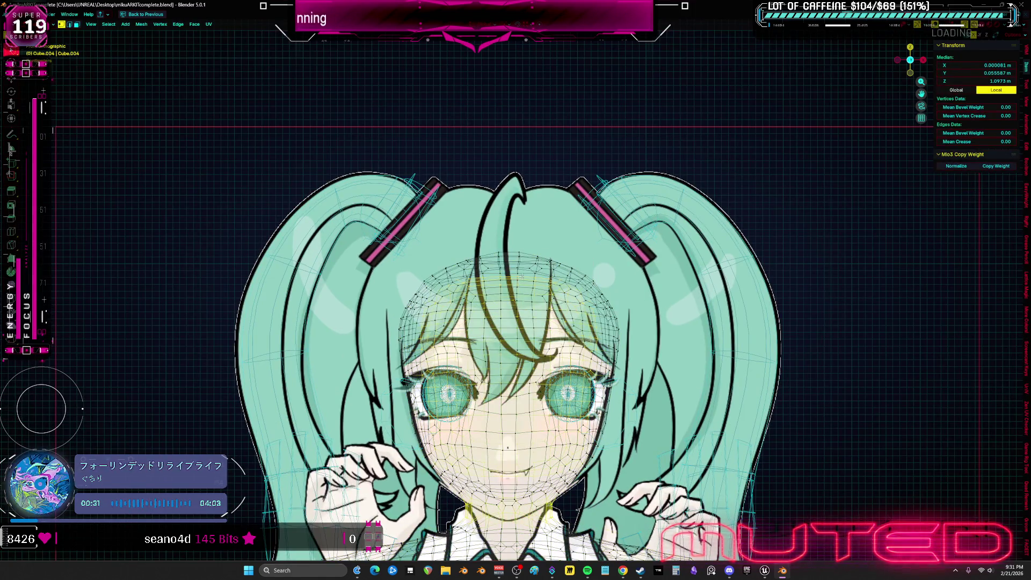
key("l")
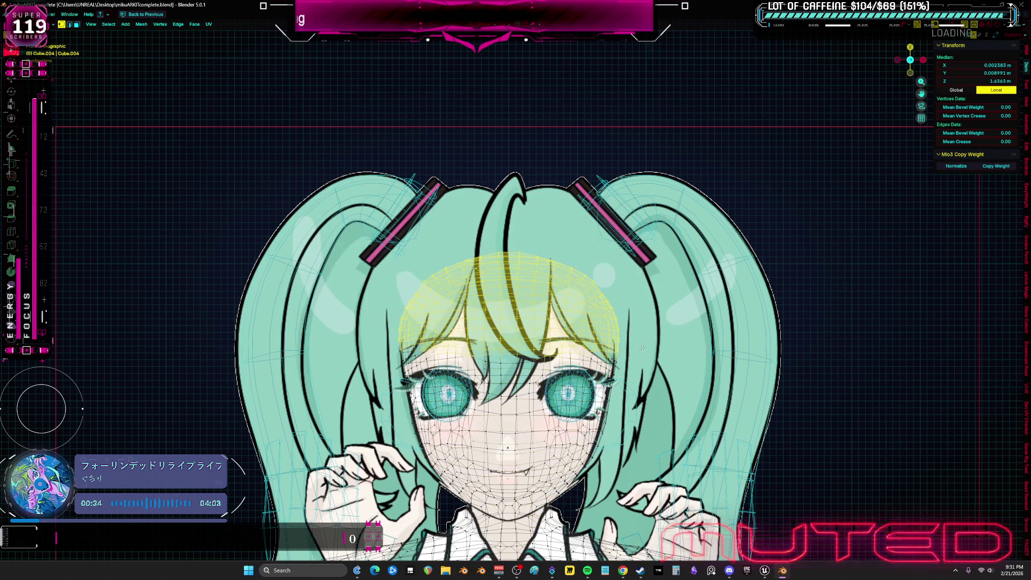
key("g")
key("z")
key("Escape")
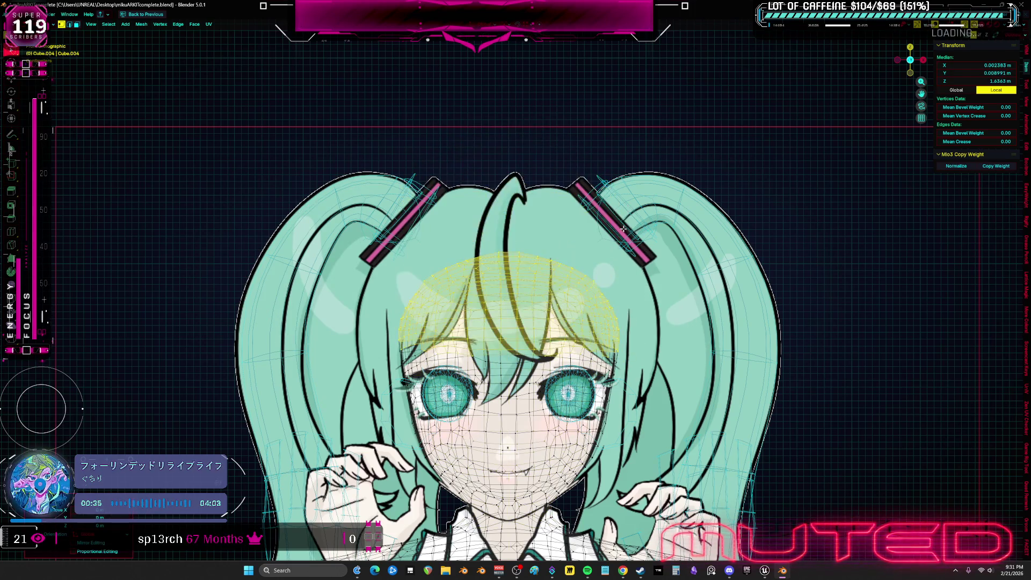
key("p")
key("Return")
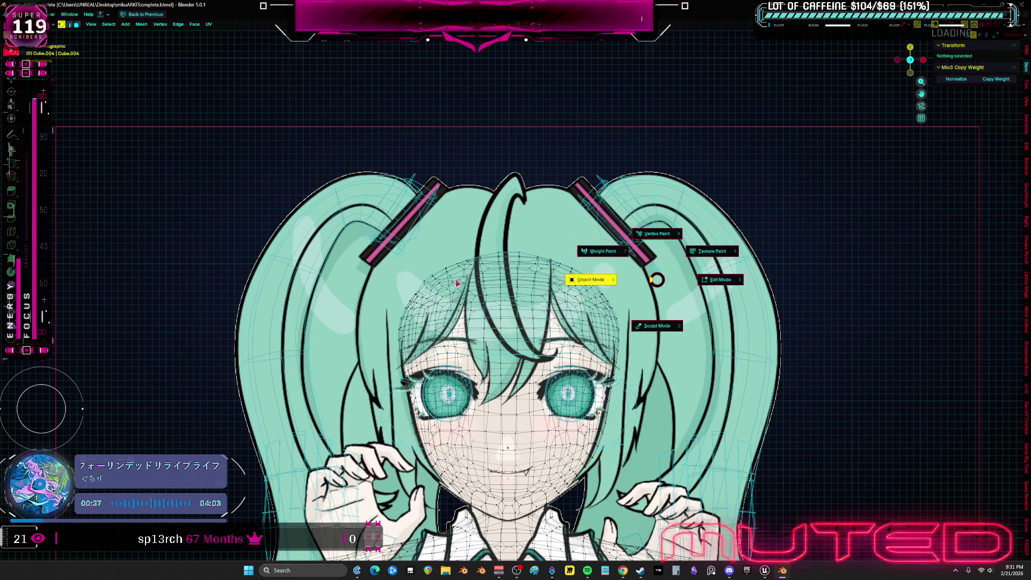
- Pick the separated cap and try a proportional vertical move, then cancel it
key("Tab")
left_click(486, 281)
key("Tab")
key("g")
key("z")
key("o")
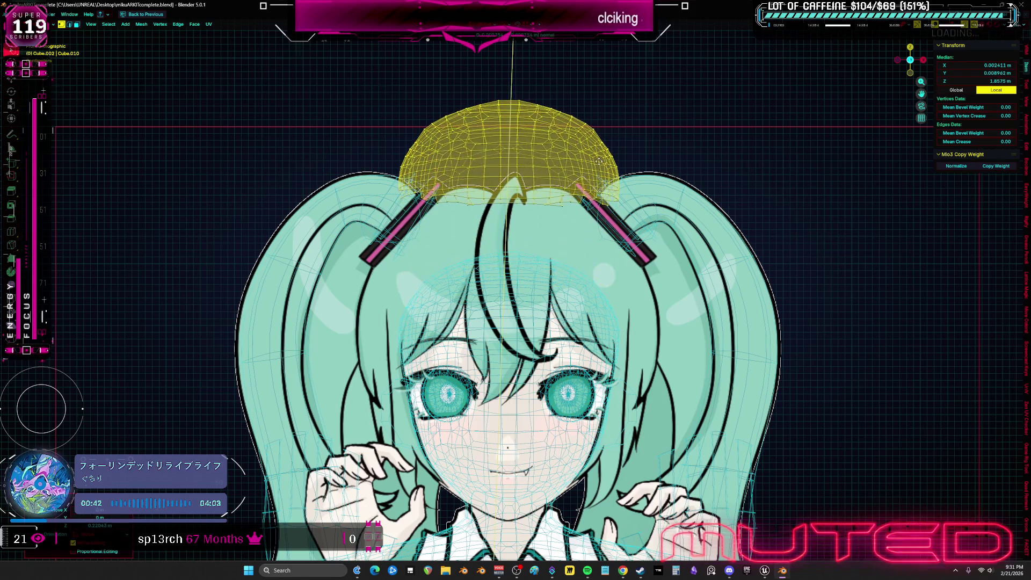
key("Escape")
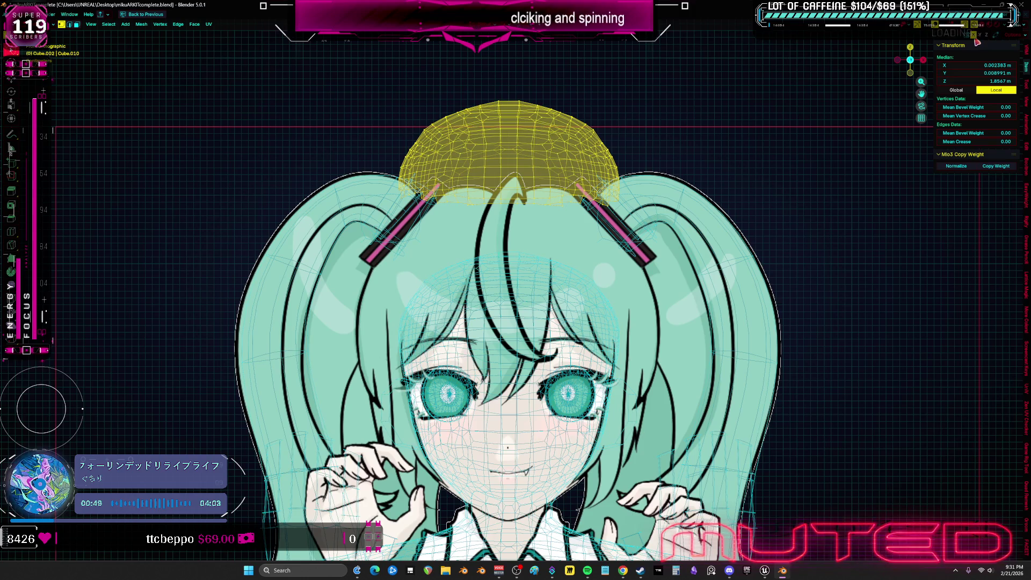
- Lower the hair cap along Z onto the head and orbit to check it
key("g")
key("z")
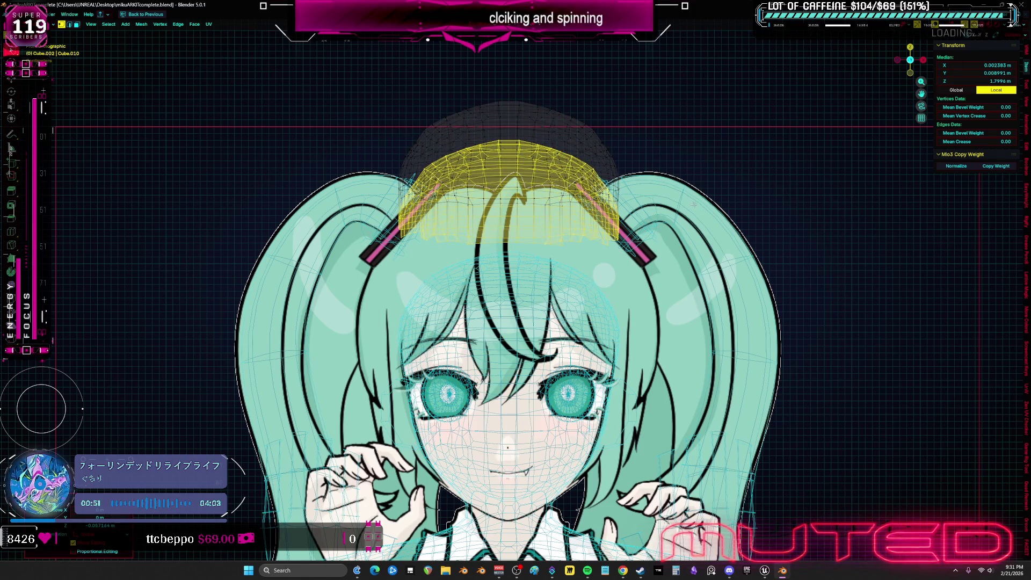
key("g")
key("z")
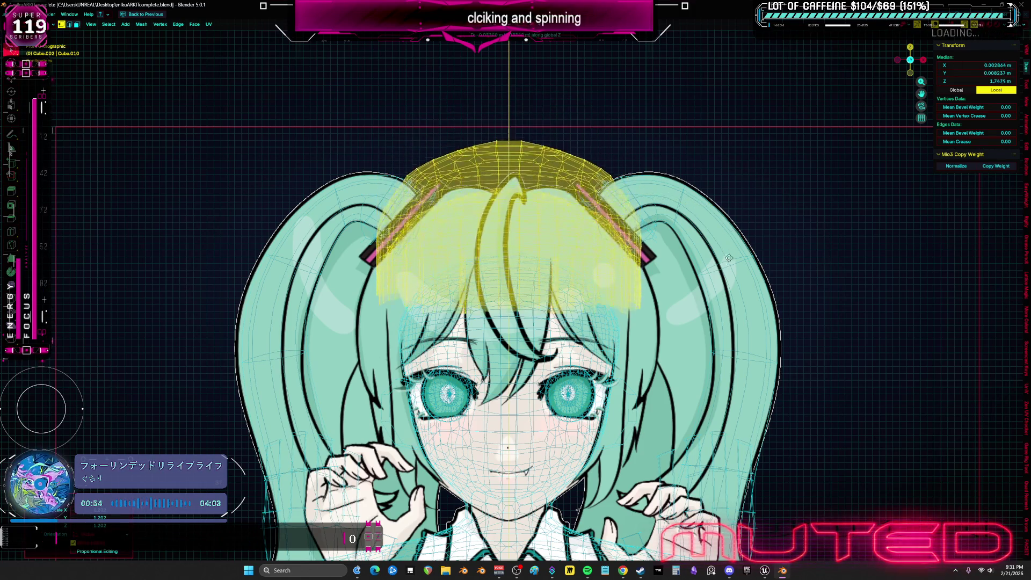
left_click(728, 291)
middle_click_drag(728, 290, 774, 306)
middle_click_drag(564, 307, 535, 301)
- In Sculpt Mode with a large brush, pull the cap's front down into a brim
key("ctrl+Tab")
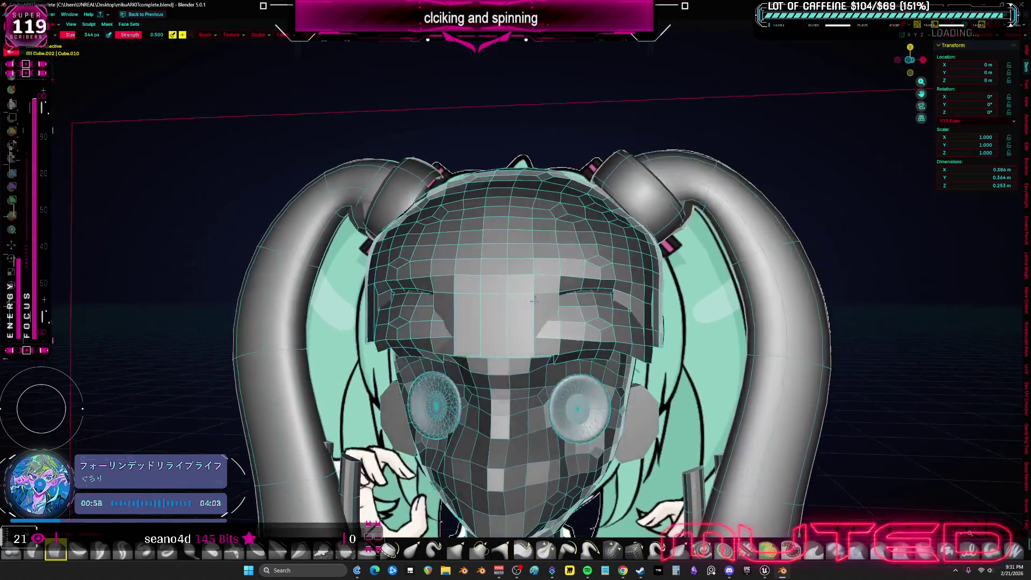
key("f")
left_click(518, 316)
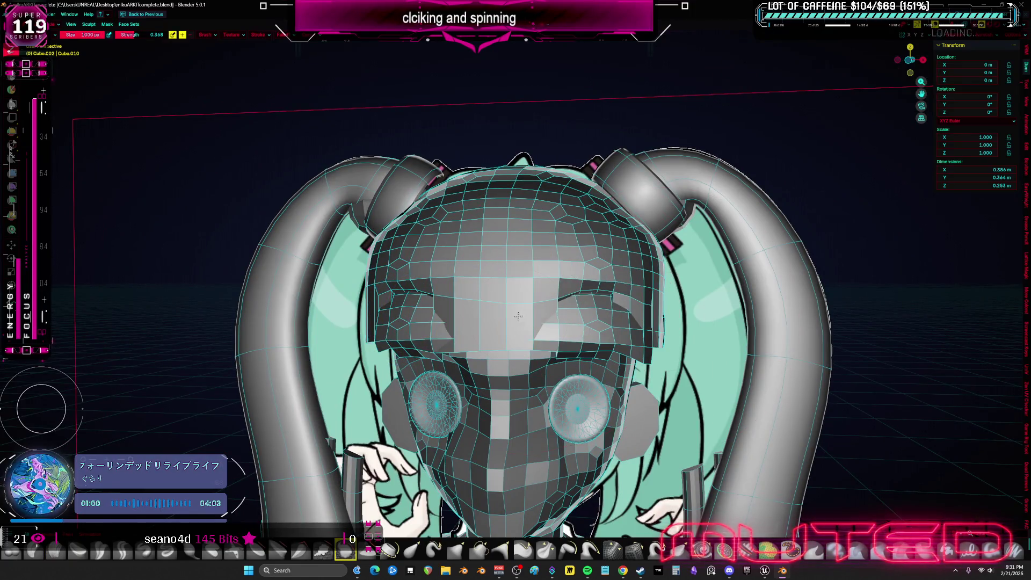
left_click_drag(519, 316, 565, 308)
mouse_move(564, 308)
middle_mouse_down()
mouse_move(650, 306)
mouse_move(594, 286)
middle_mouse_up()
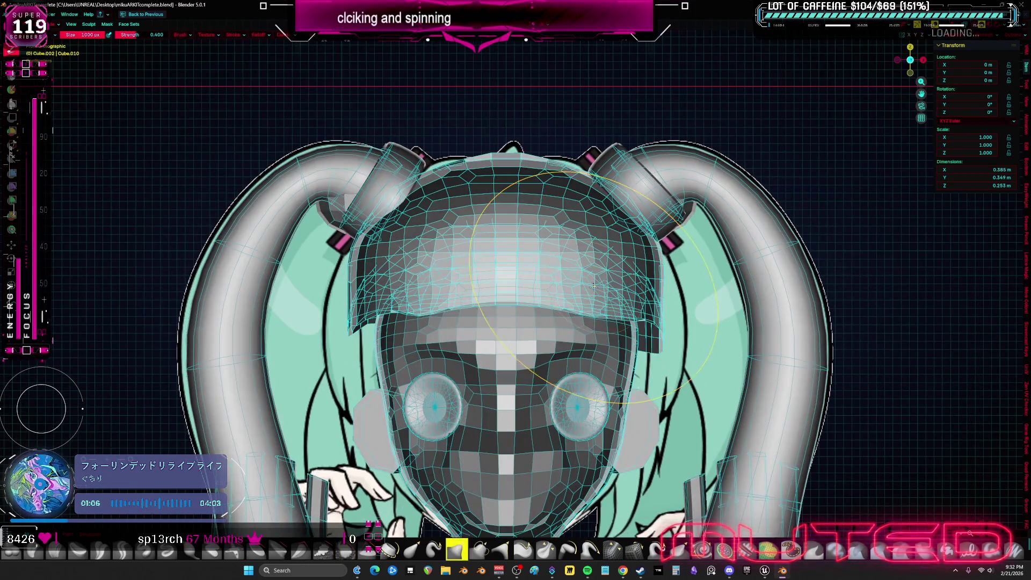
- Voxel remesh the cap more finely and pull its lower front edge down with a smaller brush
key("r")
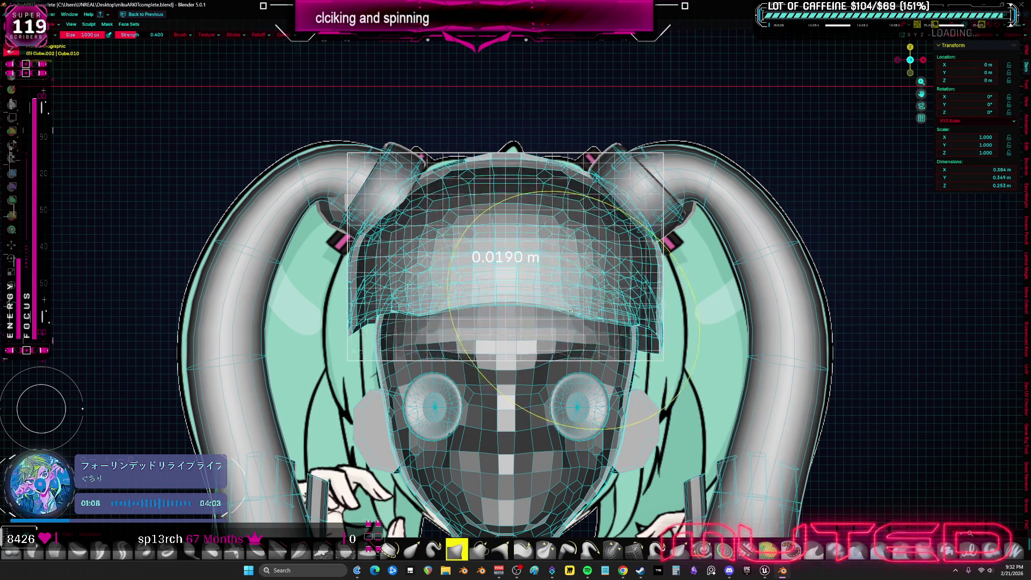
left_click(572, 310)
key("ctrl+Tab")
scroll(524, 323, "down", 3)
scroll(490, 329, "down", 2)
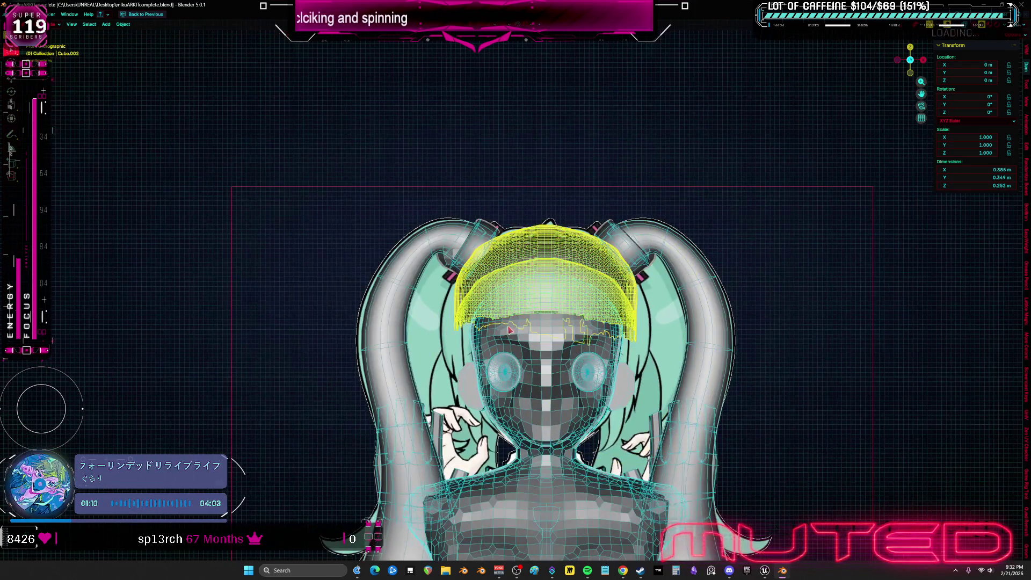
key("ctrl+Tab")
scroll(598, 301, "up", 2)
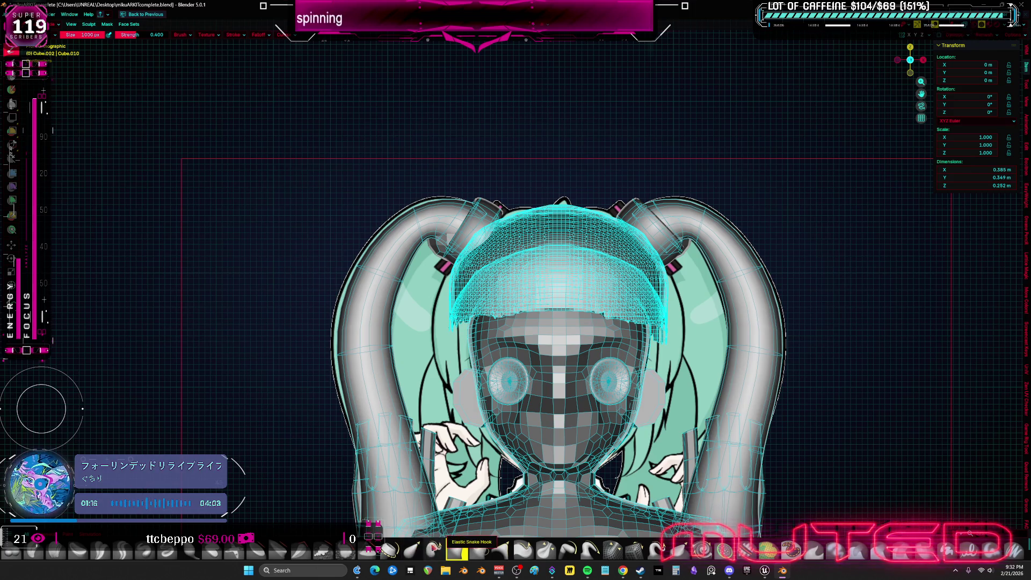
key("f")
left_click(484, 266)
mouse_move(484, 242)
left_mouse_down()
mouse_move(468, 322)
mouse_move(476, 347)
mouse_move(508, 306)
left_mouse_up()
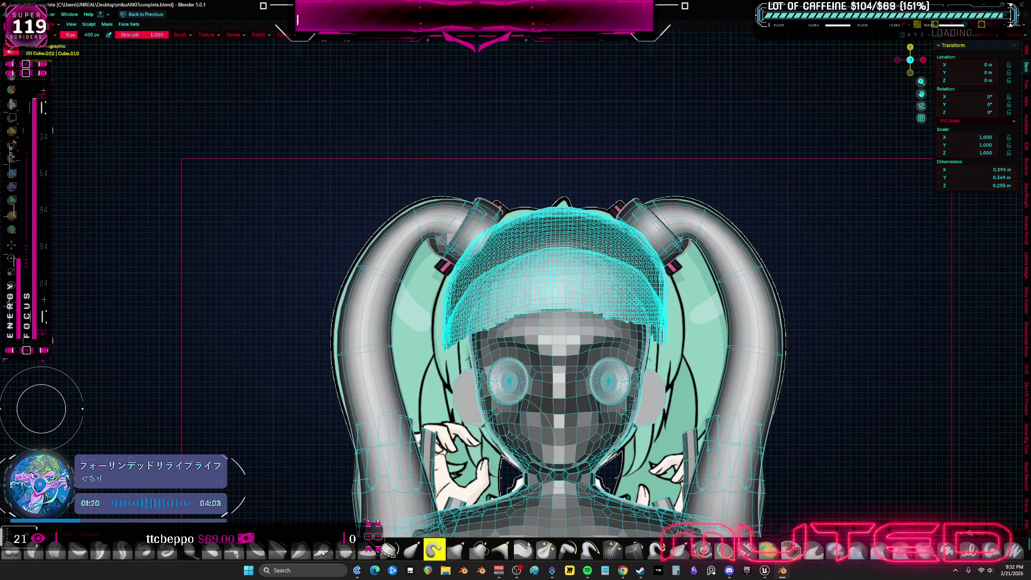
- With X-ray on, sculpt the bangs over the forehead to match the reference outline
key("alt+z")
scroll(544, 304, "up", 1)
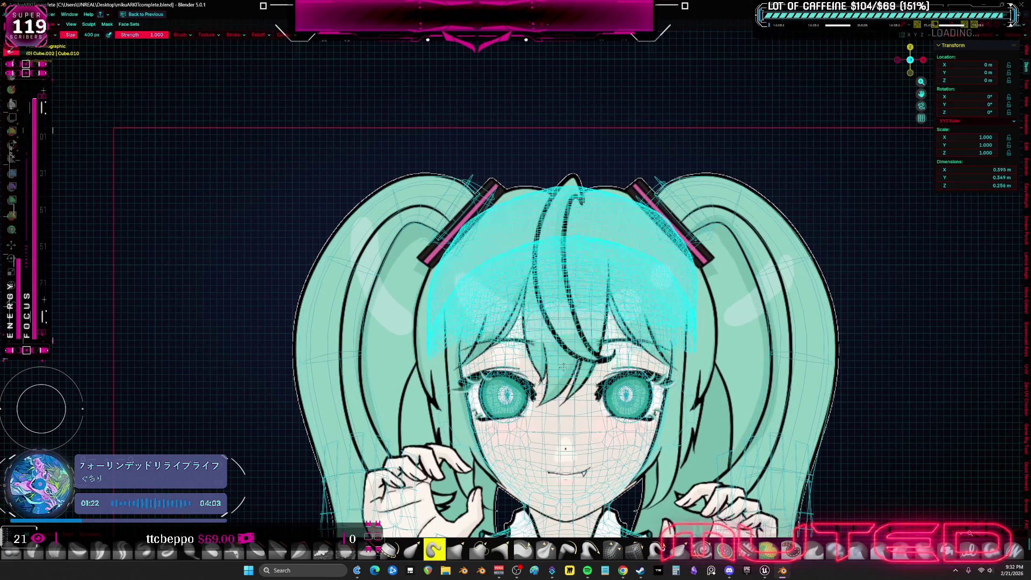
left_click_drag(565, 338, 596, 379)
left_click_drag(565, 241, 613, 371)
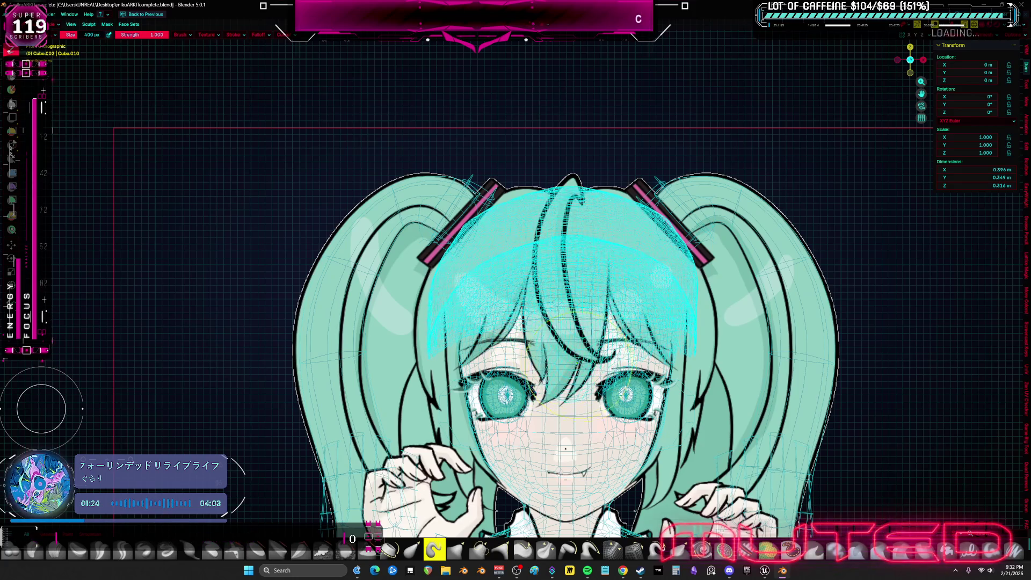
left_click_drag(629, 314, 556, 387)
left_click_drag(572, 291, 556, 387)
left_click_drag(572, 218, 564, 371)
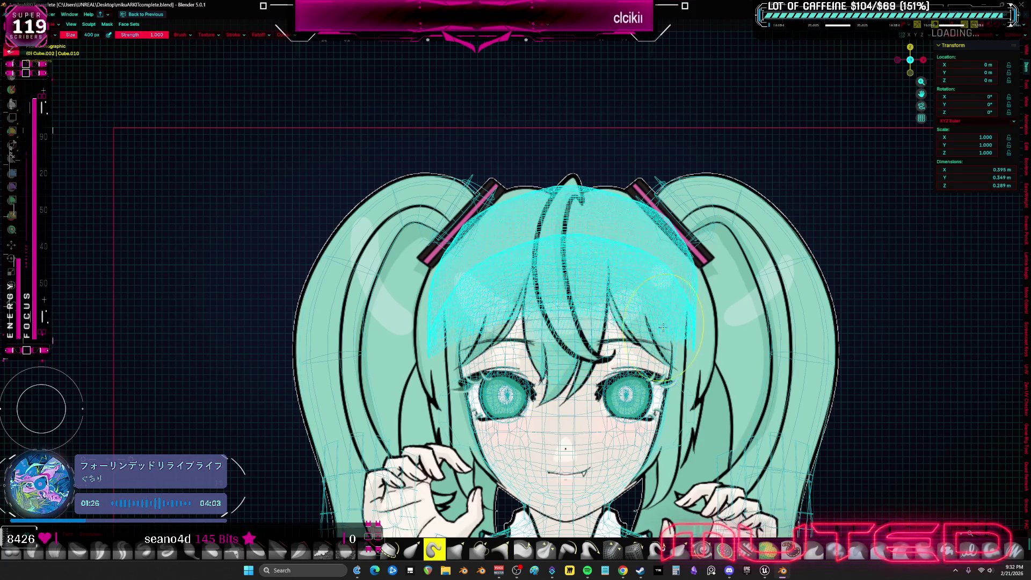
mouse_move(574, 251)
middle_mouse_down()
mouse_move(521, 248)
mouse_move(661, 270)
middle_mouse_up()
key("z")
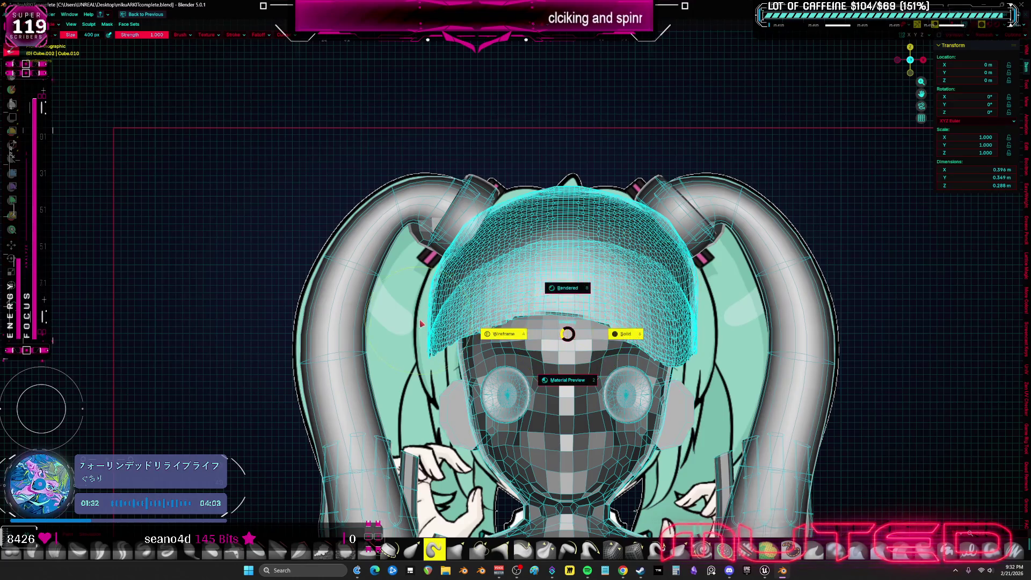
- See through to the reference and enlarge the hair around the forehead and left side
left_click(568, 284)
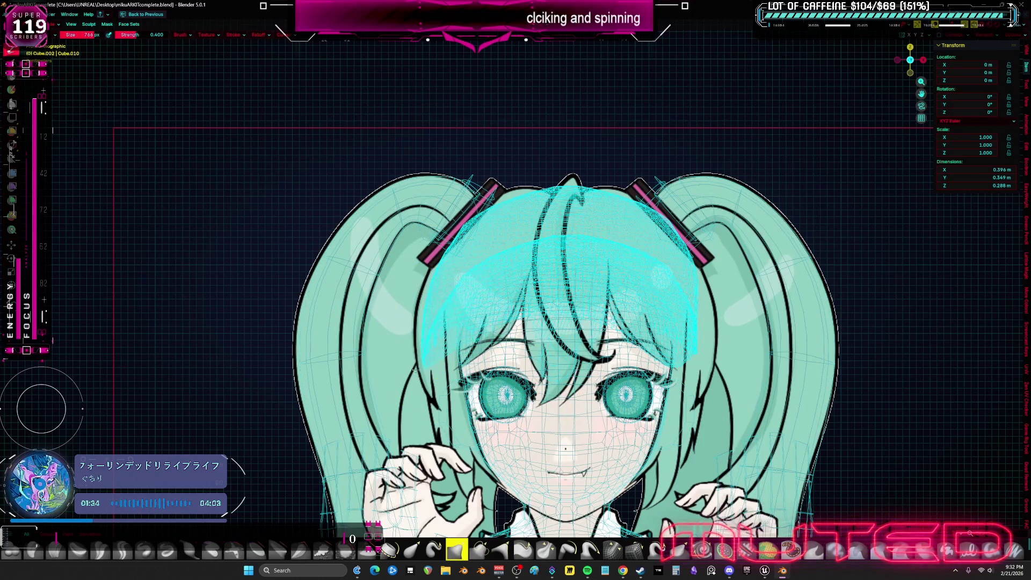
left_click_drag(698, 361, 697, 368)
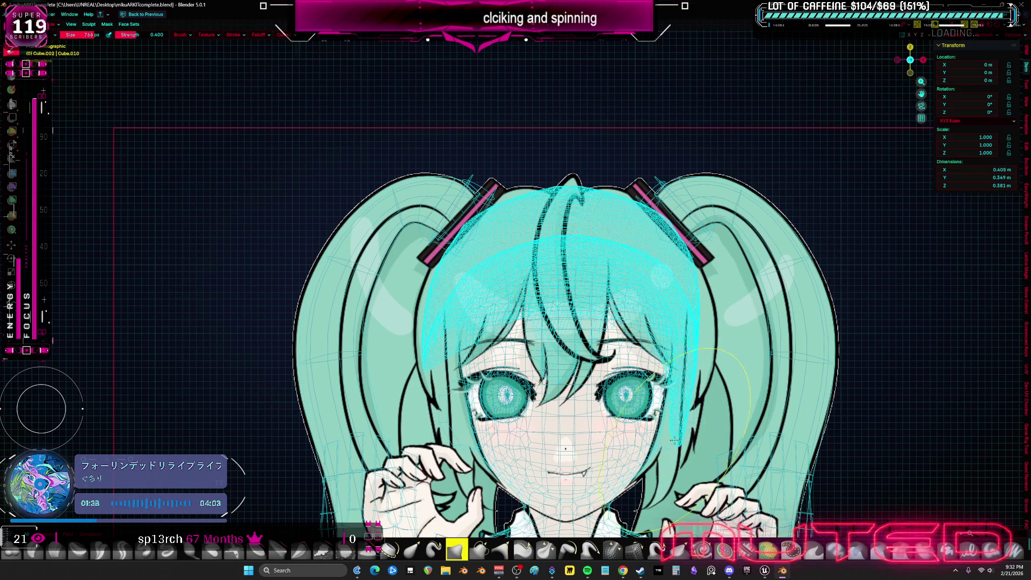
left_click_drag(440, 421, 458, 336)
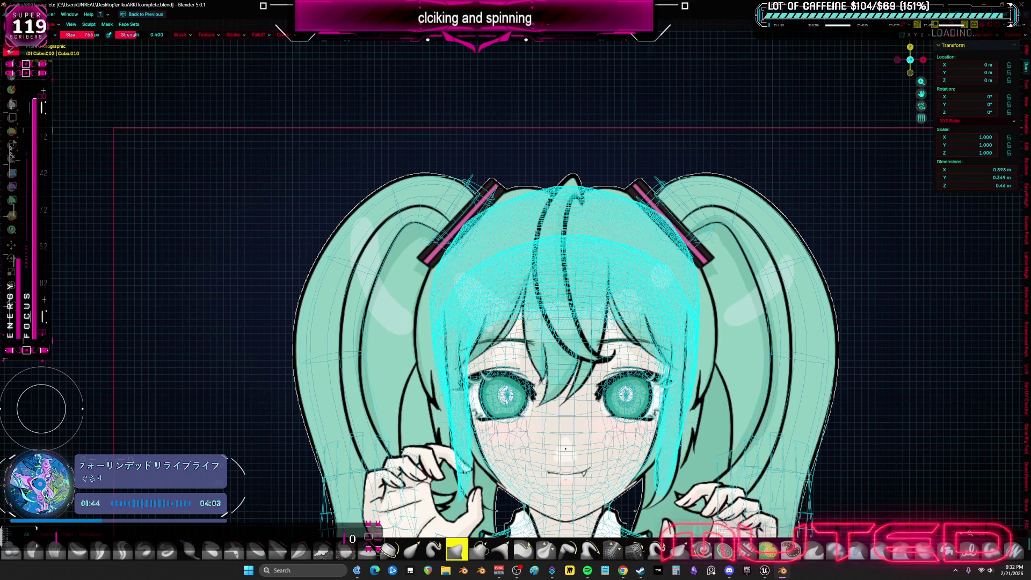
key("KP_3")
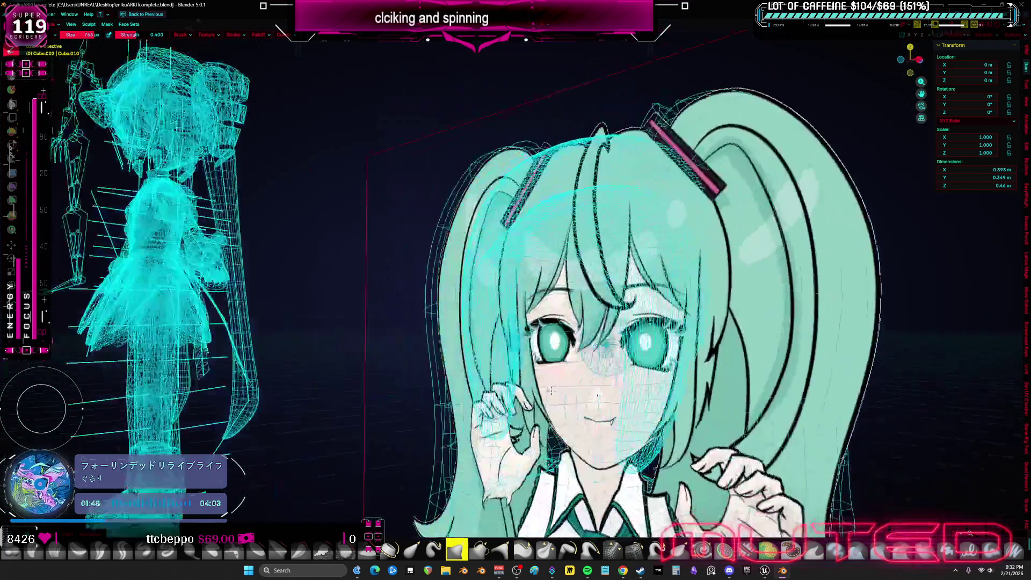
middle_click_drag(483, 339, 556, 338)
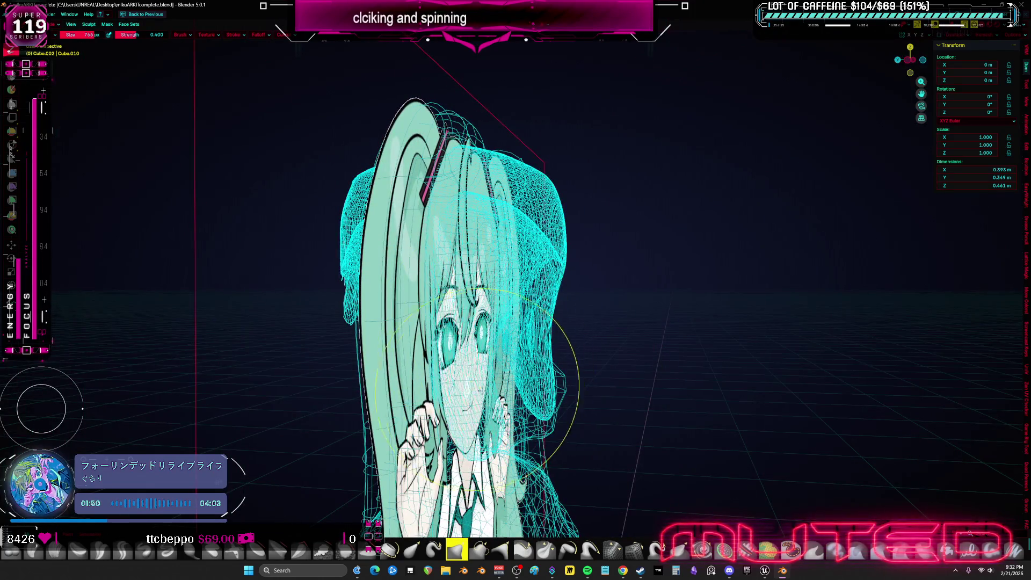
mouse_move(591, 396)
middle_mouse_down()
mouse_move(571, 375)
mouse_move(612, 378)
middle_mouse_up()
- In front view, switch to a different sculpting brush with X-ray on
key("KP_1")
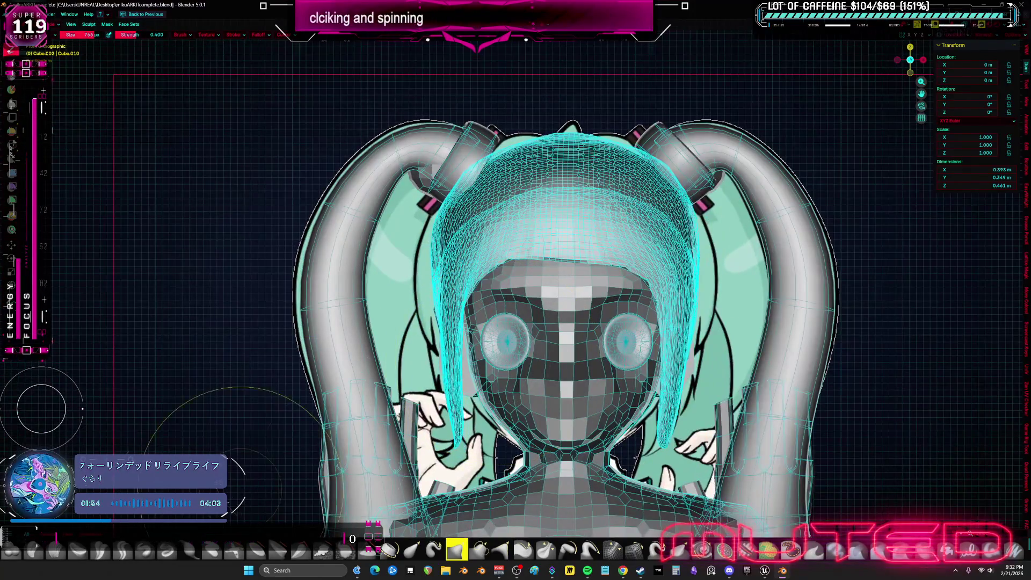
left_click(55, 553)
key("alt+z")
scroll(472, 304, "up", 2)
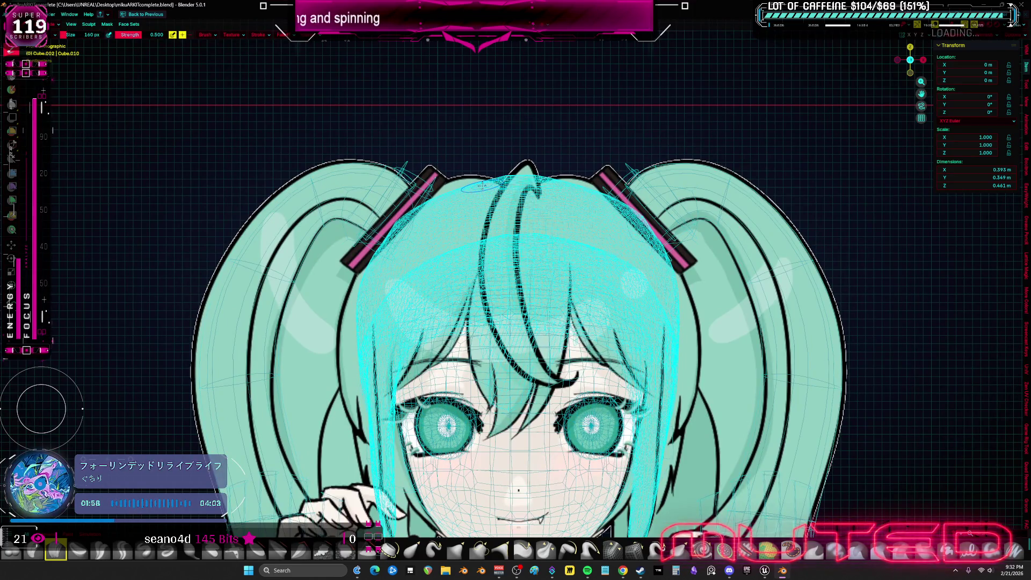
- Sculpt mirrored grooves and strands into the back and lower hair, orbiting to check
key("alt+z")
scroll(486, 192, "down", 3)
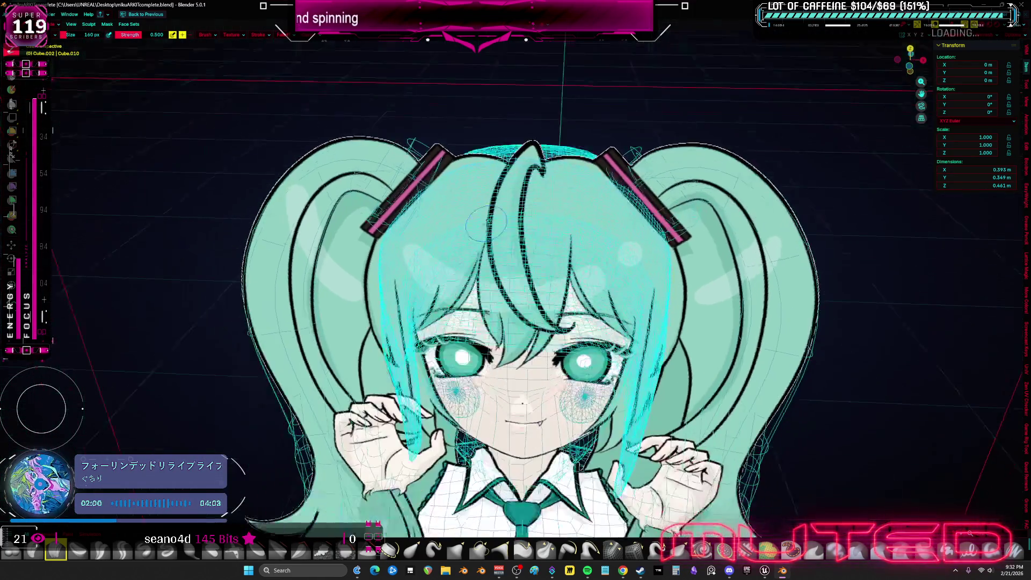
middle_click_drag(486, 192, 602, 269)
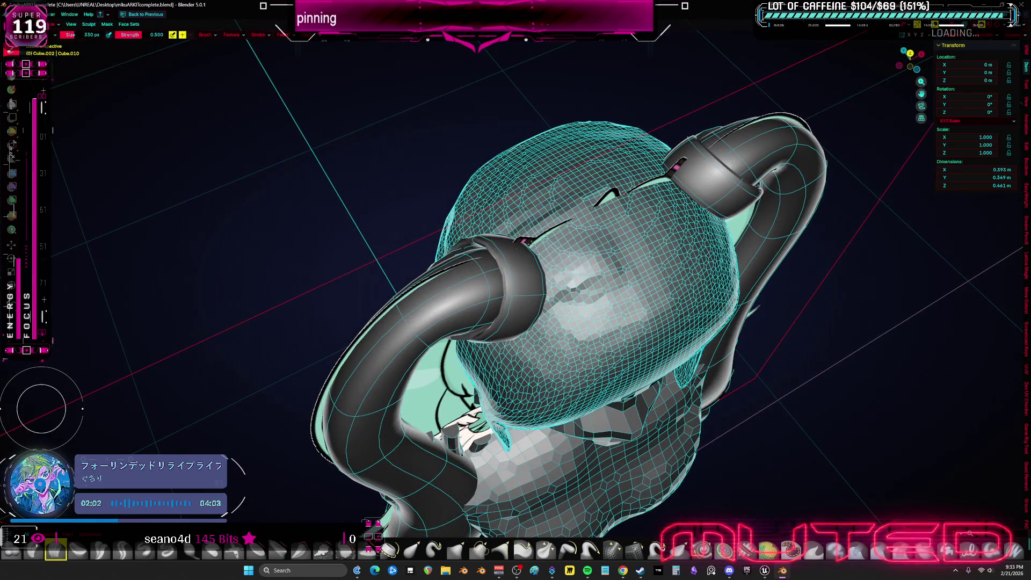
mouse_move(590, 309)
middle_mouse_down()
mouse_move(648, 331)
mouse_move(620, 352)
mouse_move(678, 346)
mouse_move(621, 339)
mouse_move(620, 306)
middle_mouse_up()
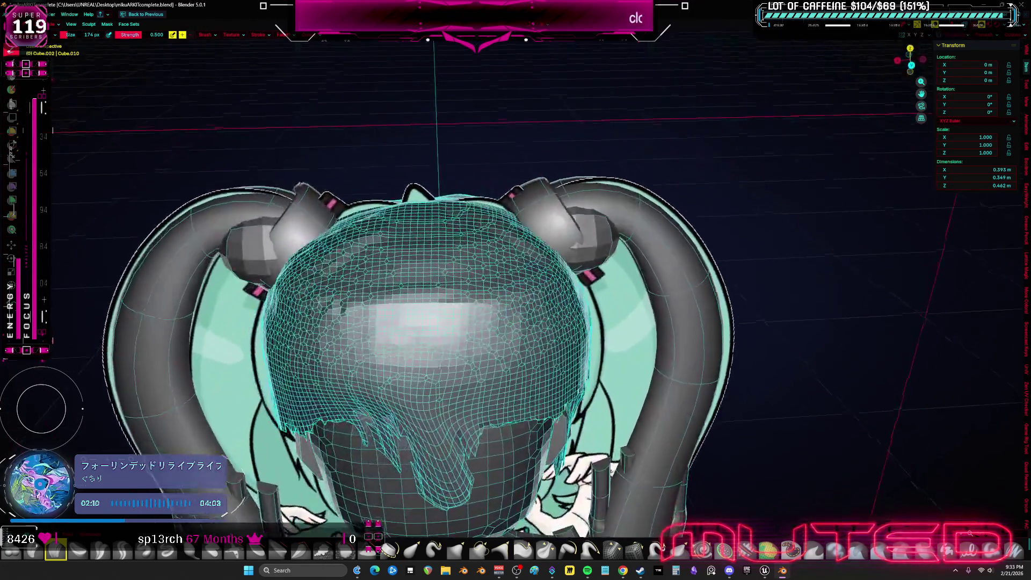
left_click_drag(407, 271, 427, 451)
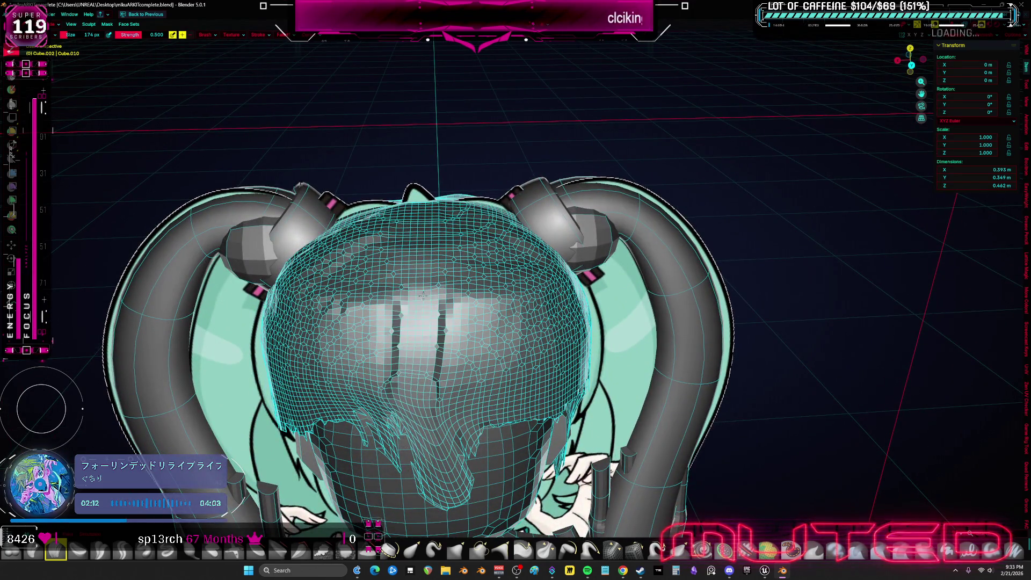
middle_click_drag(428, 451, 427, 419)
middle_click_drag(470, 281, 469, 258)
left_click_drag(451, 278, 613, 330)
middle_click_drag(650, 367, 613, 338)
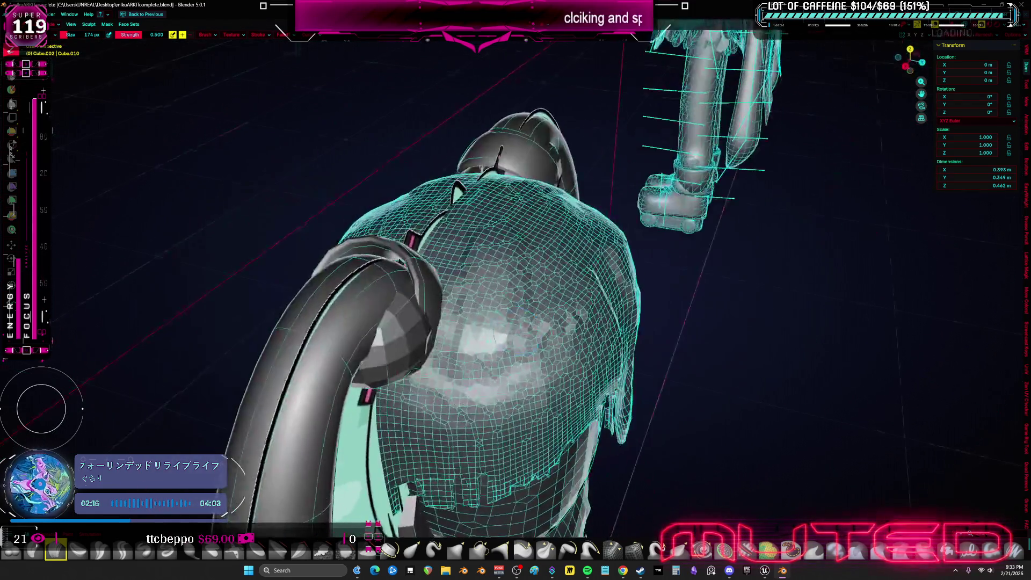
left_click_drag(484, 335, 412, 460)
middle_click_drag(452, 402, 412, 382)
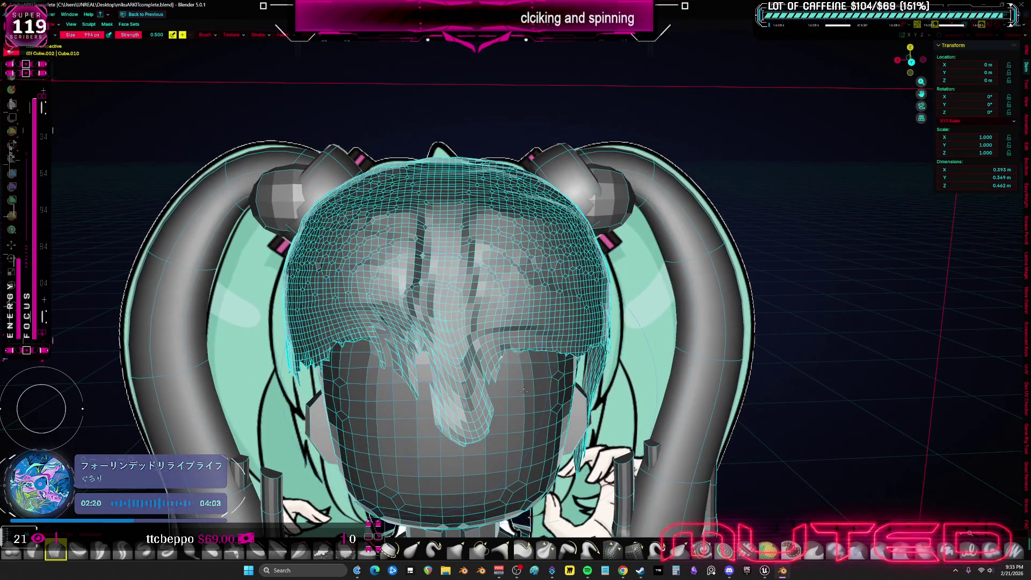
middle_click_drag(515, 381, 564, 371)
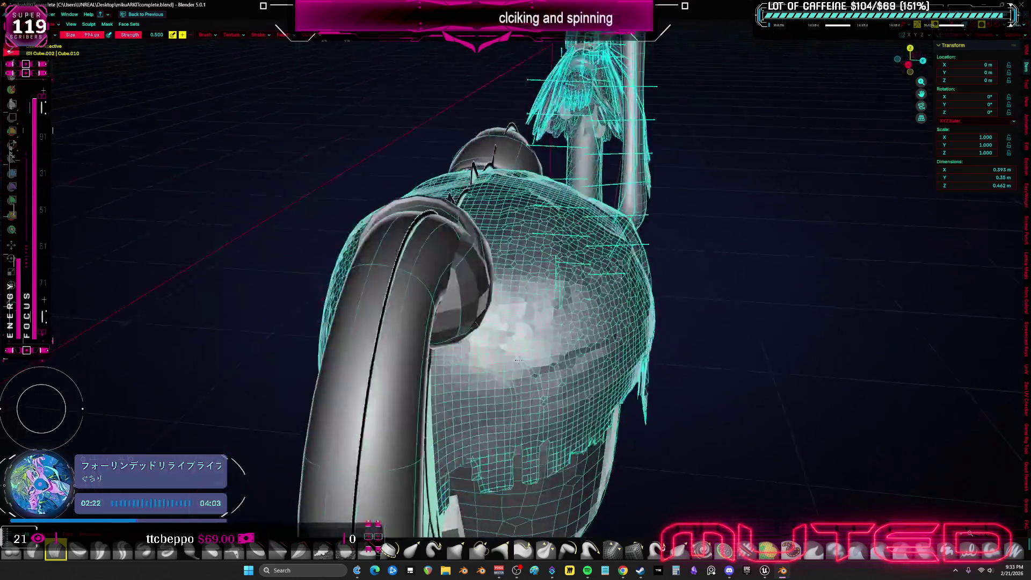
- Check the body against the reference in X-ray, leave sculpting and bring up the Add list
key("KP_1")
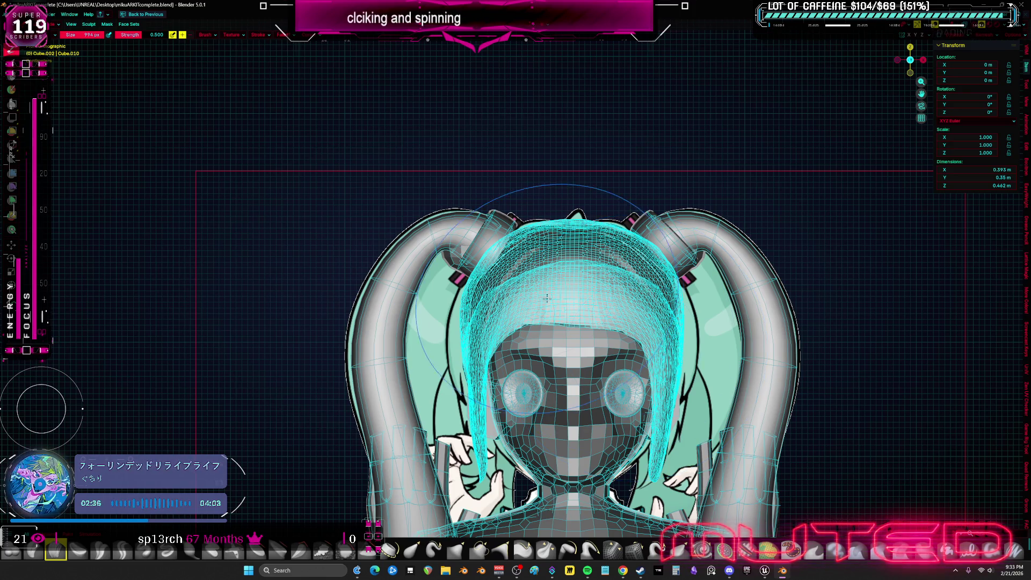
middle_click_drag(547, 298, 567, 222, "shift")
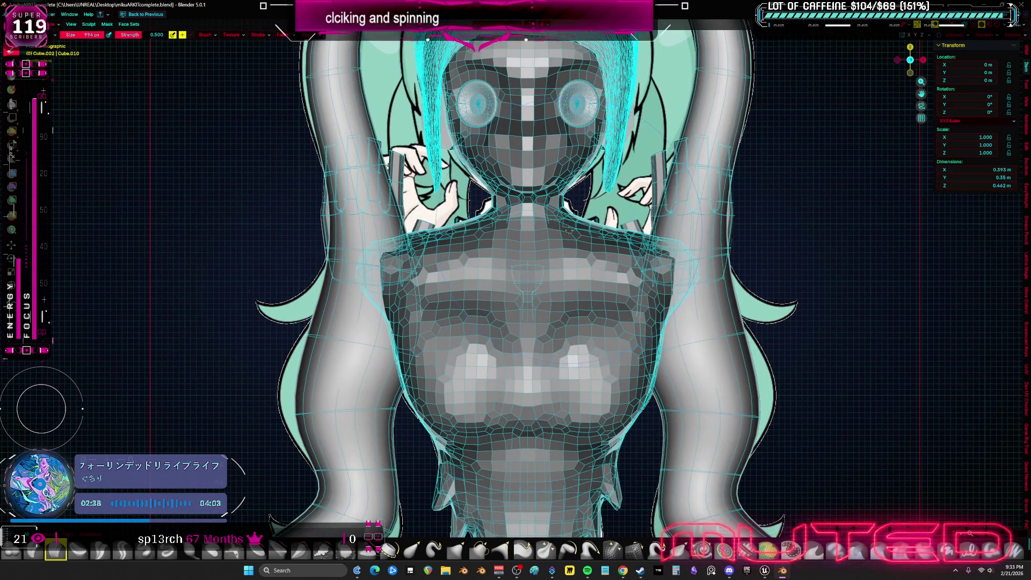
key("alt+z")
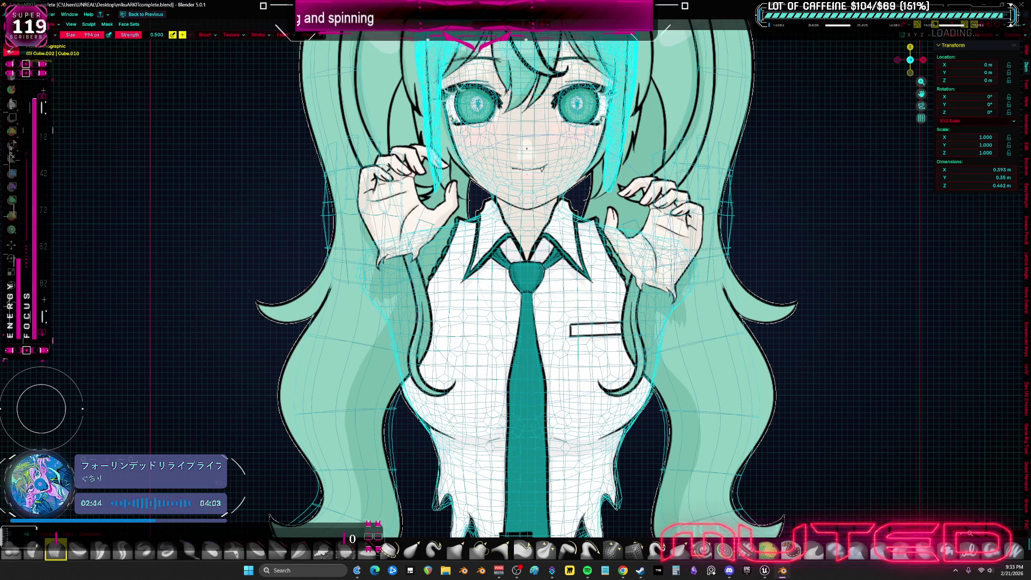
mouse_move(586, 282)
middle_mouse_down()
mouse_move(592, 300)
mouse_move(638, 294)
mouse_move(632, 277)
middle_mouse_up()
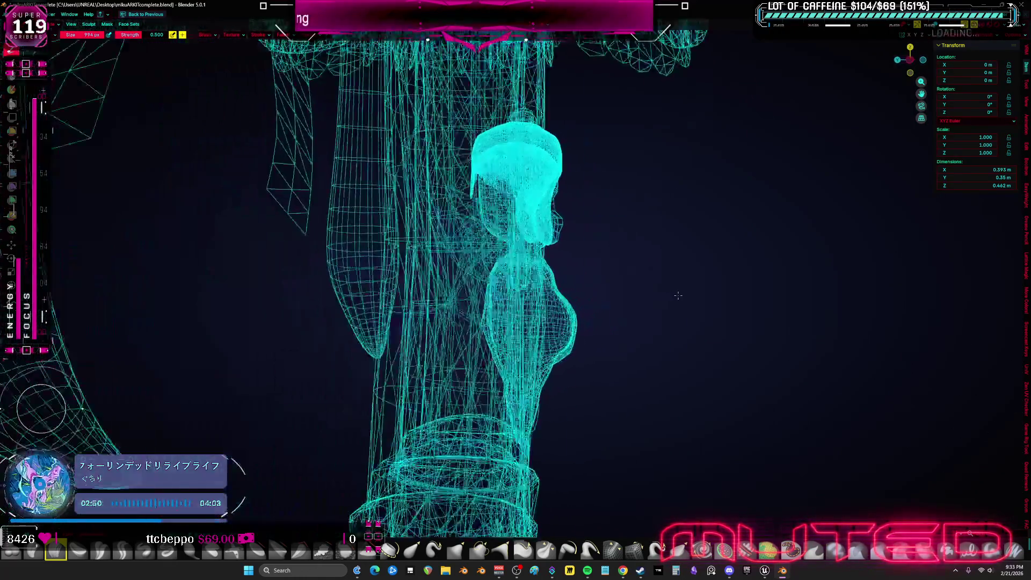
key("KP_1")
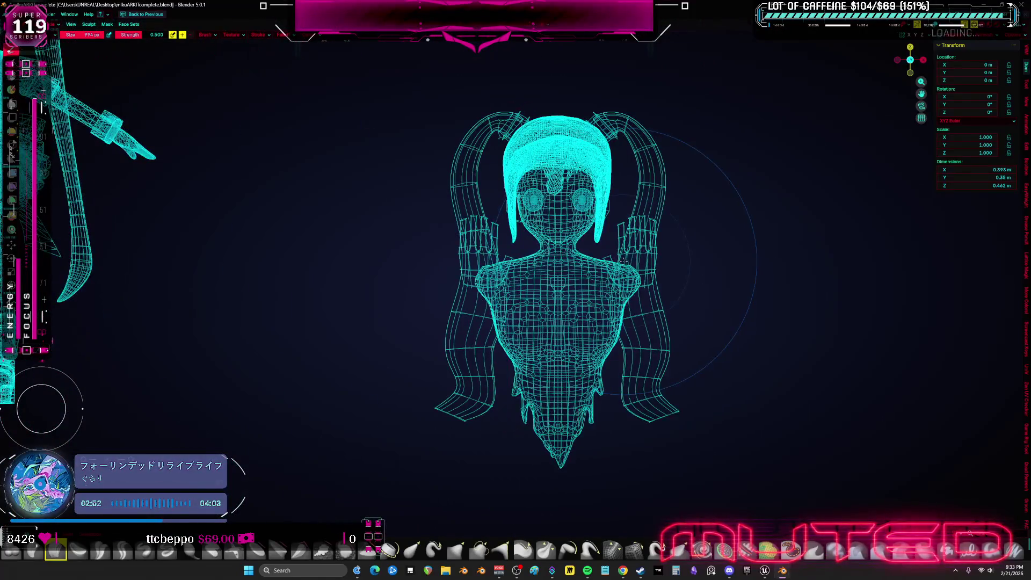
key("ctrl+Tab")
scroll(590, 322, "up", 5)
key("shift+a")
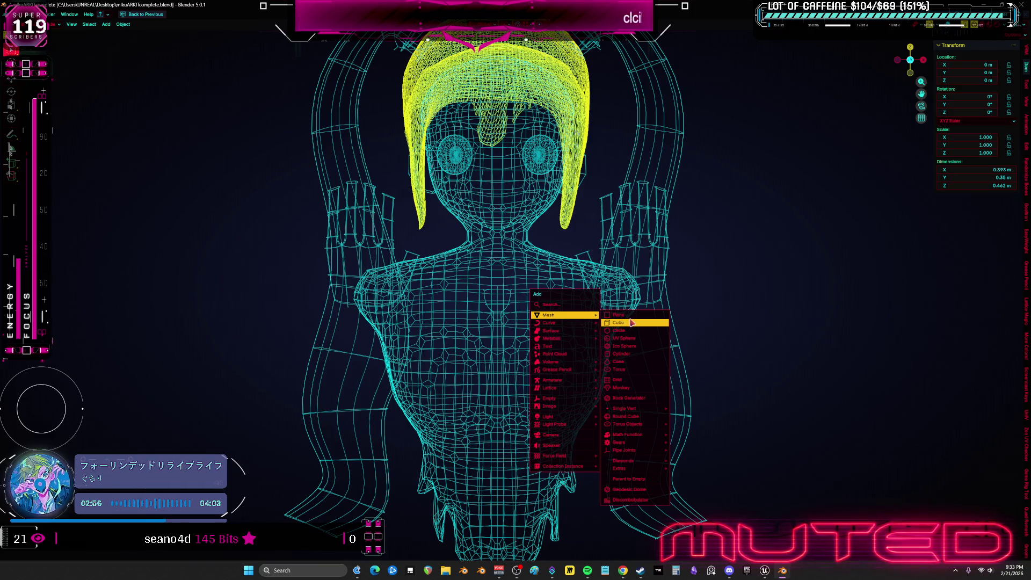
- Add a new cube below the character and bring it into view in solid shading
left_click(632, 323)
scroll(632, 323, "down", 5)
key("Tab")
middle_click_drag(632, 323, 557, 274, "shift")
scroll(534, 244, "down", 3)
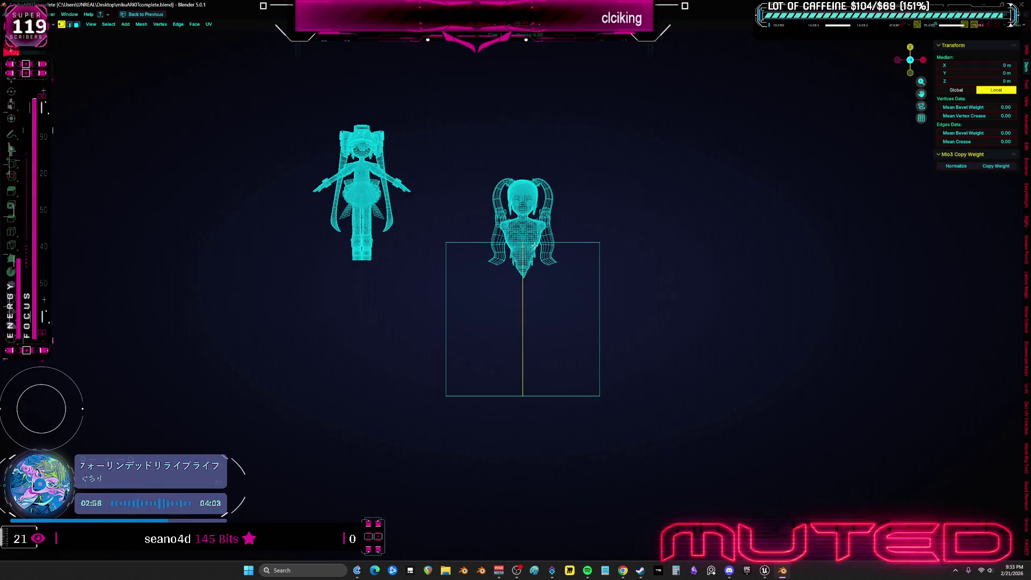
scroll(537, 273, "up", 2)
key("ctrl+space")
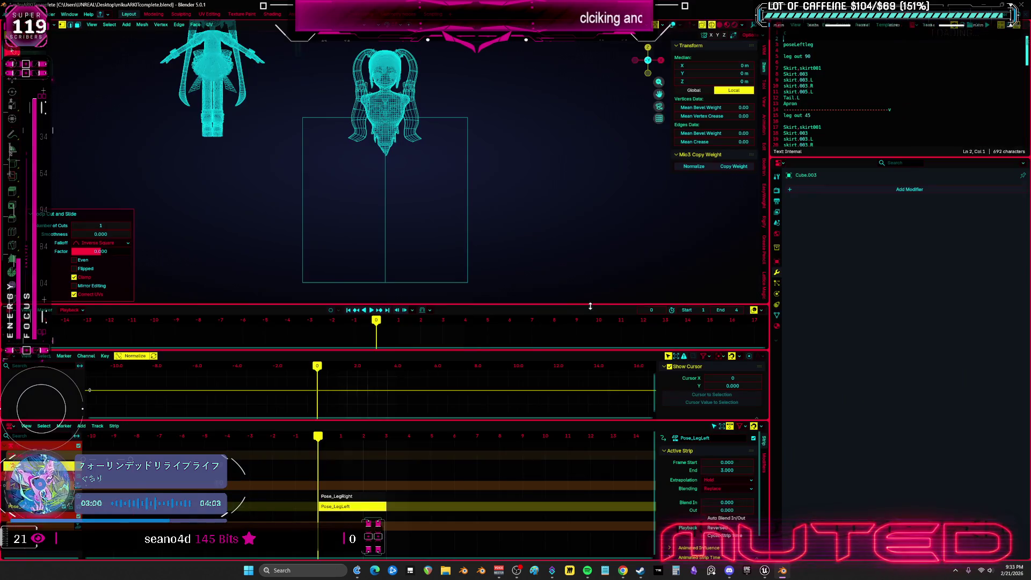
key("Tab")
key("Tab")
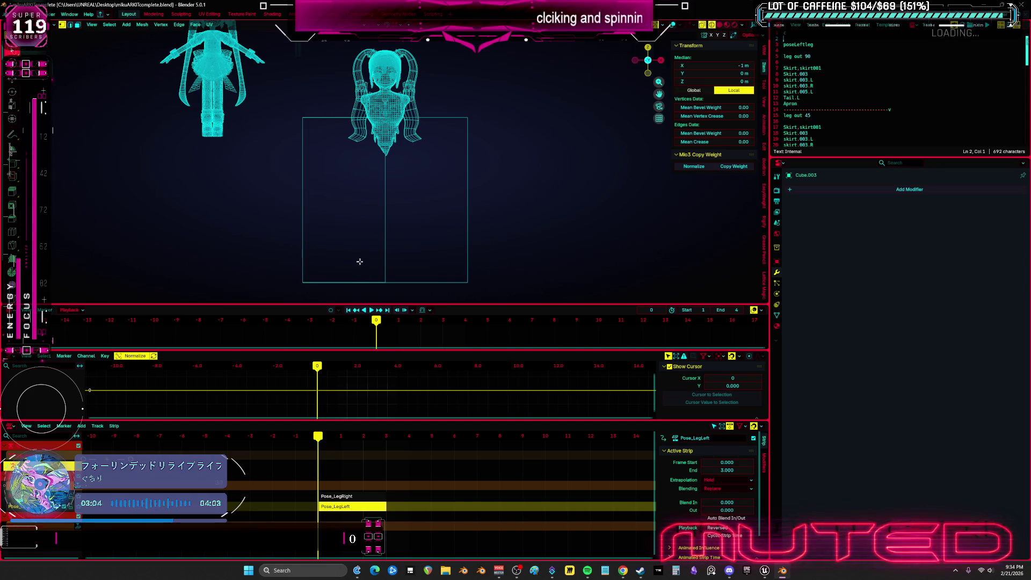
key("shift+z")
- Delete the left-half faces so only a single flat face remains, viewed from the top
key("x")
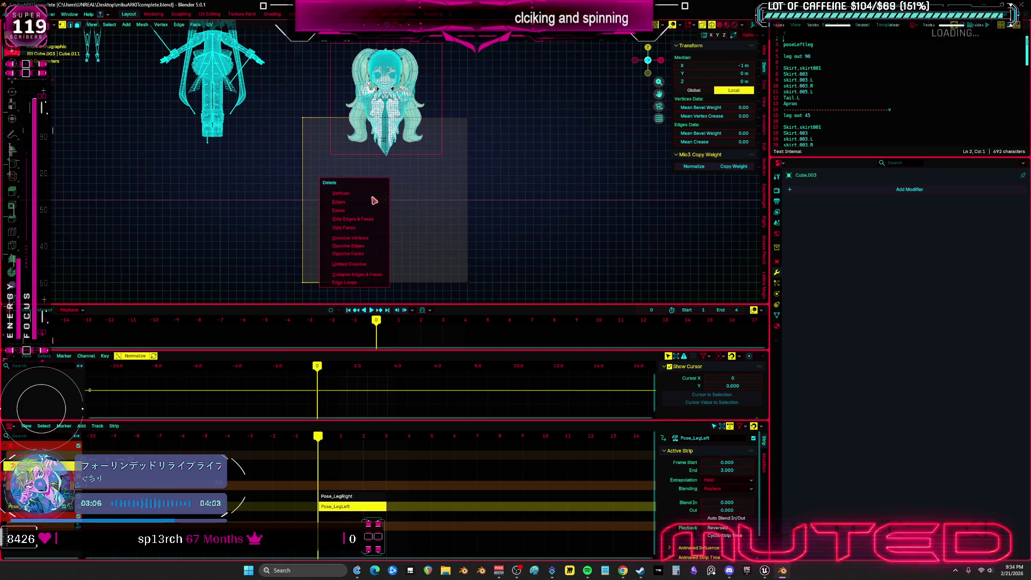
left_click(369, 195)
key("a")
middle_click_drag(427, 186, 421, 148)
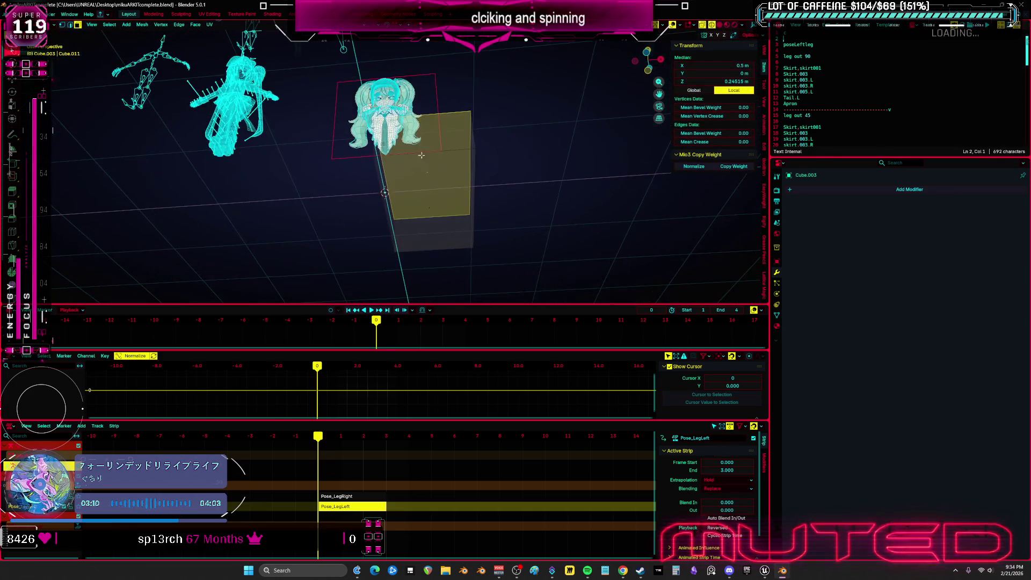
middle_click_drag(435, 190, 437, 205)
key("x")
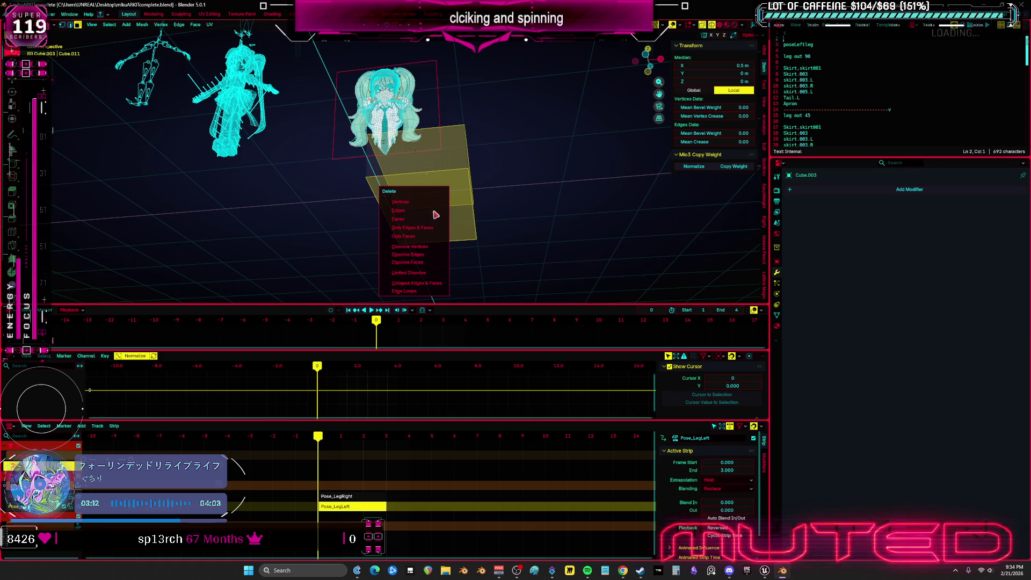
key("Escape")
key("KP_7")
key("g")
key("z")
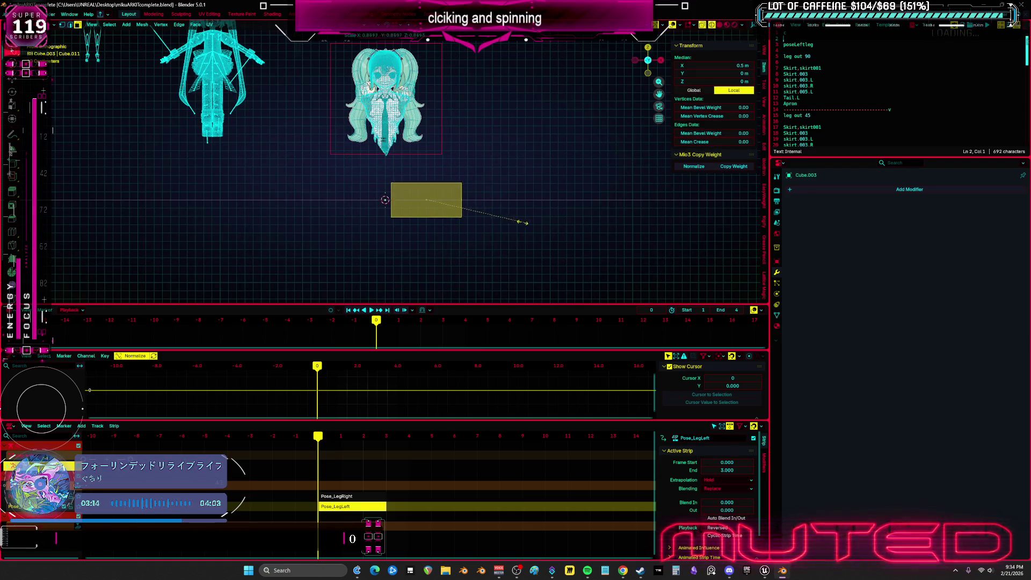
- Raise the flat panel to collar height and nudge it slightly left in front view
left_click(486, 213)
key("KP_1")
scroll(488, 196, "up", 3)
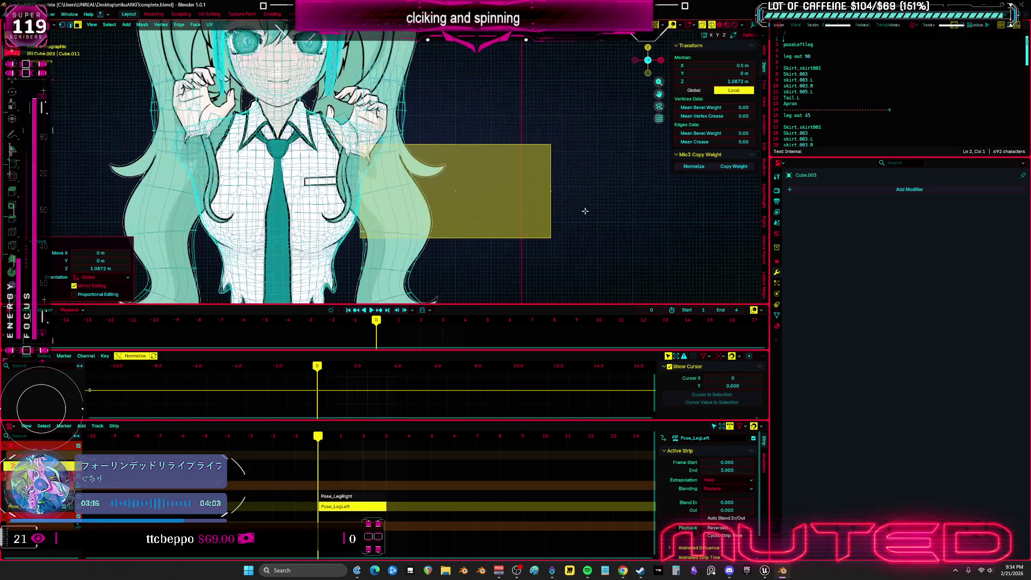
key("g")
left_click(510, 155)
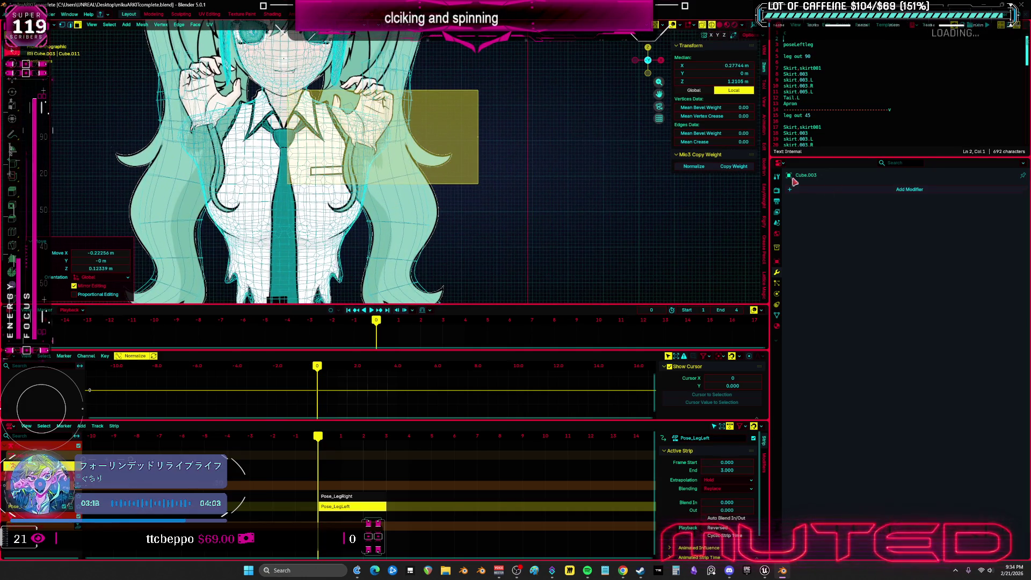
- Give the panel a Mirror modifier and slide it along X so both halves line up across the centre
left_click(879, 192)
type("mirror")
key("Return")
key("ctrl+space")
key("g")
key("x")
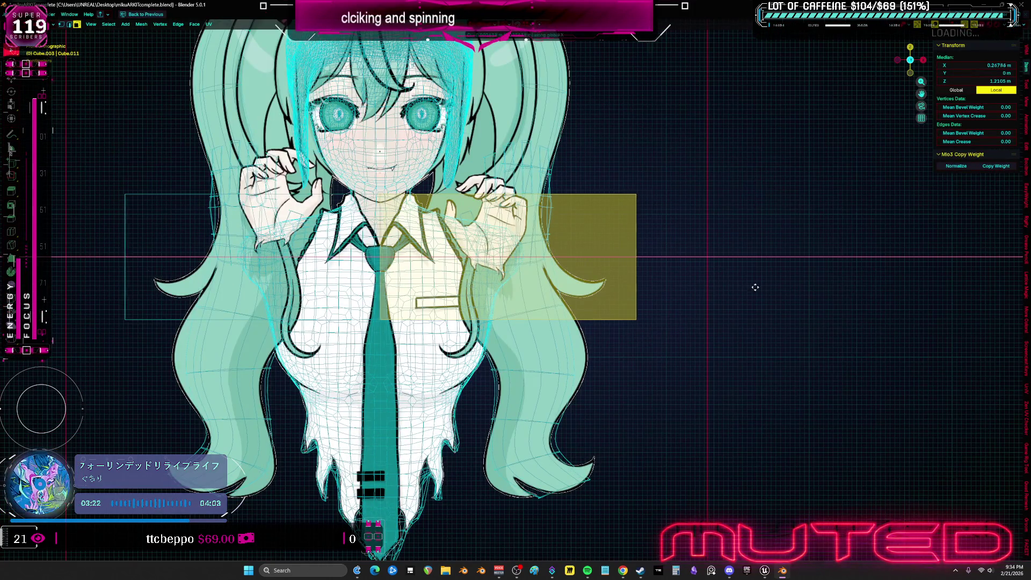
left_click(732, 285)
key("ctrl+space")
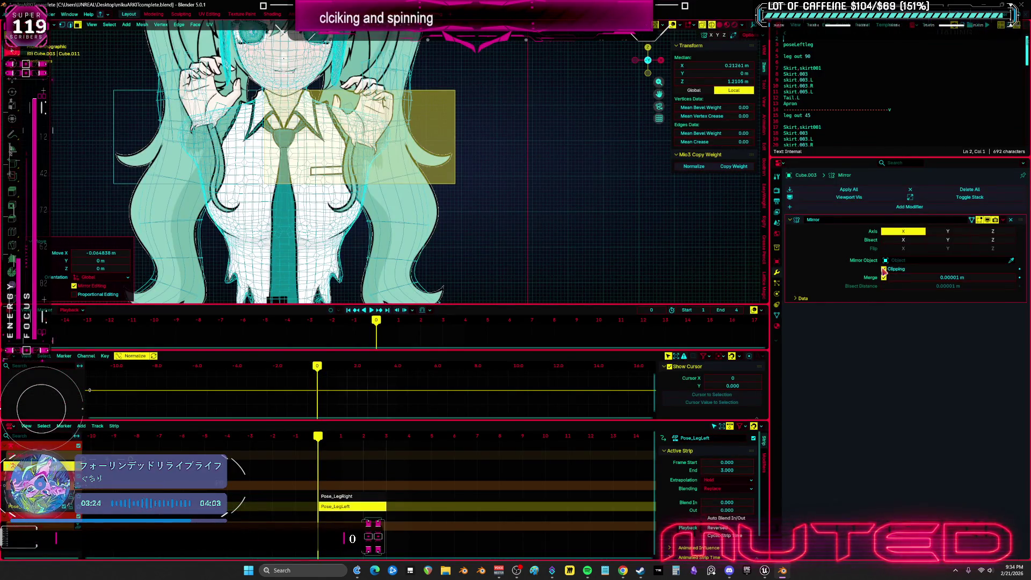
key("ctrl+space")
key("g")
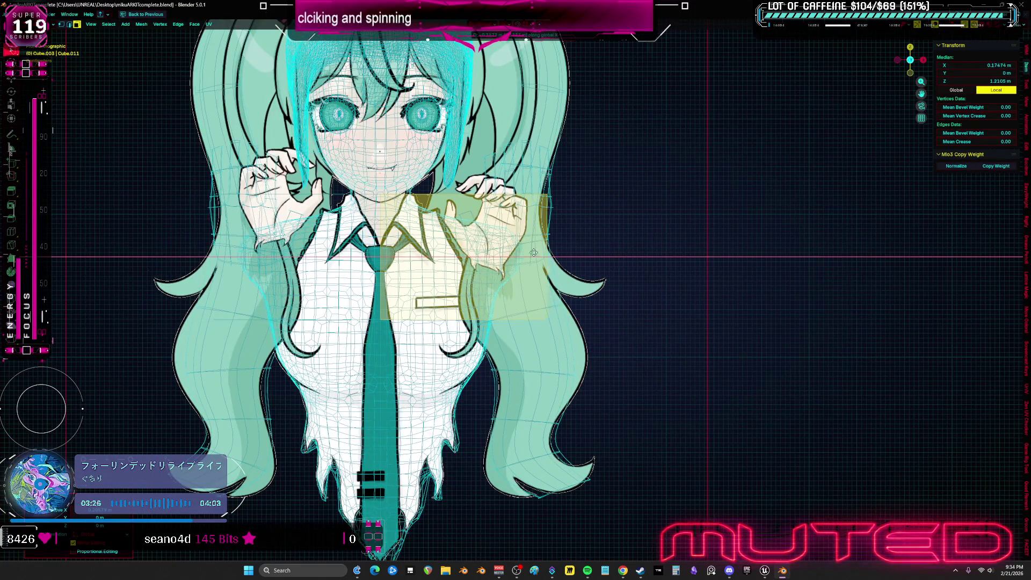
scroll(512, 249, "up", 2)
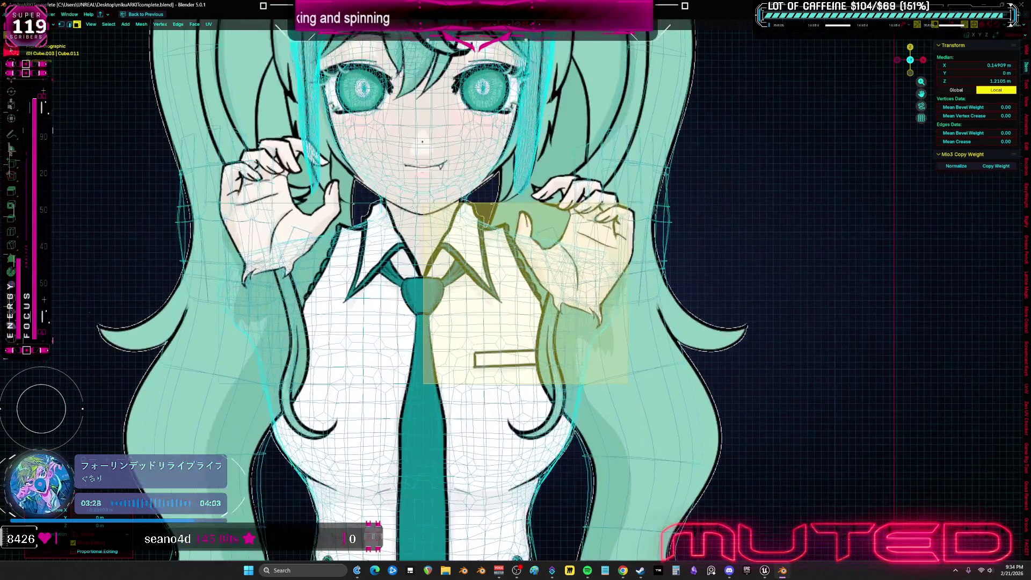
key("KP_Divide")
scroll(528, 265, "up", 1)
scroll(529, 265, "up", 2)
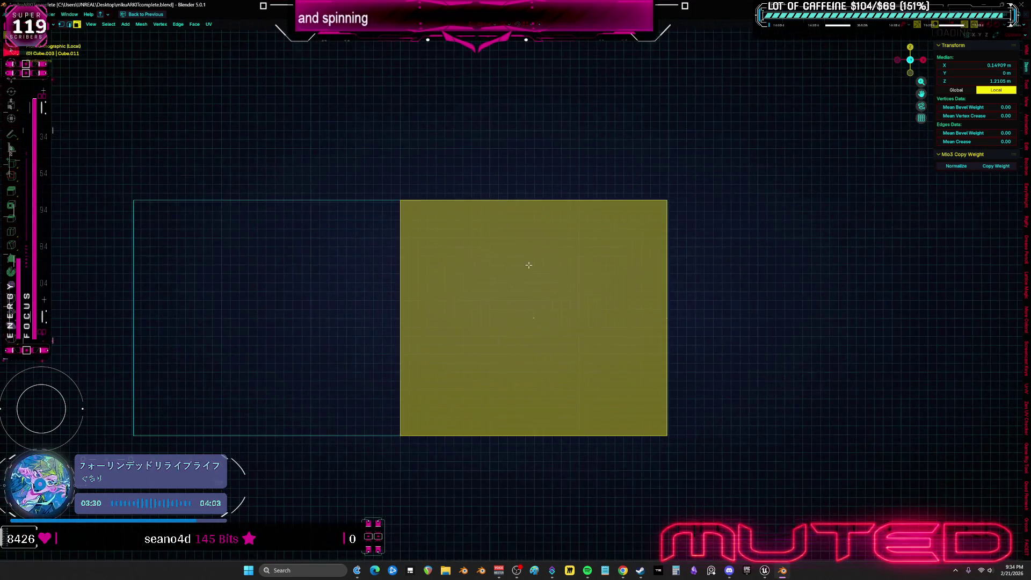
key("KP_Divide")
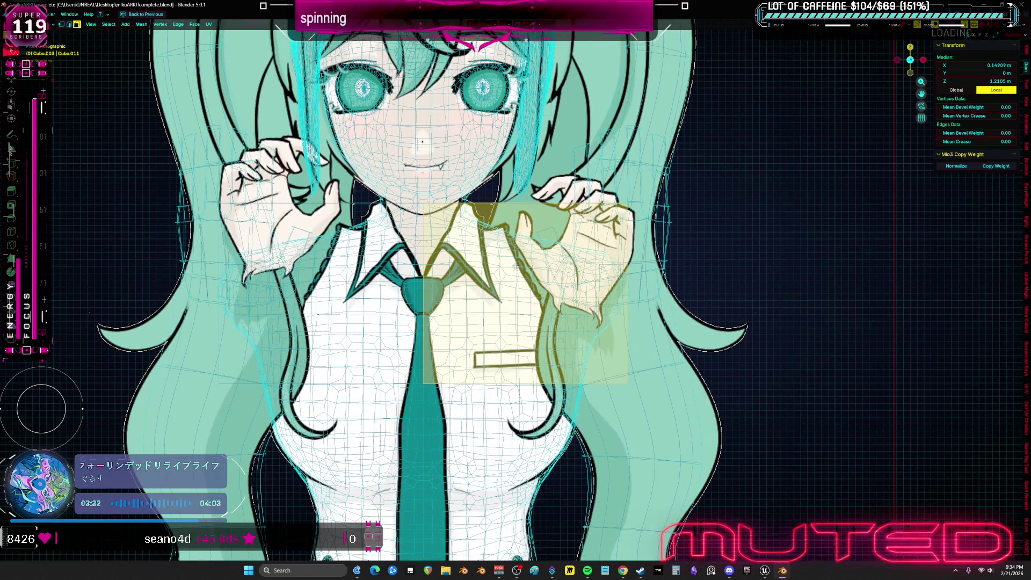
- Shorten the box along its long axis, inset its top face and delete the inset to open the top
key("KP_Divide")
middle_click_drag(516, 290, 516, 547)
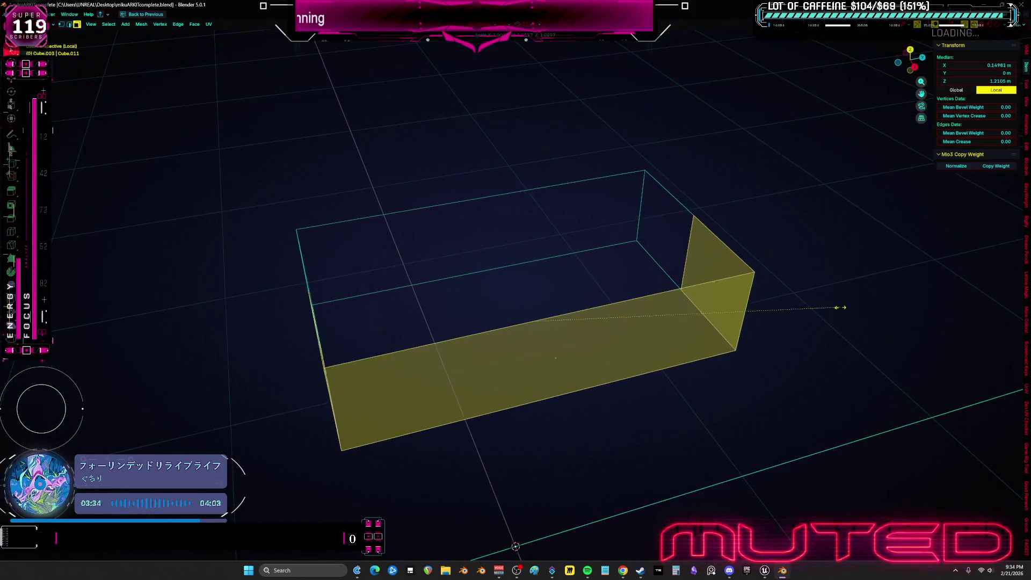
key("s")
key("x")
left_click(535, 316)
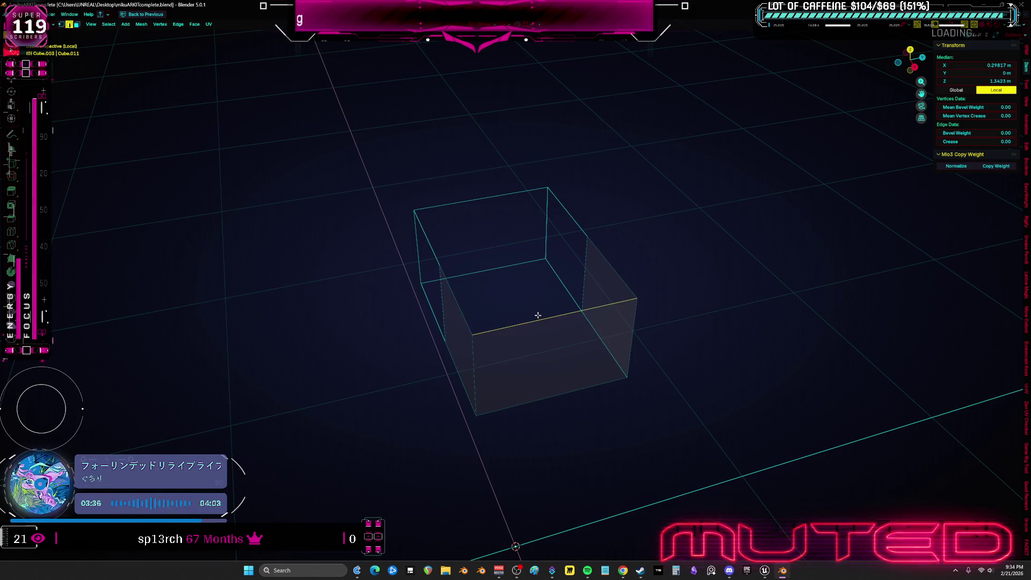
left_click(539, 283)
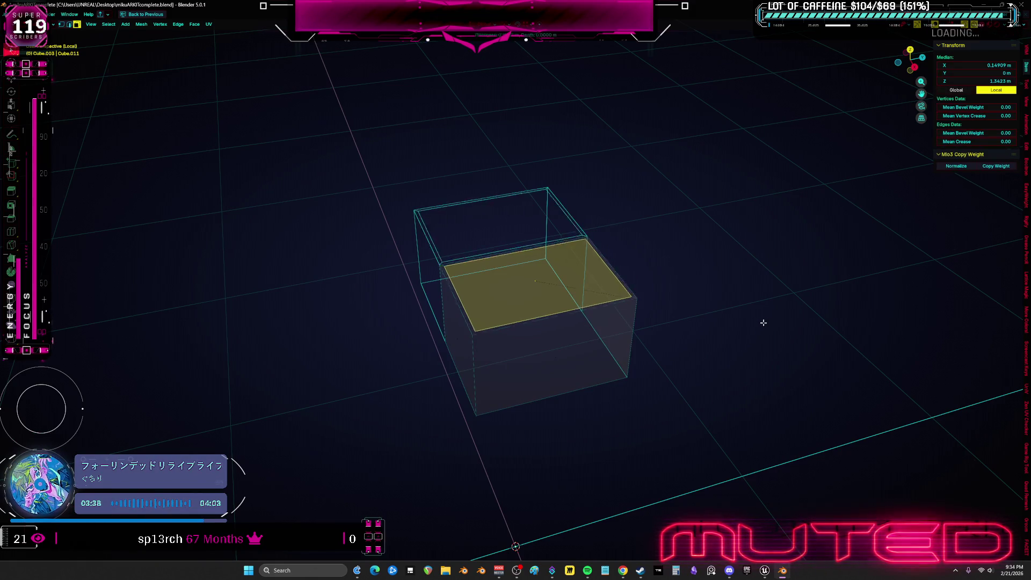
key("i")
key("x")
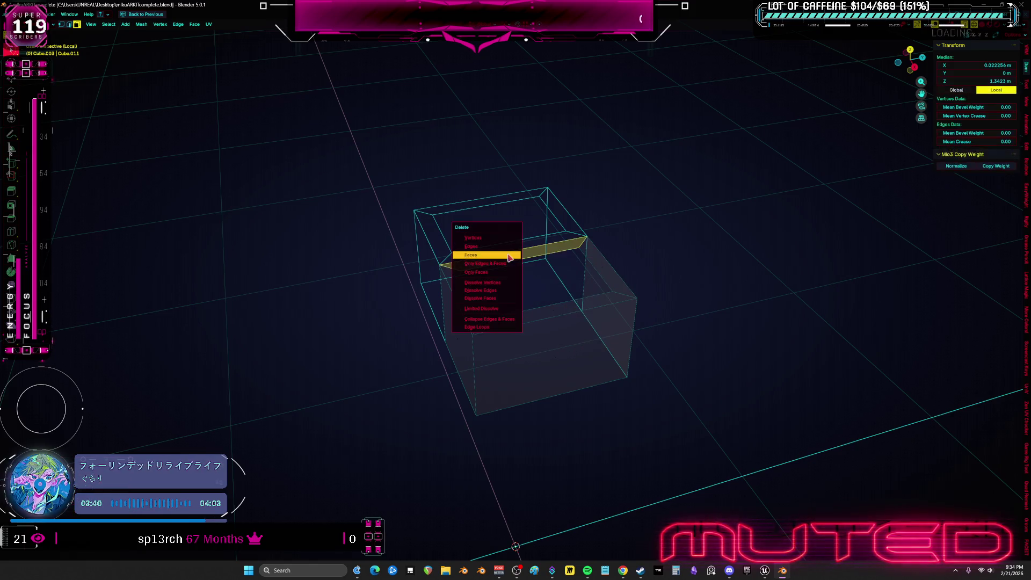
left_click(482, 265)
- Lower the bottom of the box vertically
left_click(460, 272)
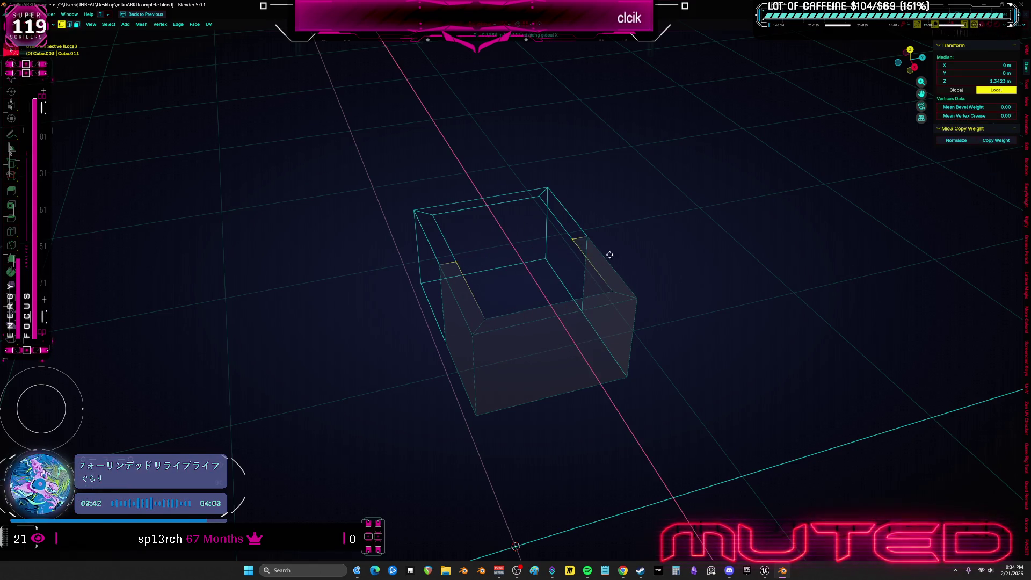
left_click(563, 336)
left_click(577, 354)
middle_click_drag(565, 355, 541, 328)
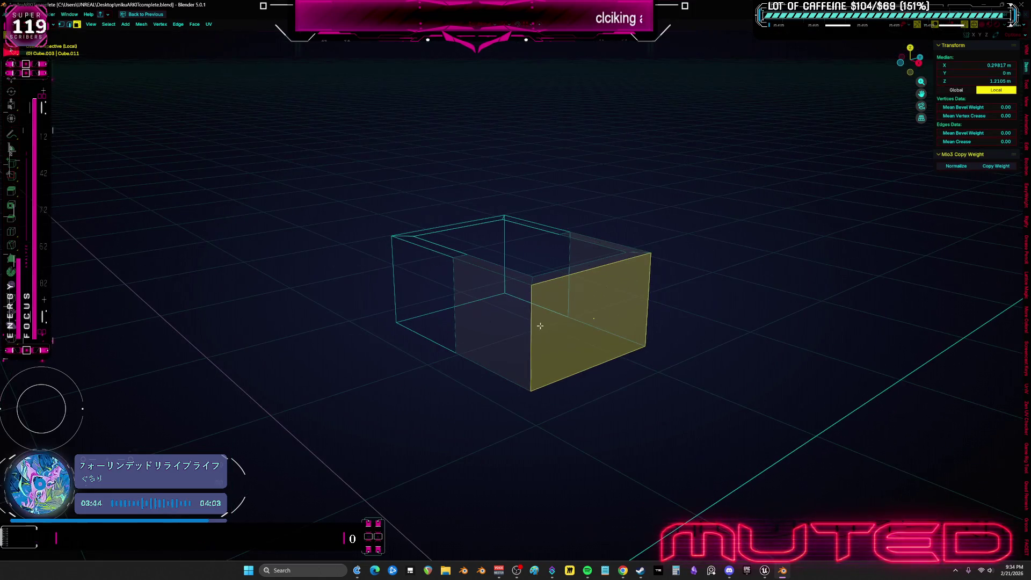
left_click(538, 321)
left_click(595, 343)
middle_click_drag(608, 334, 574, 342)
key("g")
key("z")
left_click(589, 380)
- Delete the lower right face of the box
left_click(603, 325)
left_click(691, 346)
mouse_move(691, 347)
middle_mouse_down()
mouse_move(613, 359)
mouse_move(737, 368)
middle_mouse_up()
left_click(613, 371)
key("x")
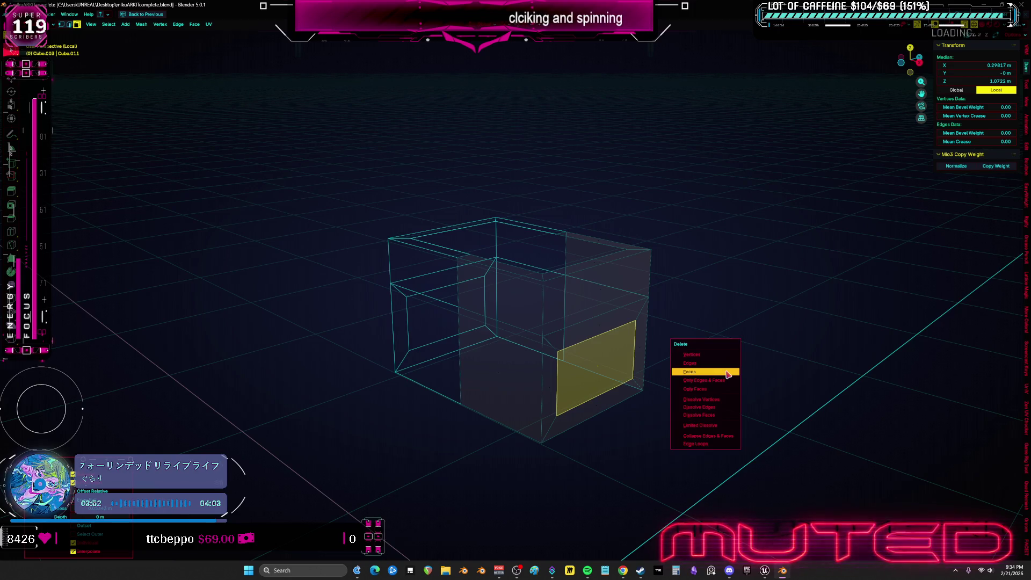
left_click(705, 372)
mouse_move(593, 350)
middle_mouse_down()
mouse_move(613, 340)
mouse_move(564, 272)
mouse_move(528, 282)
mouse_move(603, 288)
mouse_move(613, 334)
middle_mouse_up()
key("l")
left_click(528, 283)
- Round the box with Ctrl+2 subdivision, re-enter Edit Mode with its right half selected in front view
key("ctrl+Tab")
left_click(483, 329)
left_click(633, 283)
key("ctrl+2")
key("Tab")
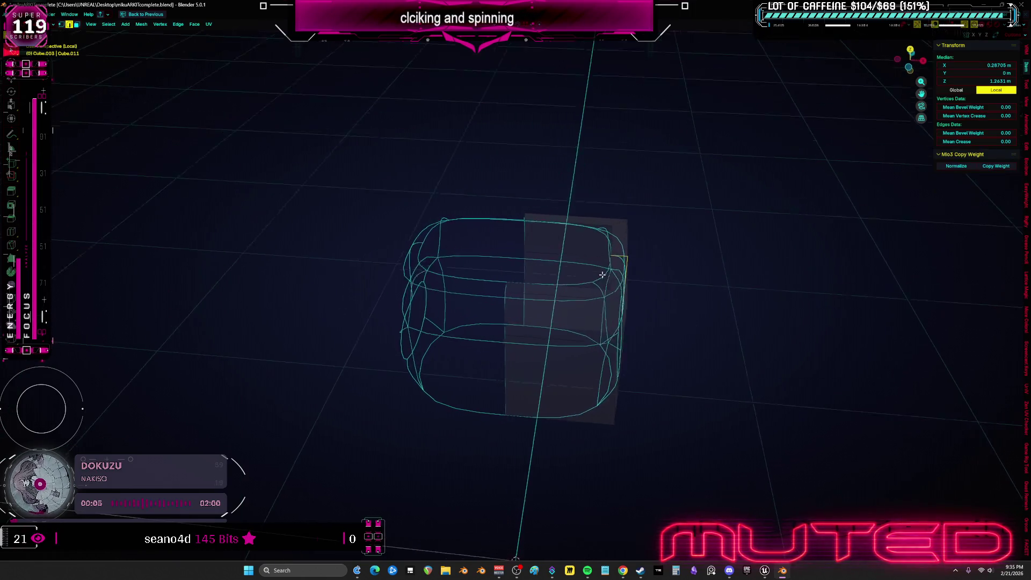
left_click(603, 277)
key("KP_Divide")
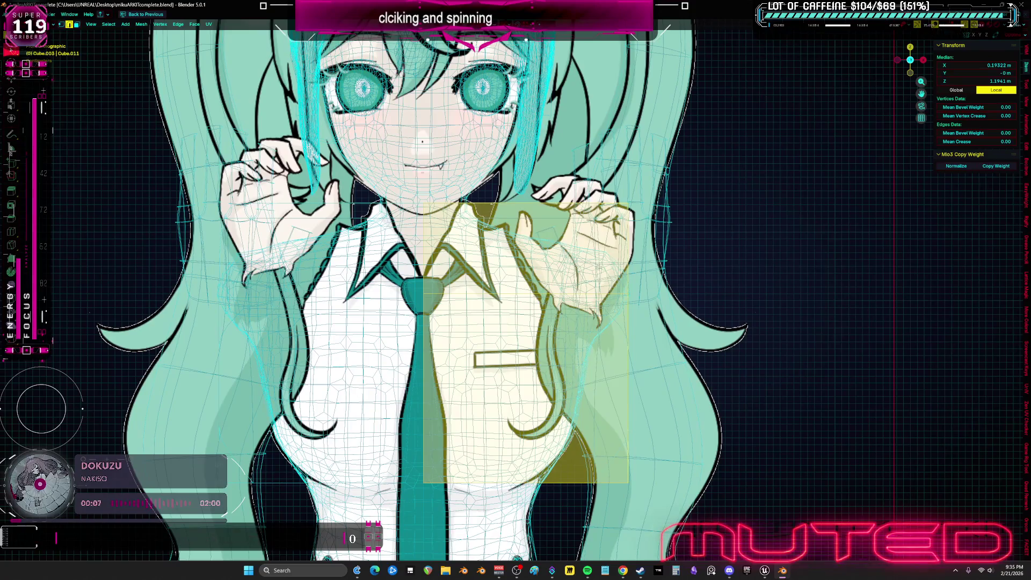
- Shift the right half of the piece sideways along the X axis
key("ctrl+Tab")
middle_click_drag(564, 266, 592, 267)
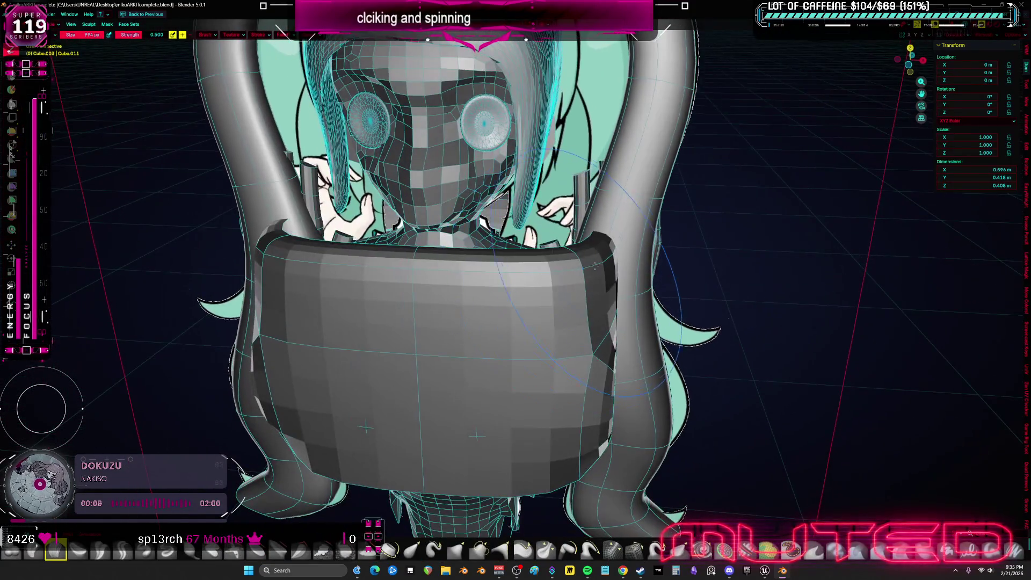
key("Tab")
left_click(581, 279)
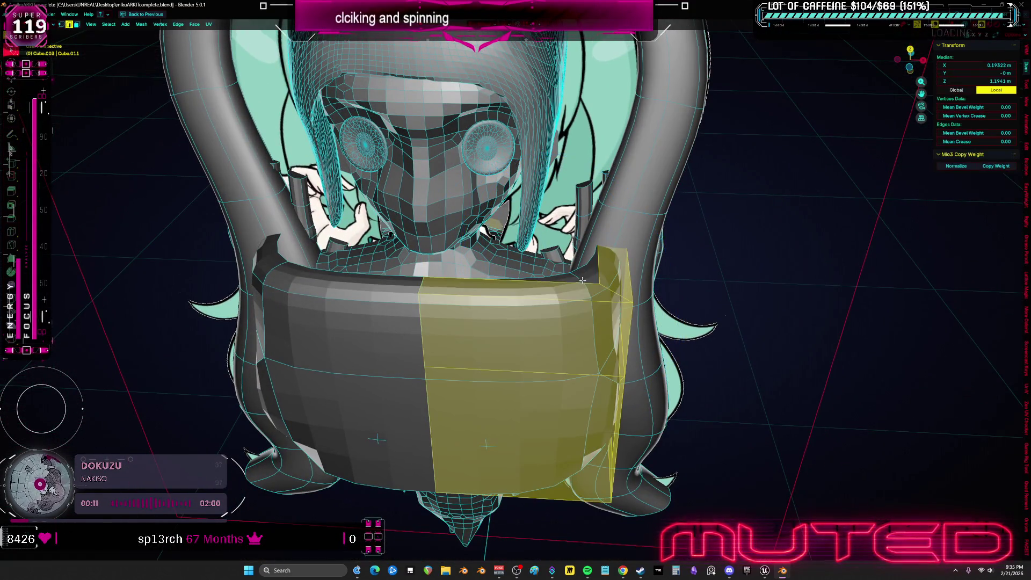
key("g")
key("x")
left_click(629, 268)
- Pull the shoulder area into shape with smooth proportional falloff in solid shading
mouse_move(628, 268)
middle_mouse_down()
mouse_move(642, 253)
mouse_move(556, 219)
middle_mouse_up()
scroll(556, 219, "up", 2)
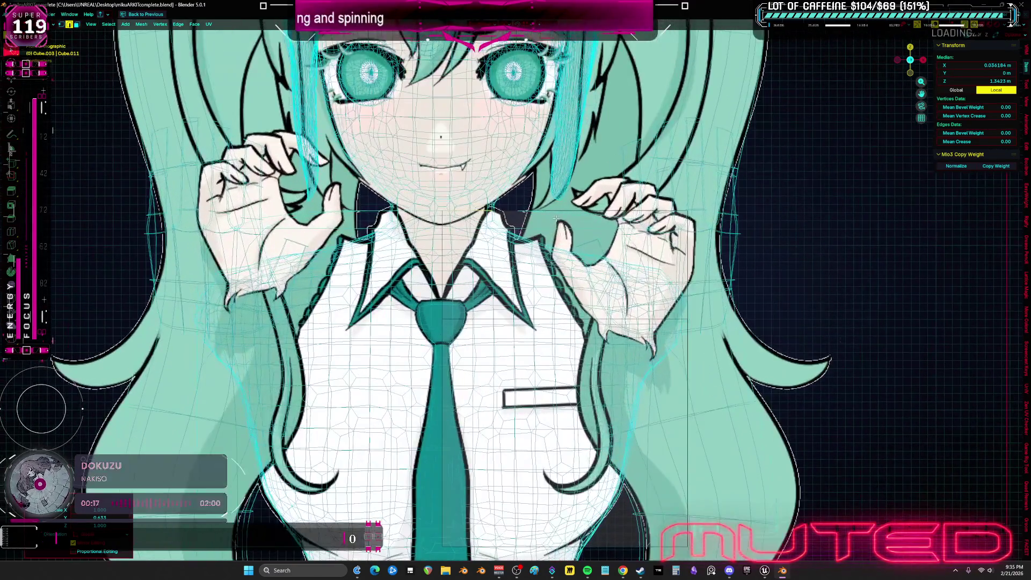
mouse_move(581, 197)
middle_mouse_down()
mouse_move(425, 246)
mouse_move(427, 40)
middle_mouse_up()
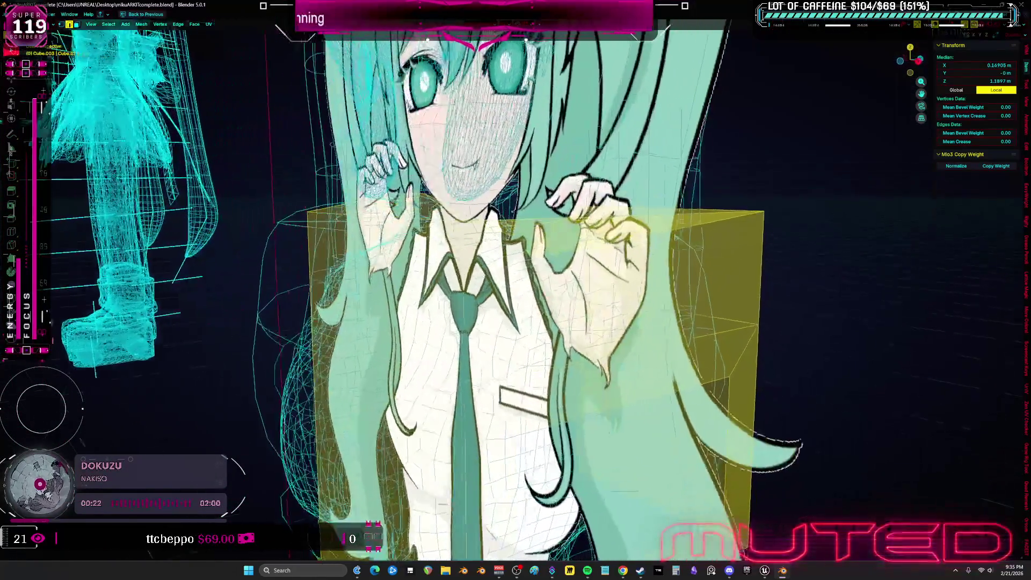
middle_click_drag(516, 290, 484, 242)
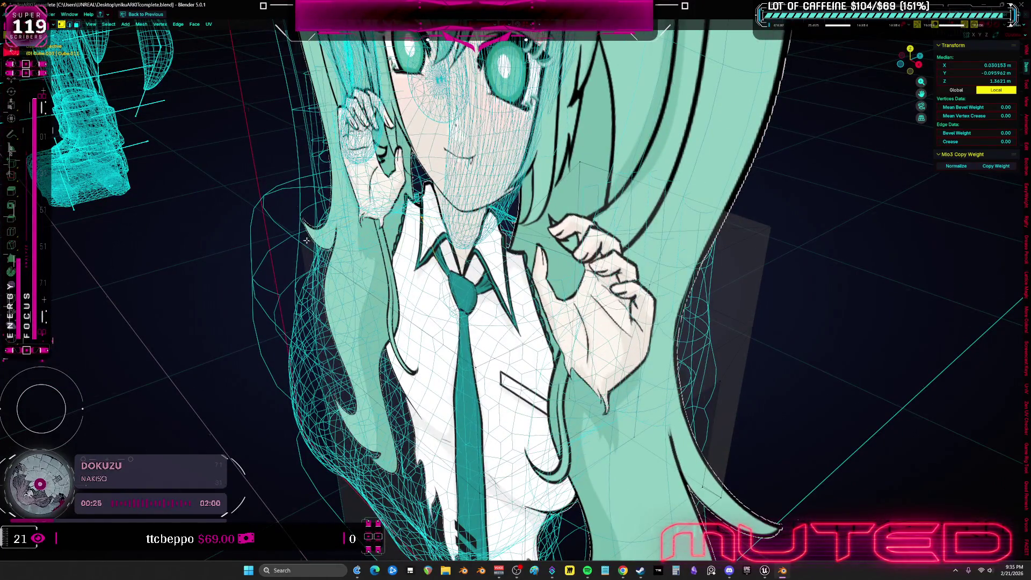
left_click(317, 242)
key("s")
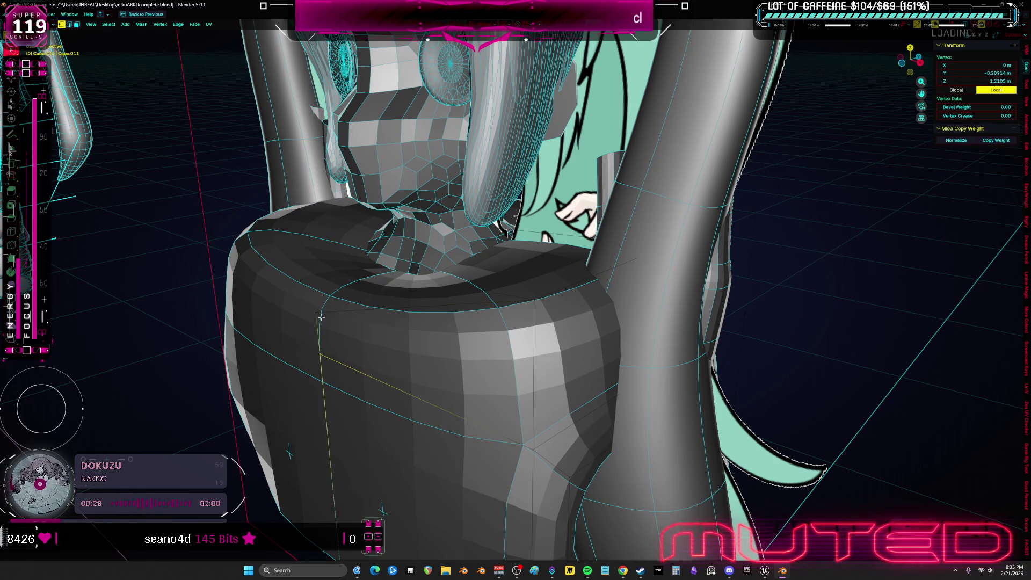
left_click(357, 409)
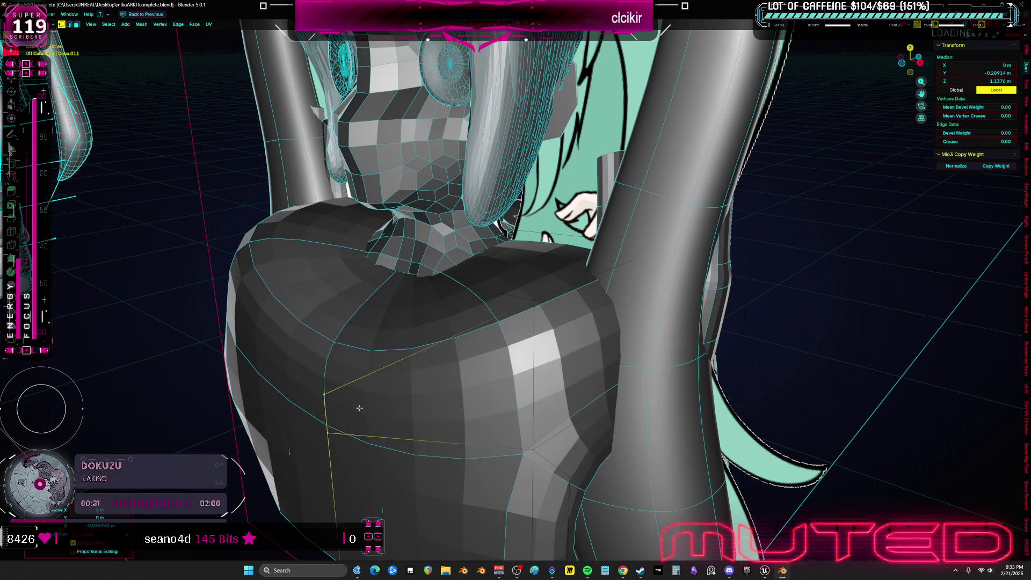
- Return to front view in material preview shading and enter Sculpt Mode on the piece
key("KP_1")
key("z")
left_click(683, 229)
key("ctrl+Tab")
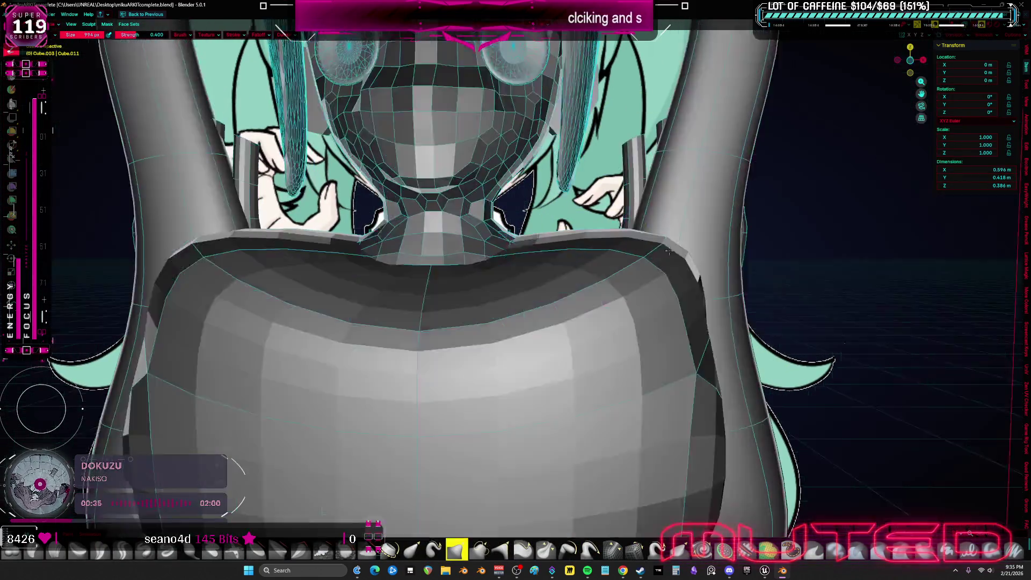
- Sculpt two rounded bumps onto the front of the torso with the Draw brush
middle_click_drag(669, 234, 651, 335)
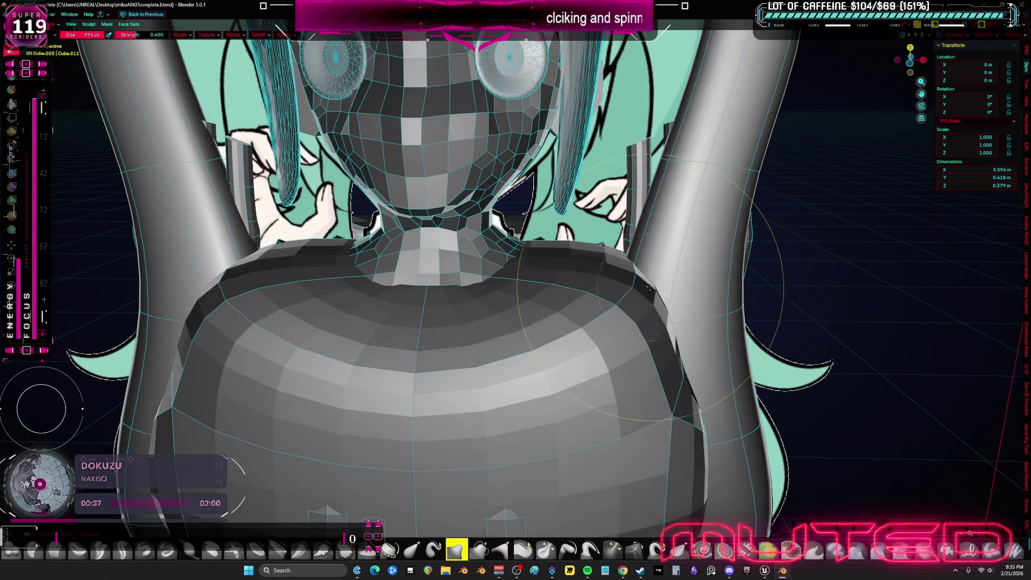
left_click(580, 420)
middle_click_drag(610, 379, 641, 385)
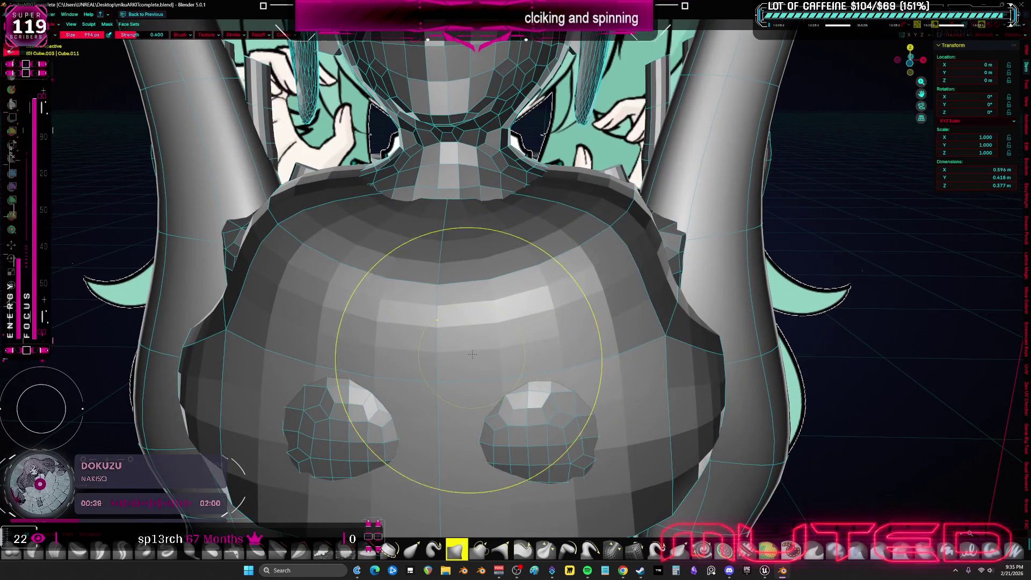
middle_click_drag(576, 435, 590, 423)
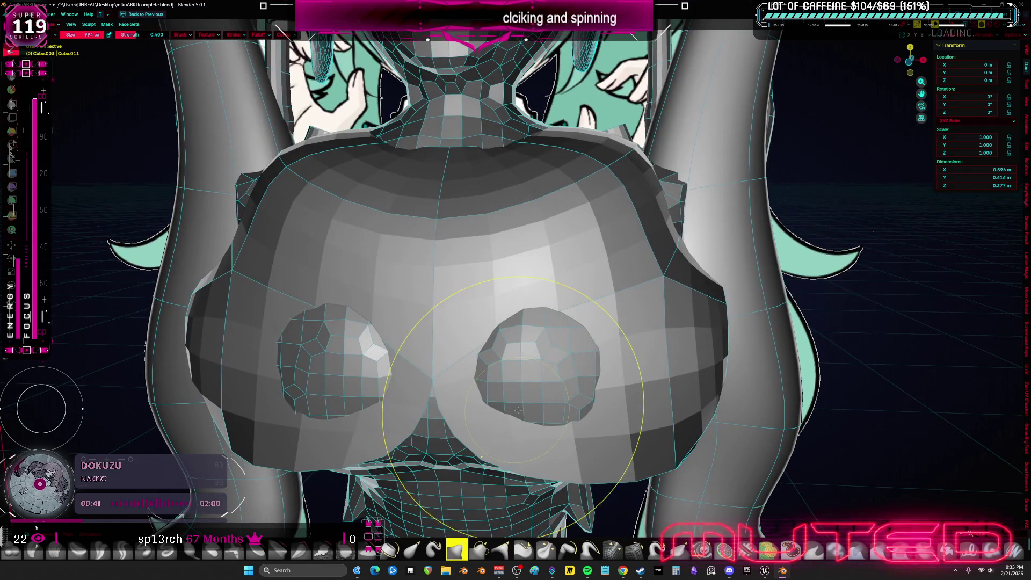
- Back in Edit Mode, start moving the centre chest vertex vertically
key("Tab")
left_click(446, 478)
key("g")
key("z")
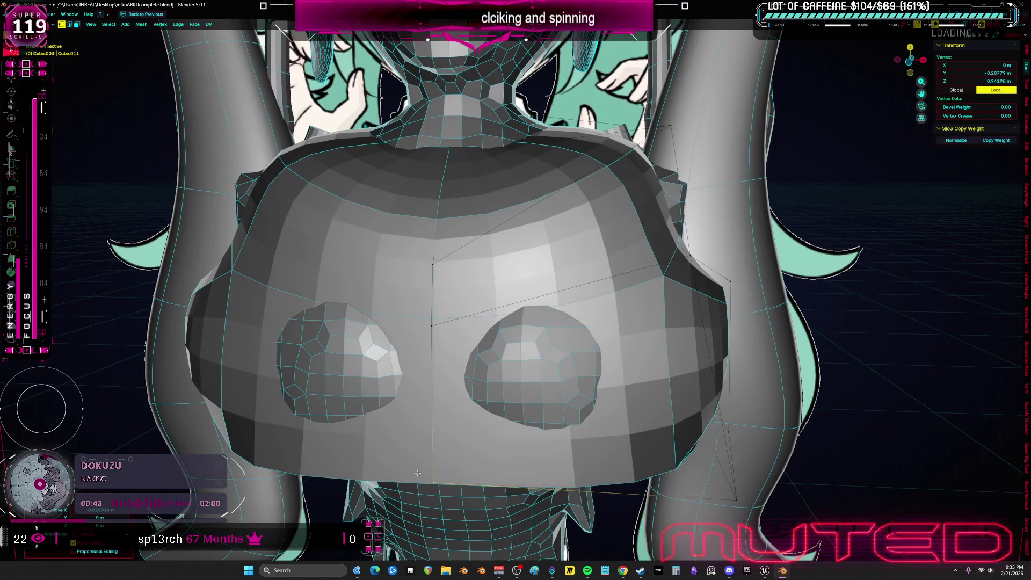
- Raise the centre chest vertex, then select side torso vertices against the see-through reference
left_click(619, 367)
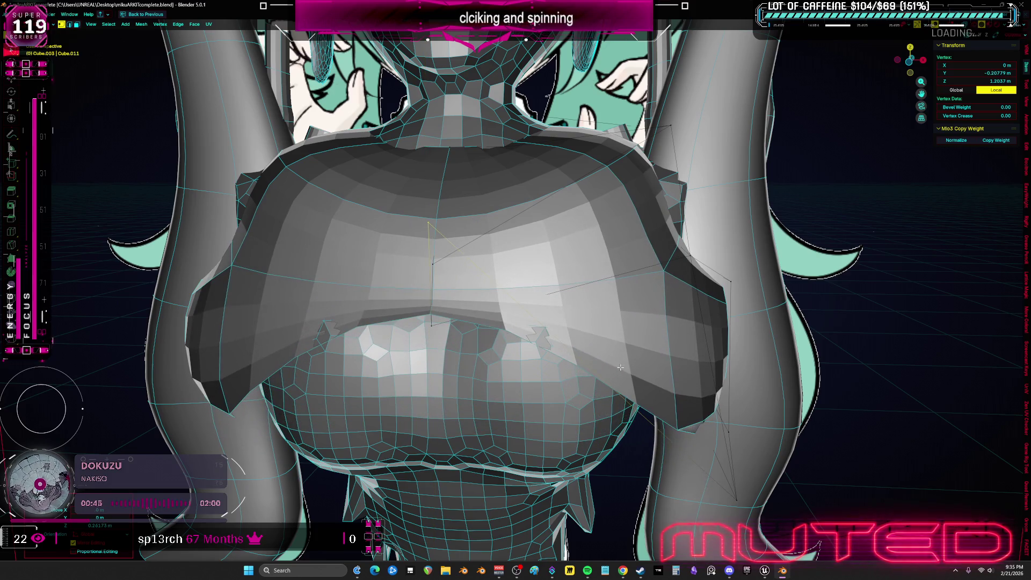
left_click(684, 430)
middle_click_drag(684, 429, 702, 408)
key("ctrl+z")
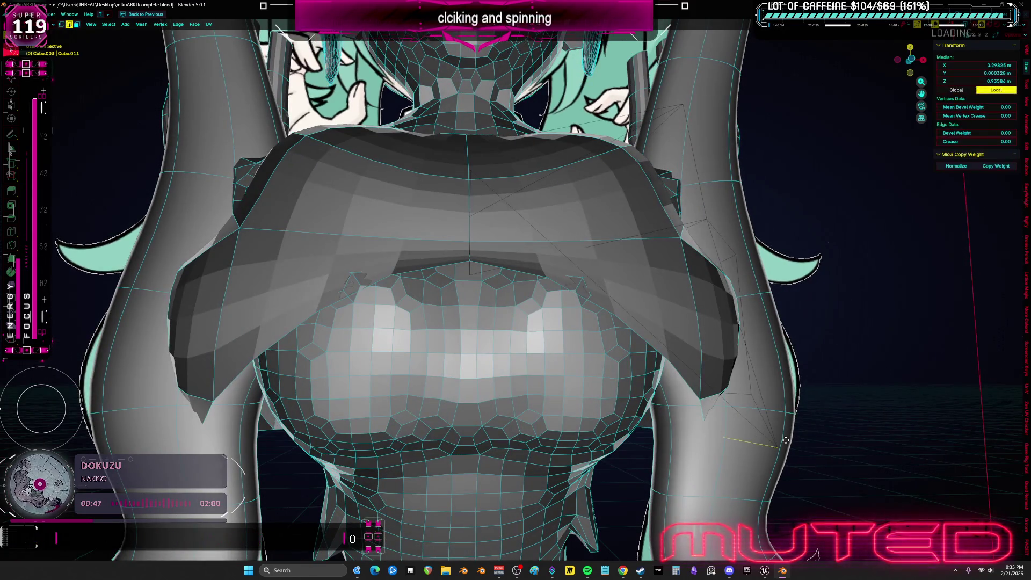
key("ctrl+z")
middle_click_drag(669, 435, 691, 422)
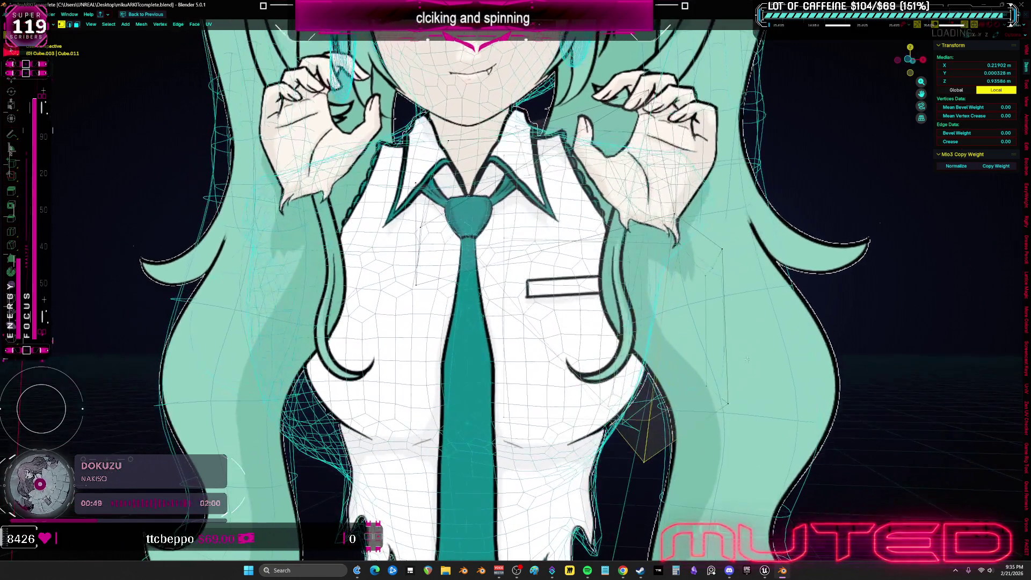
left_click(692, 422)
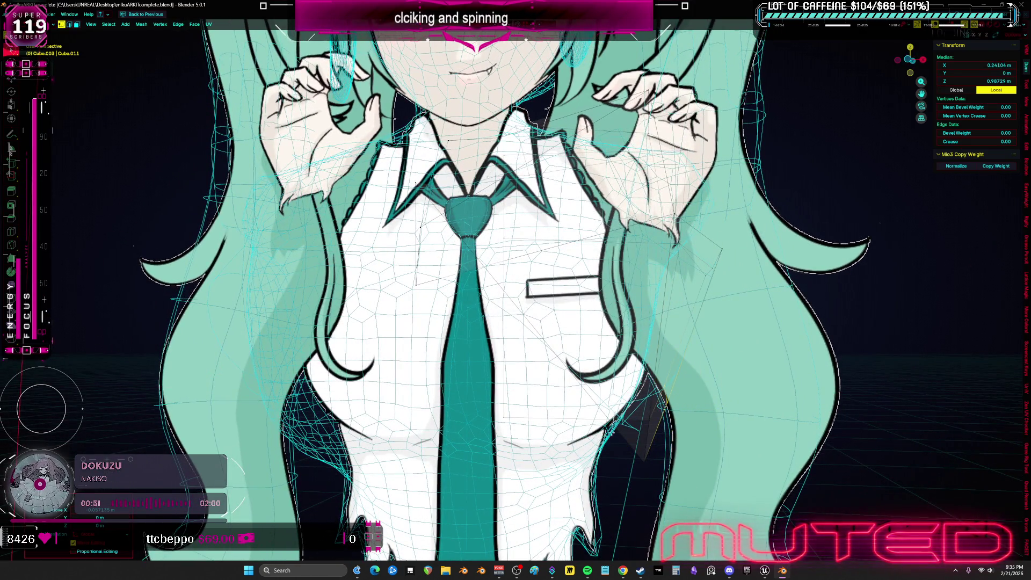
left_click(681, 425)
left_click(665, 456, "shift")
- Move the side vertices along X with proportional editing to follow the shirt outline, then leave Edit Mode
key("g")
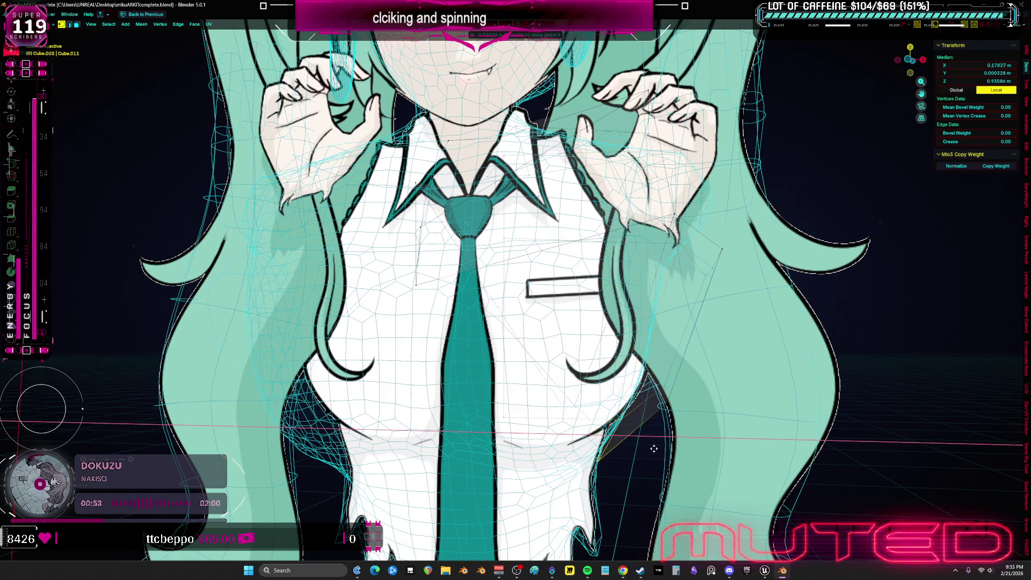
middle_click_drag(700, 384, 774, 240)
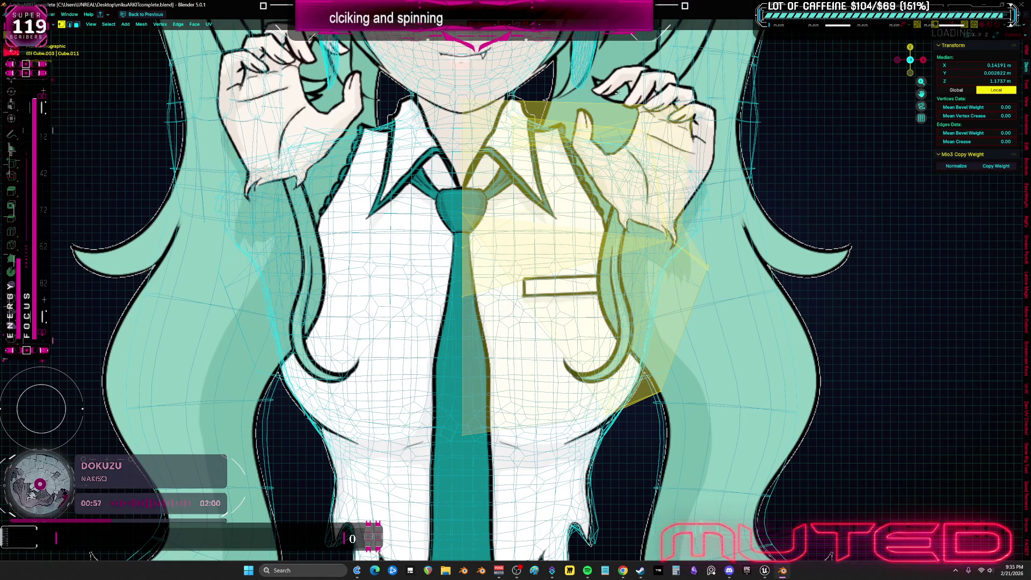
key("x")
key("x")
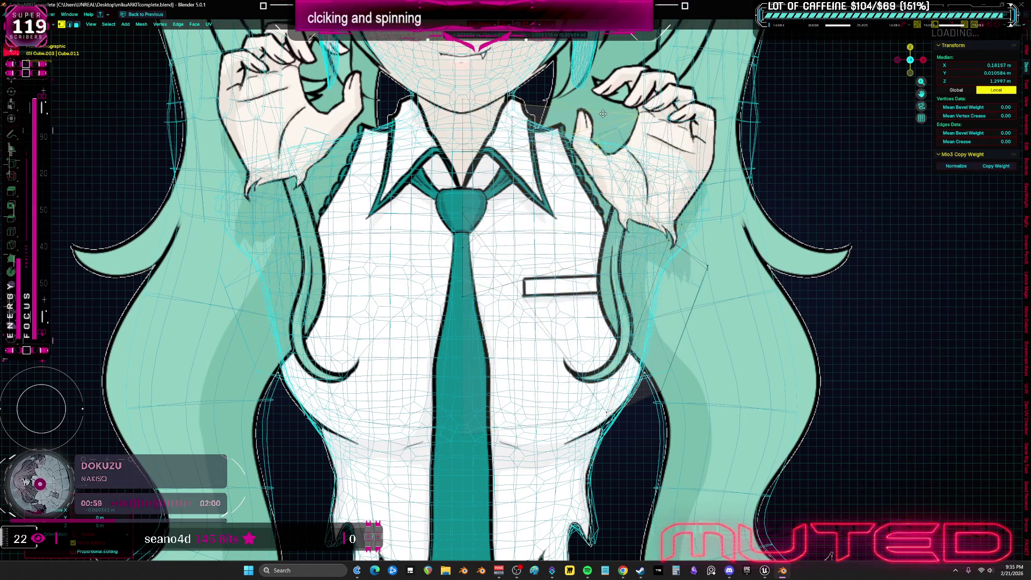
key("ctrl+z")
key("ctrl+z")
left_click(695, 253)
key("ctrl+z")
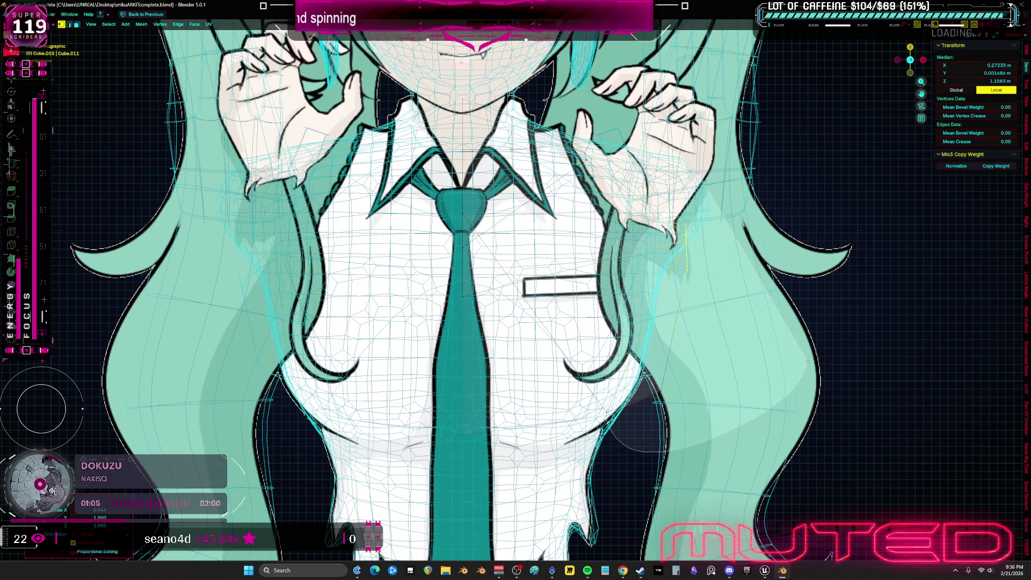
key("g")
key("x")
mouse_move(782, 350)
middle_mouse_down()
mouse_move(806, 322)
mouse_move(442, 305)
middle_mouse_up()
key("Tab")
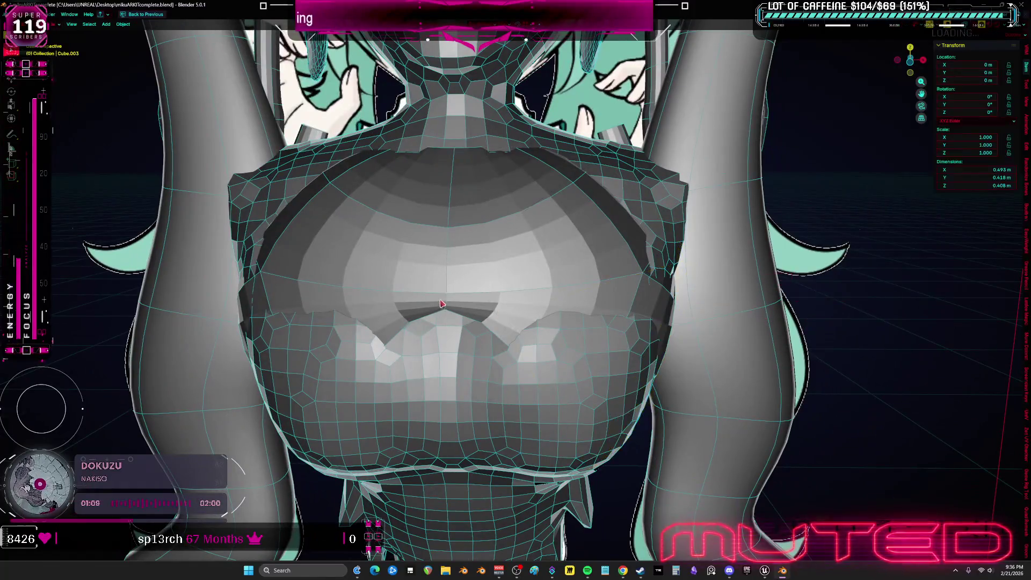
- Edit Cube.011 and raise a vertex vertically to match the reference with X-ray on
left_click(644, 347)
key("Tab")
key("g")
key("z")
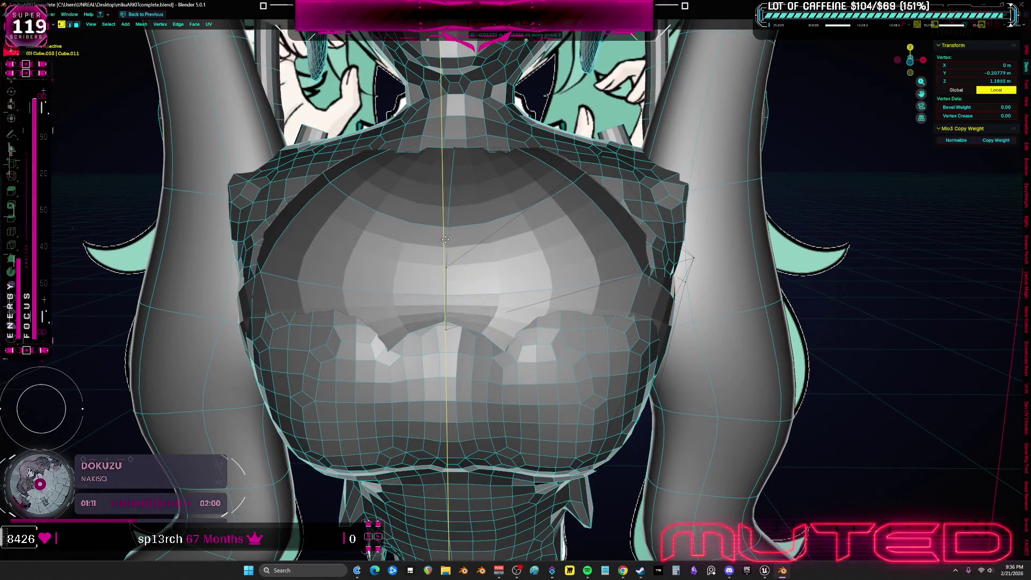
key("alt+z")
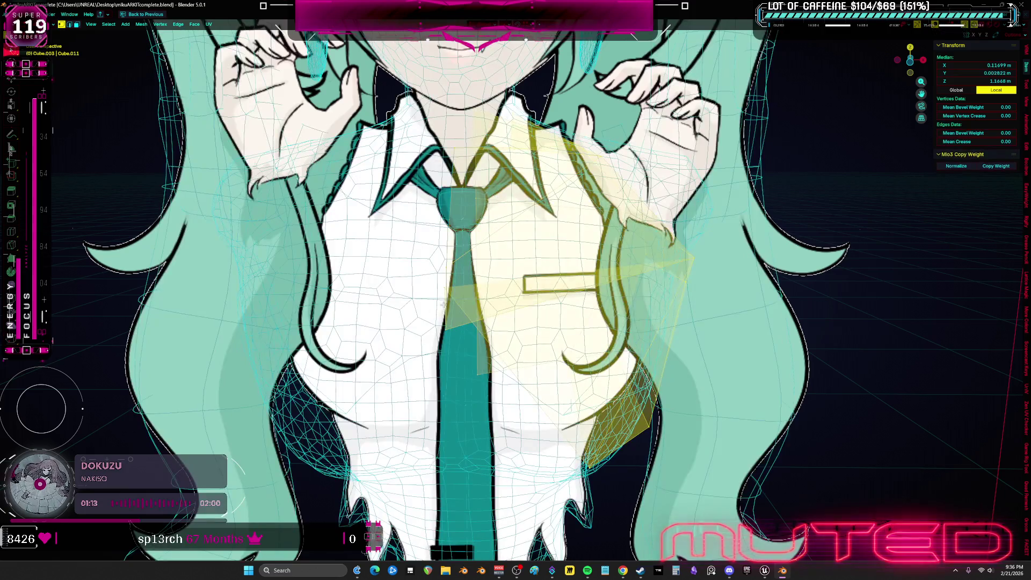
left_click(444, 387)
key("alt+z")
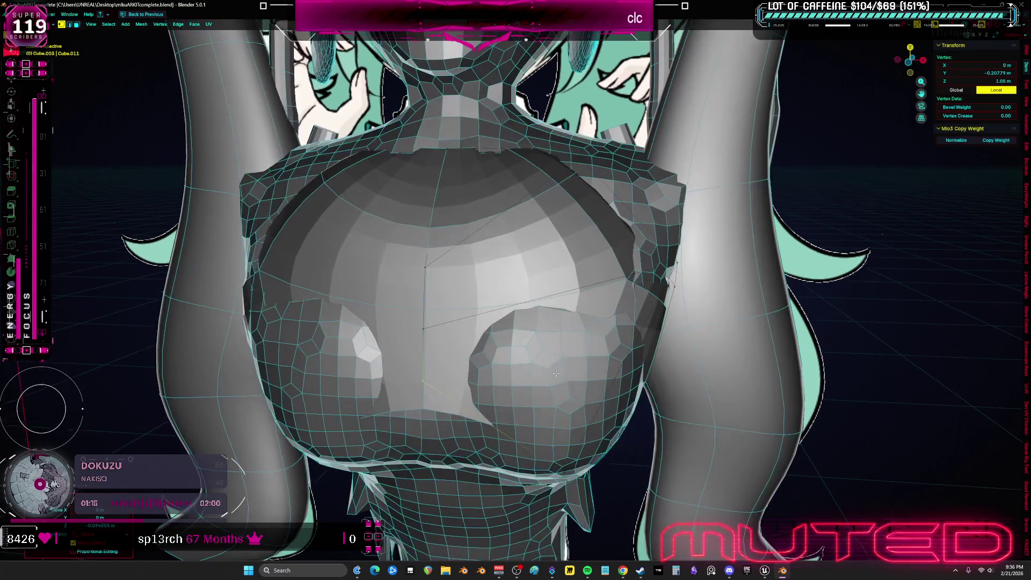
- Select more torso vertices in wireframe, return to solid shading and pick a vertex from the side view
key("Tab")
key("z")
left_click(479, 373)
key("Tab")
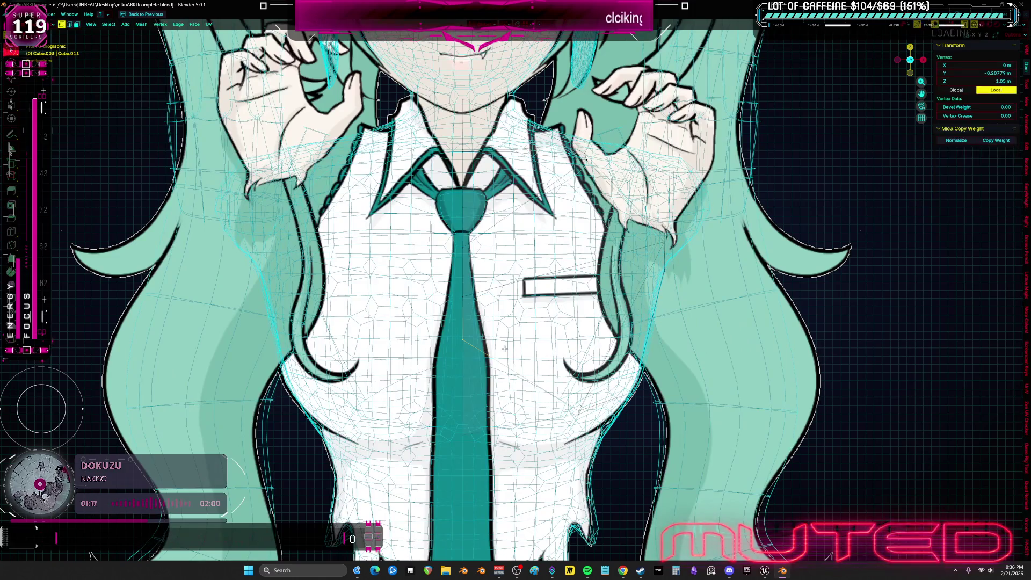
left_click(578, 411, "shift")
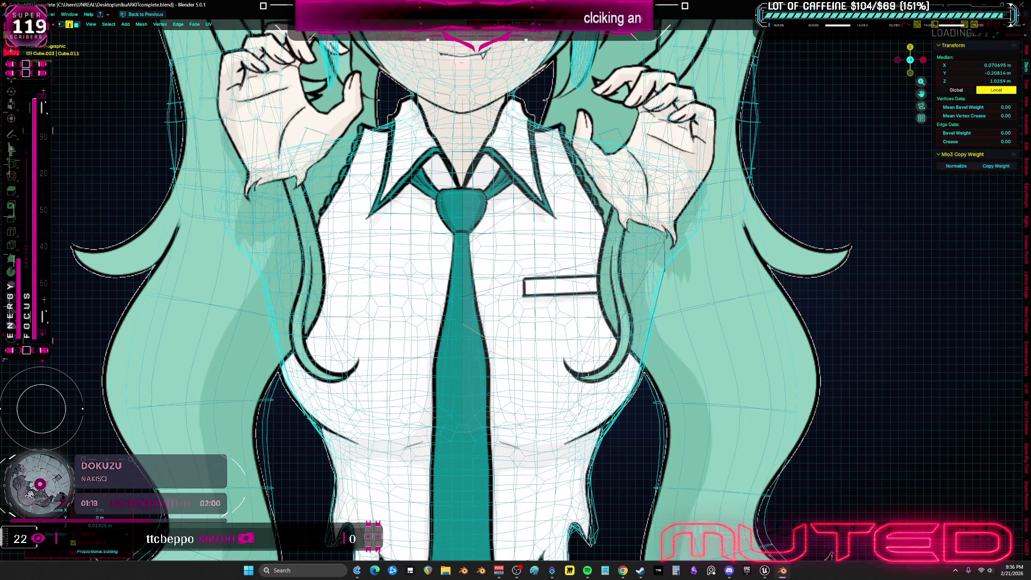
key("z")
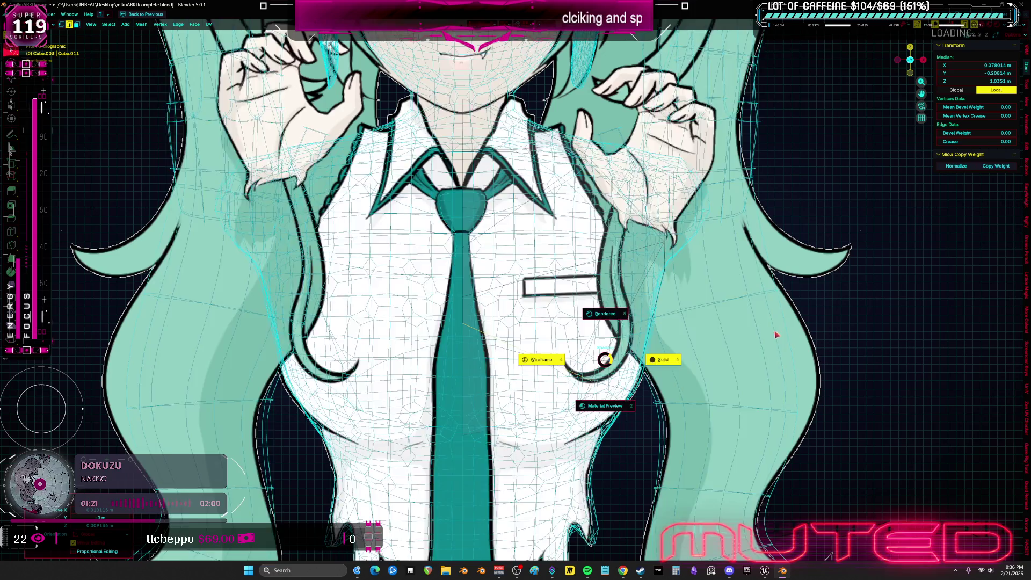
left_click(763, 316)
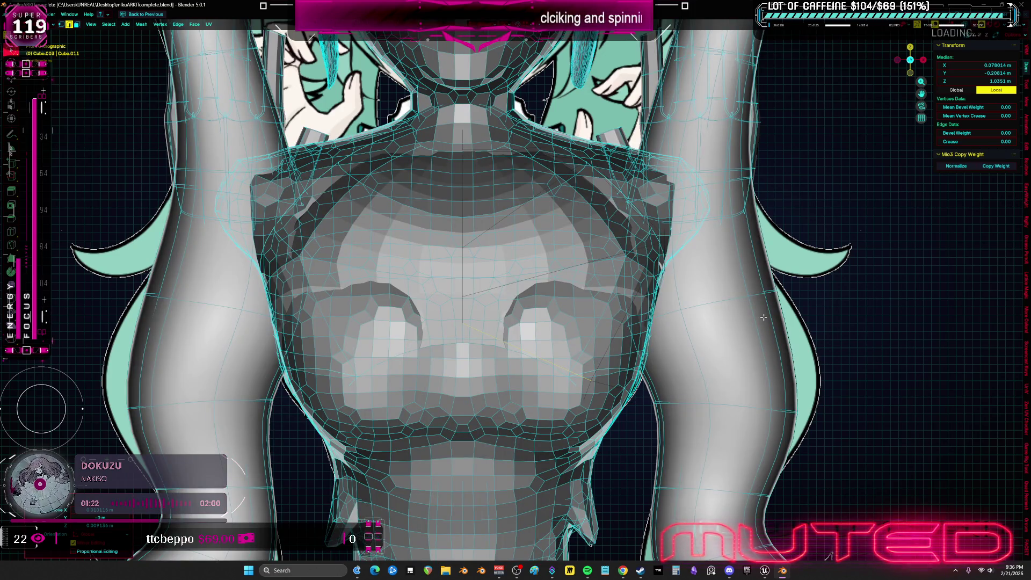
scroll(767, 311, "down", 5)
mouse_move(766, 311)
middle_mouse_down()
mouse_move(439, 254)
mouse_move(400, 266)
middle_mouse_up()
left_click(399, 266)
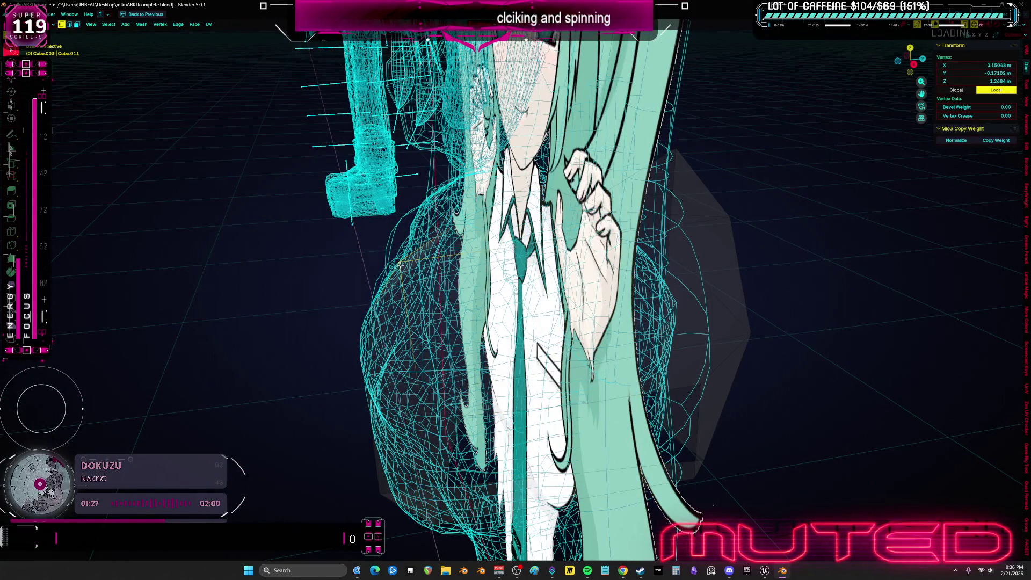
- Select the connected shirt faces with see-through textured shading from a front angle
left_click(455, 270)
left_click(469, 257)
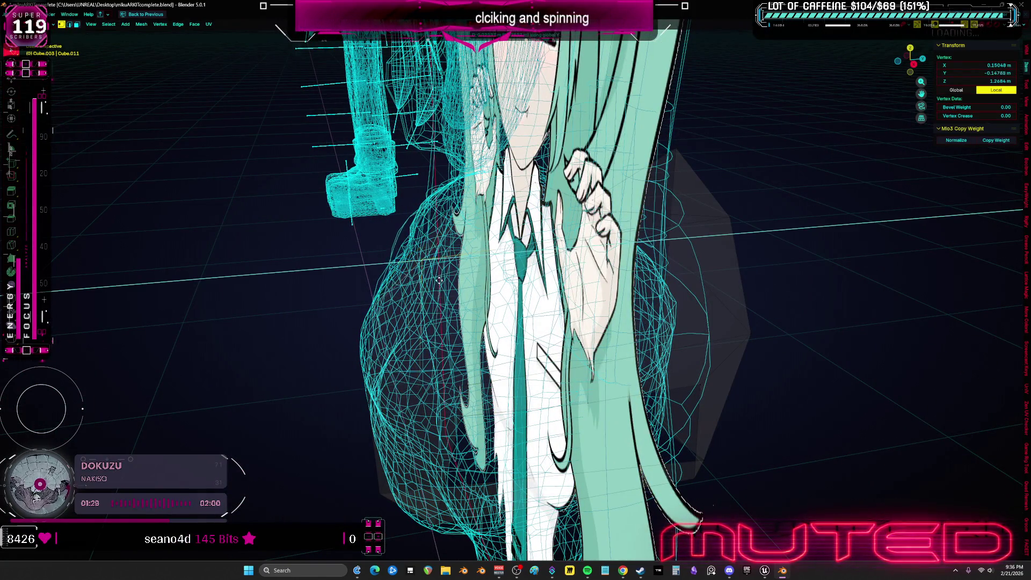
key("alt+z")
mouse_move(488, 256)
middle_mouse_down()
mouse_move(555, 229)
mouse_move(717, 221)
middle_mouse_up()
scroll(555, 228, "up", 3)
key("z")
key("alt+z")
key("l")
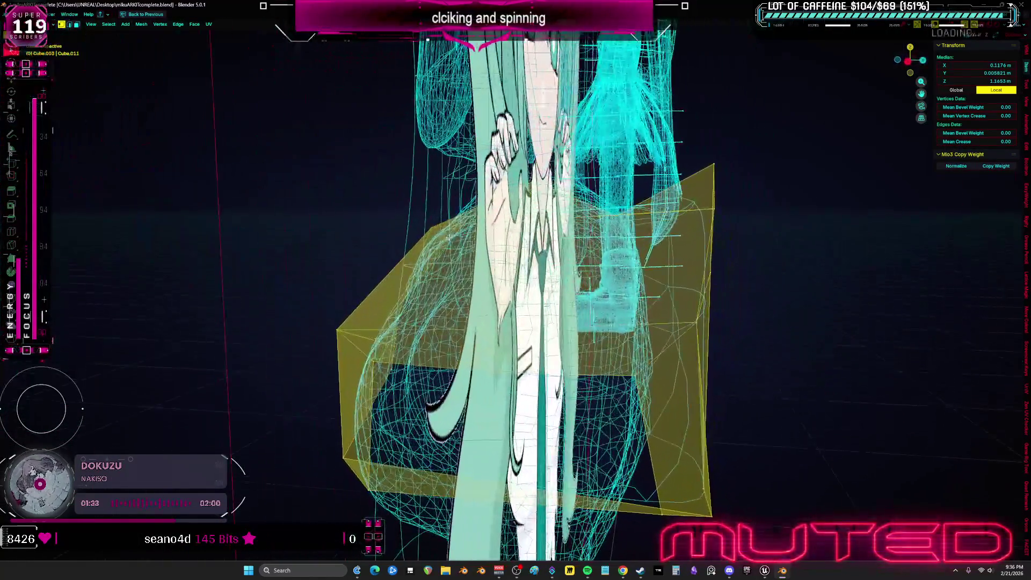
- Move a vertical shirt edge inward along Y so the shirt hugs the torso, then return to solid shading
left_click(619, 215)
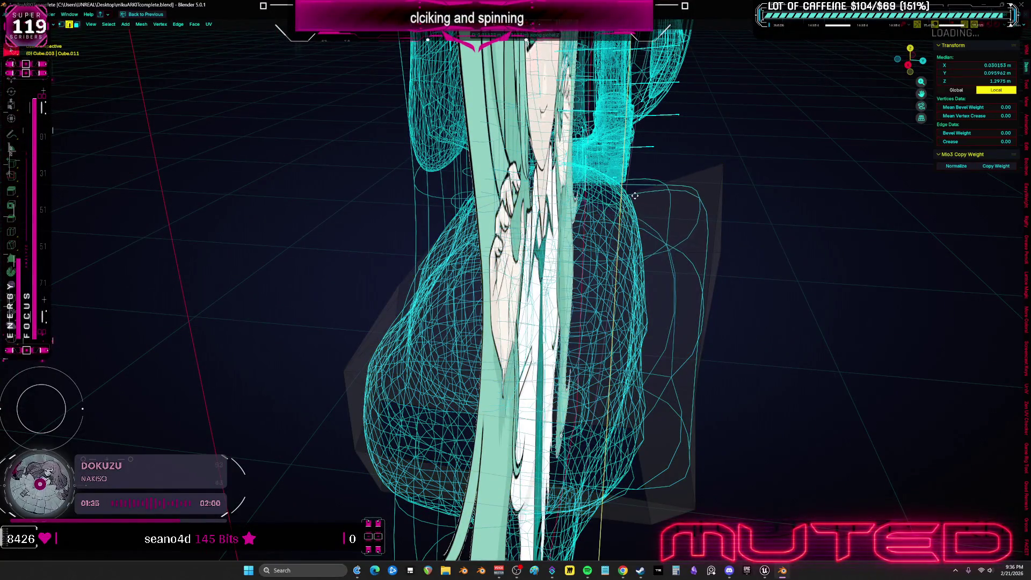
key("g")
key("y")
middle_click_drag(710, 274, 682, 266)
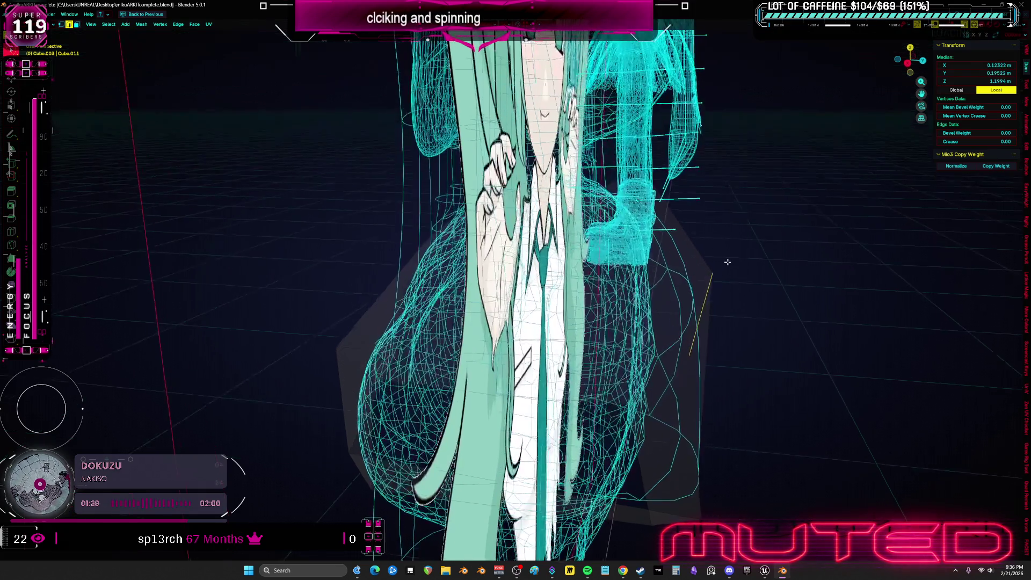
mouse_move(694, 384)
middle_mouse_down()
mouse_move(712, 367)
mouse_move(778, 405)
middle_mouse_up()
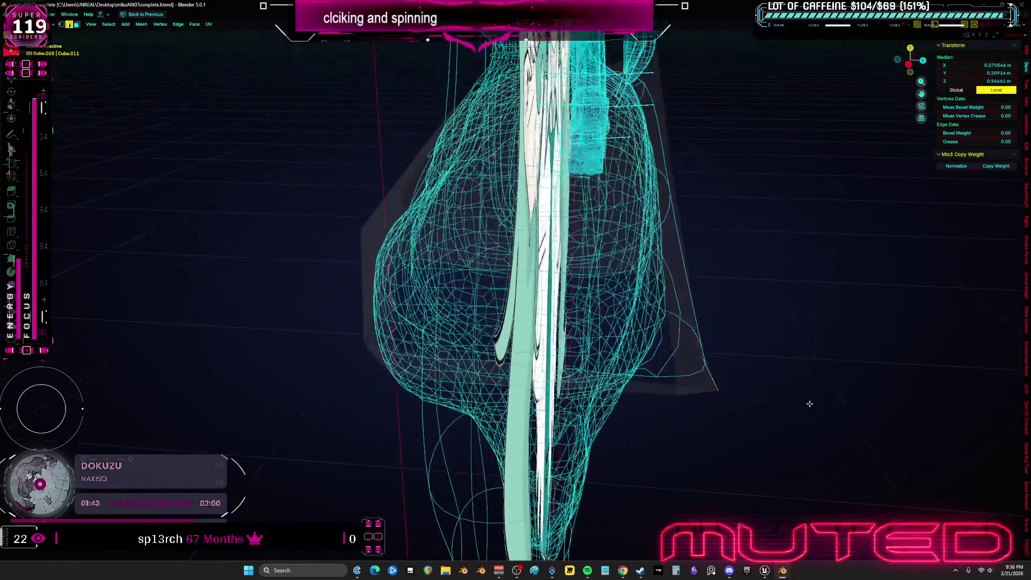
key("g")
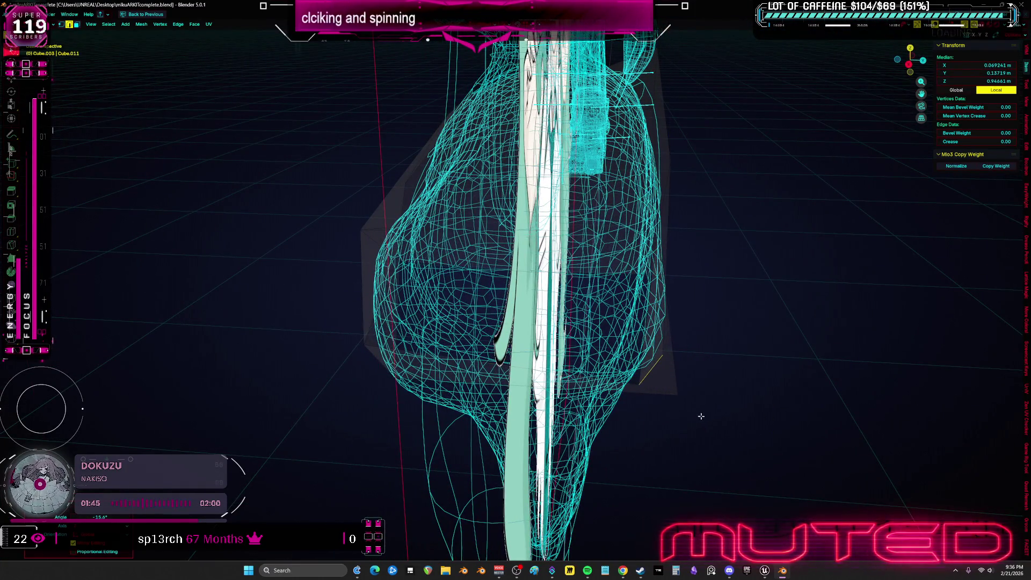
left_click(690, 395)
key("alt+z")
key("KP_Decimal")
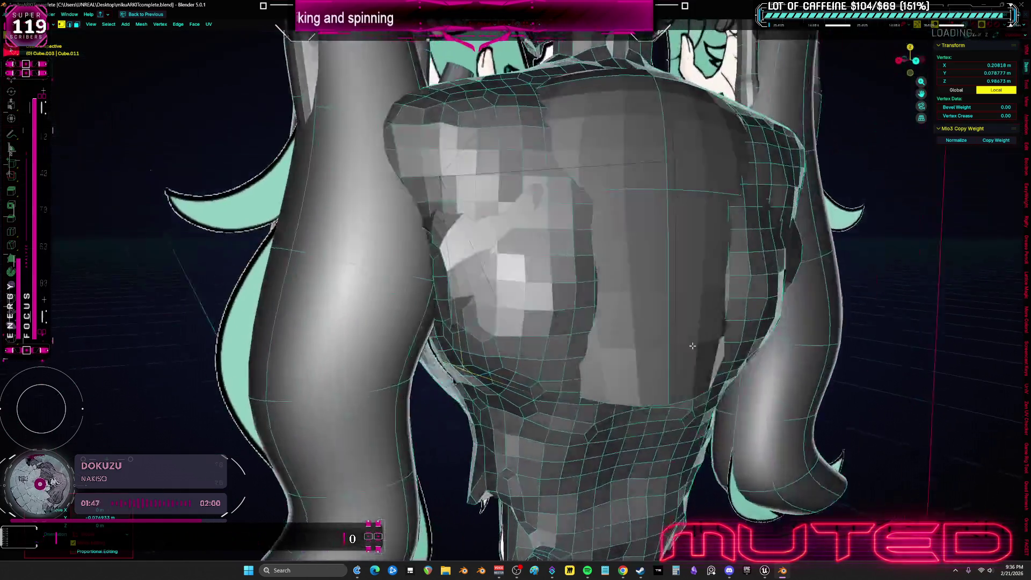
- Select the whole chest island and adjust its edge crease with Shift+E
middle_click_drag(693, 347, 691, 300)
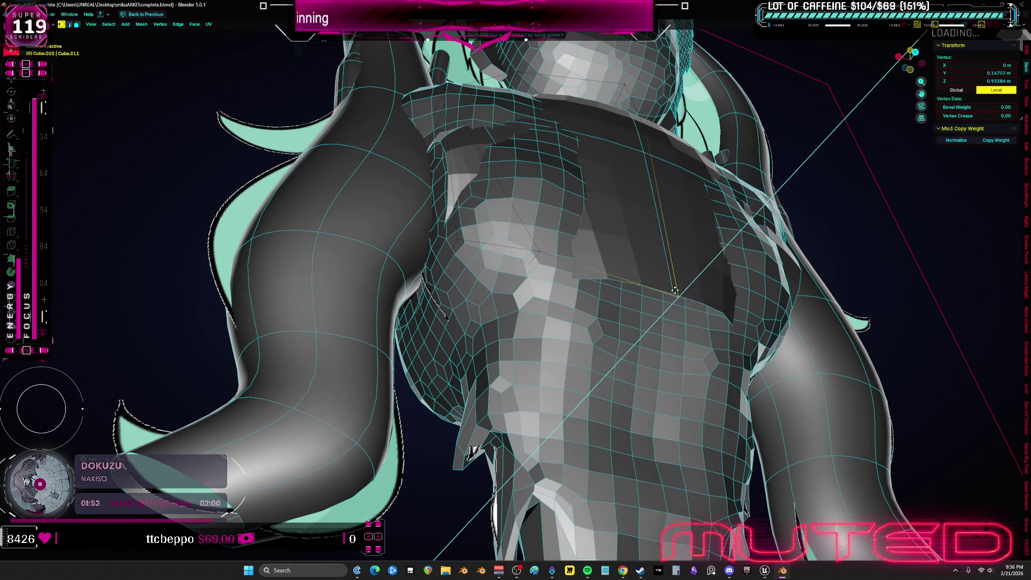
left_click(539, 252)
middle_click_drag(538, 253, 517, 244)
key("l")
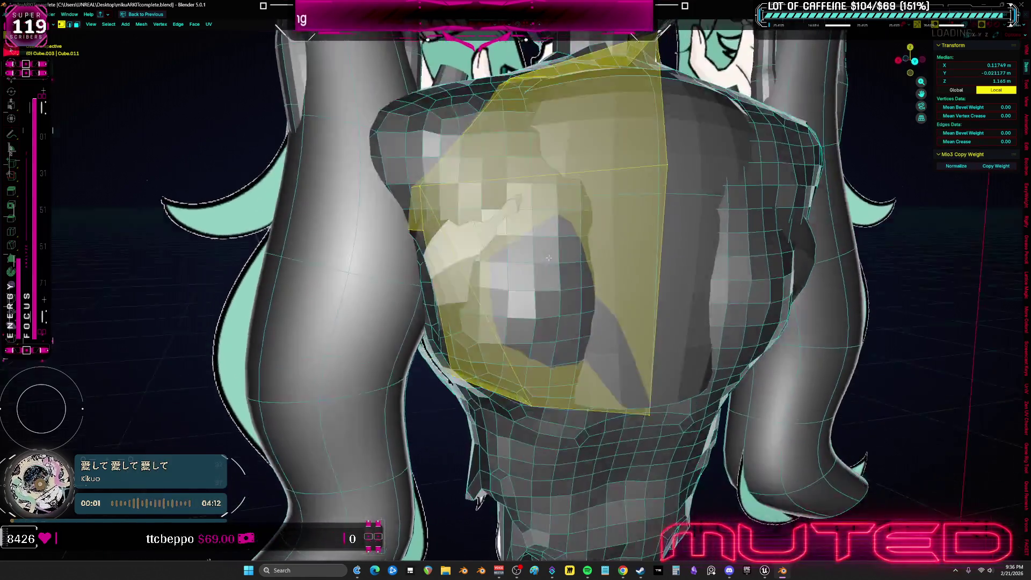
key("shift+e")
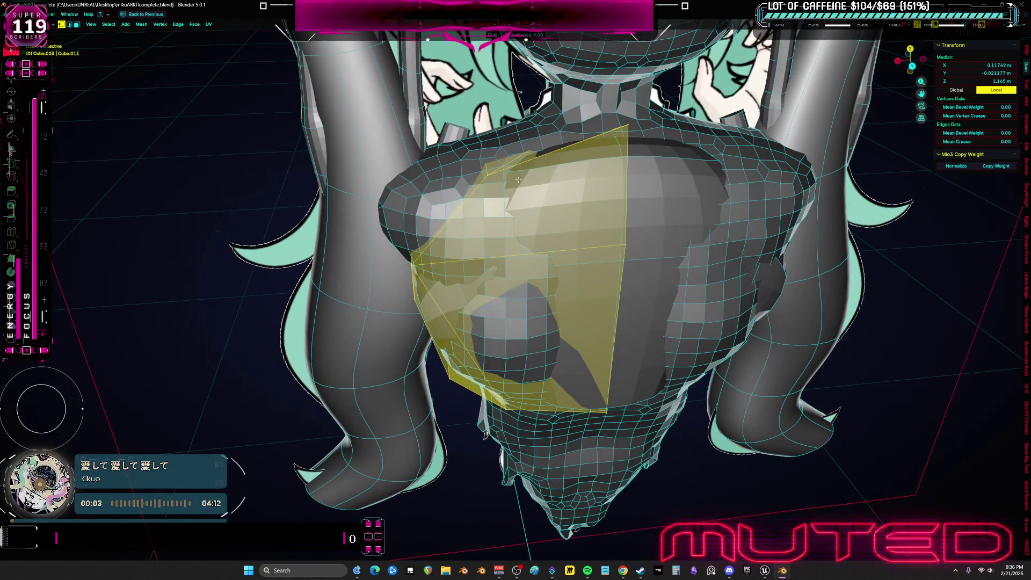
left_click(556, 158)
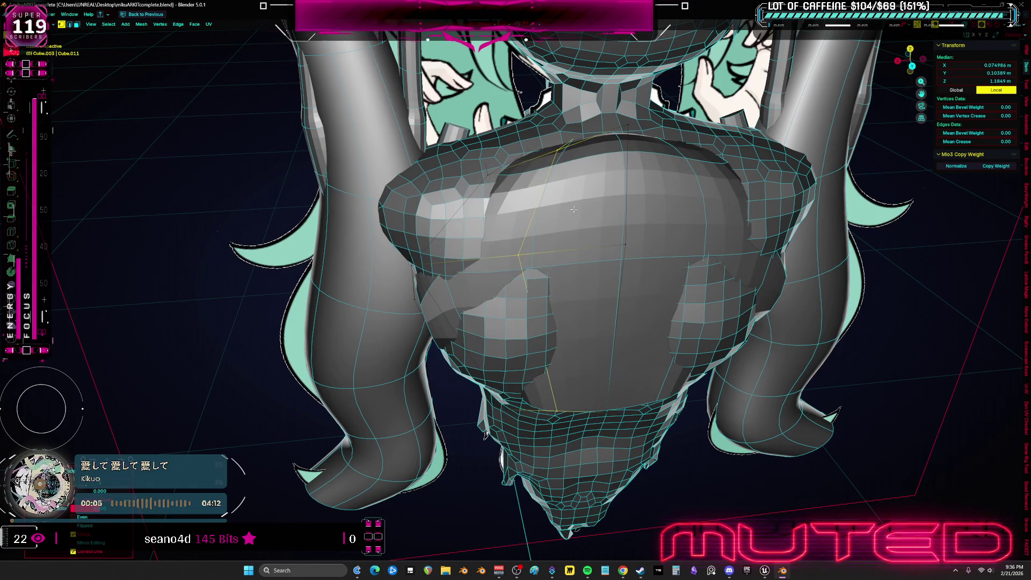
key("Tab")
scroll(548, 217, "up", 1)
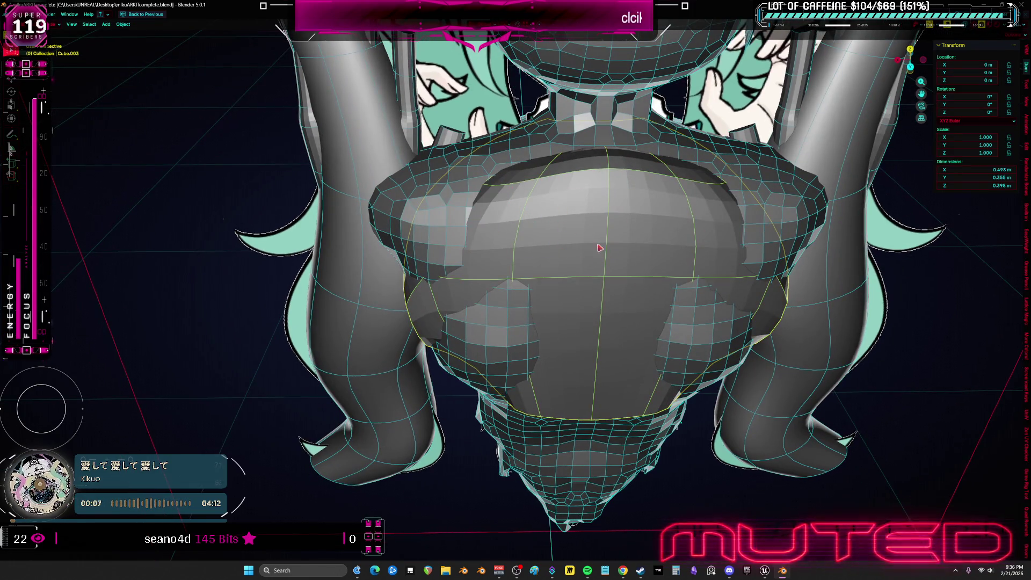
- Sculpt the chest surface smoother, then reselect the low-poly chest piece for editing
key("ctrl+Tab")
mouse_move(600, 248)
left_mouse_down()
mouse_move(513, 349)
mouse_move(500, 205)
left_mouse_up()
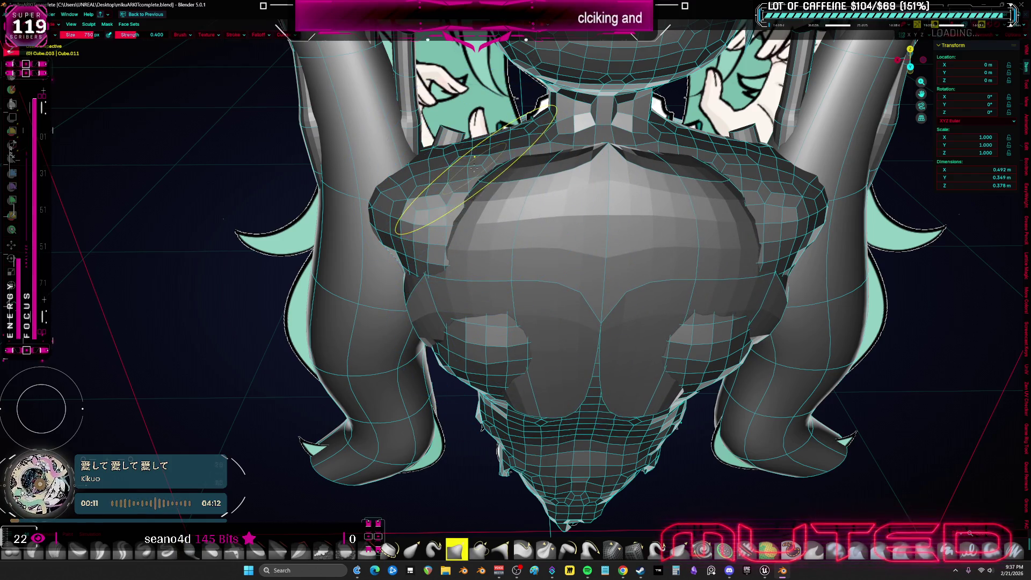
mouse_move(481, 210)
middle_mouse_down()
mouse_move(481, 191)
mouse_move(621, 338)
mouse_move(672, 352)
mouse_move(656, 335)
middle_mouse_up()
key("Tab")
key("l")
scroll(573, 311, "down", 3)
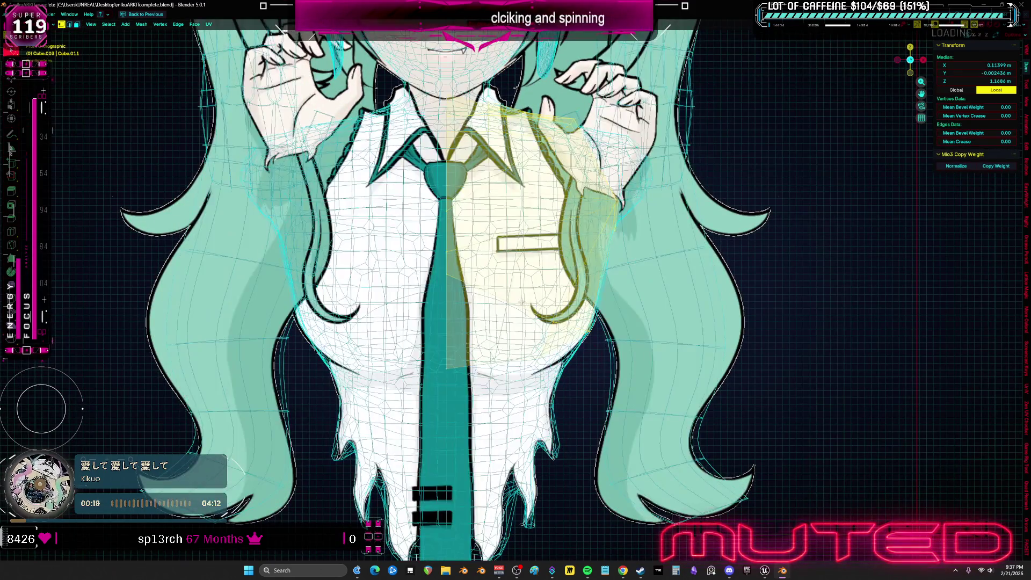
- From front view, cancel an X move and shift the shirt vertices down about 0.135 m, mirrored
mouse_move(573, 312)
middle_mouse_down()
mouse_move(662, 339)
mouse_move(561, 347)
mouse_move(562, 401)
middle_mouse_up()
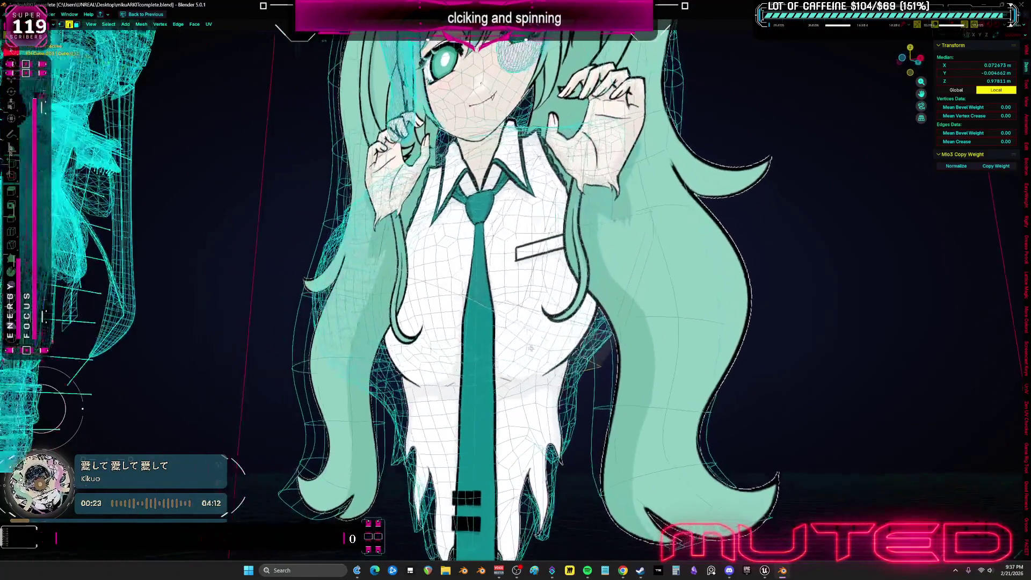
key("KP_1")
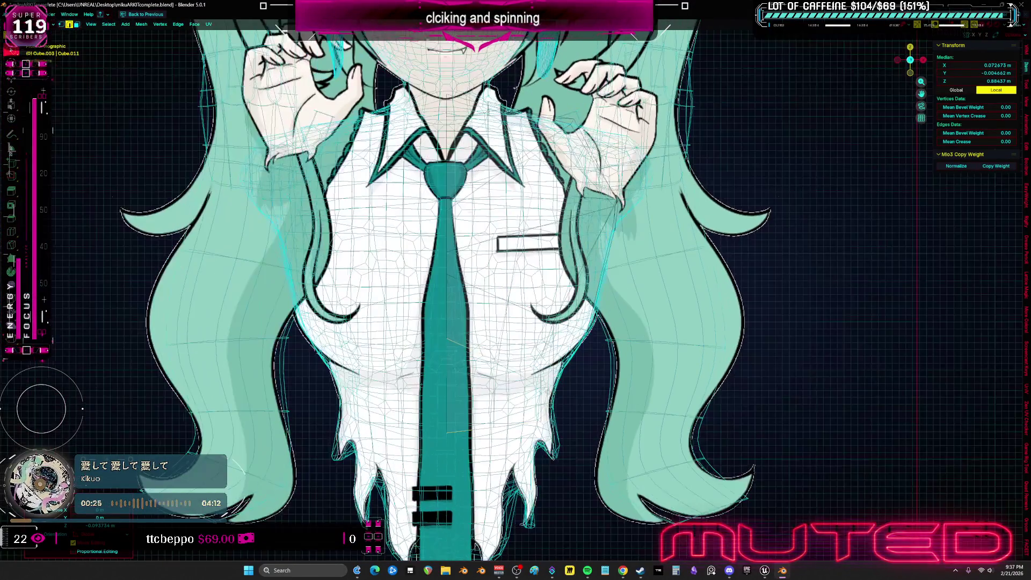
key("g")
key("x")
left_click(555, 403)
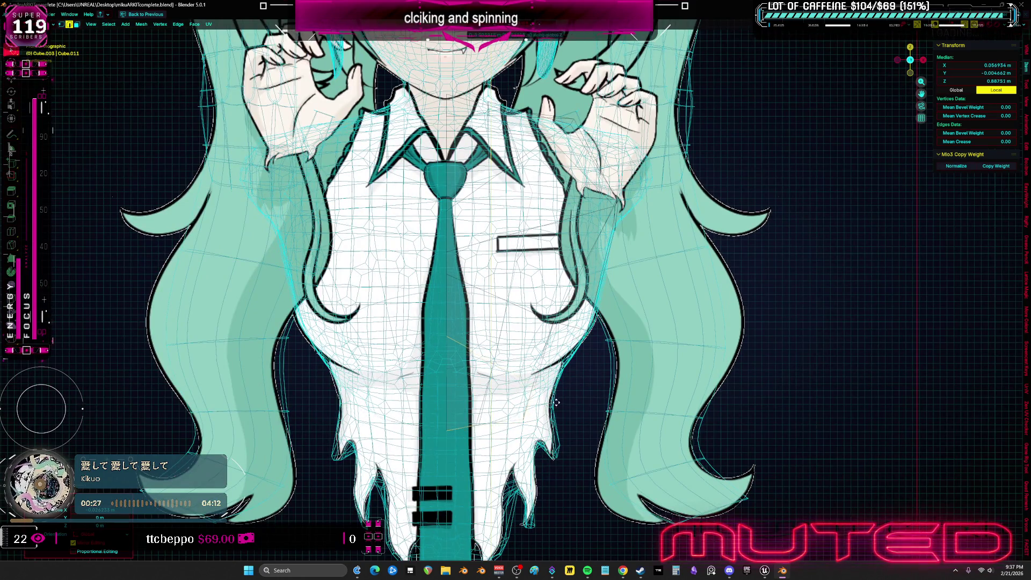
key("z")
left_click(564, 464)
middle_click_drag(565, 451, 463, 367)
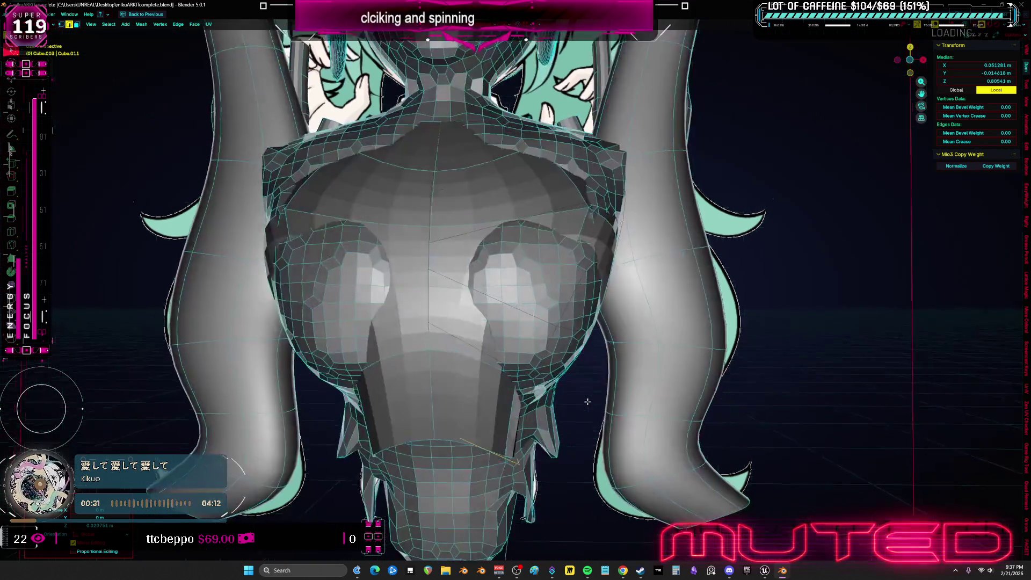
- Sculpt a V-shaped indent into the lower chest, blending the chest forms into the torso
key("KP_1")
key("ctrl+Tab")
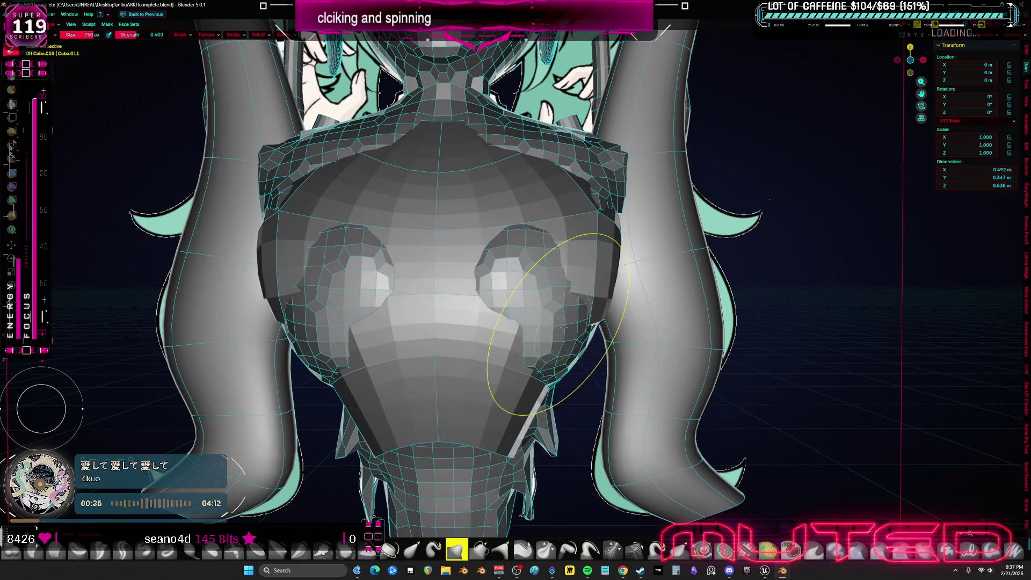
middle_click_drag(564, 274, 552, 388)
left_click_drag(553, 388, 501, 322)
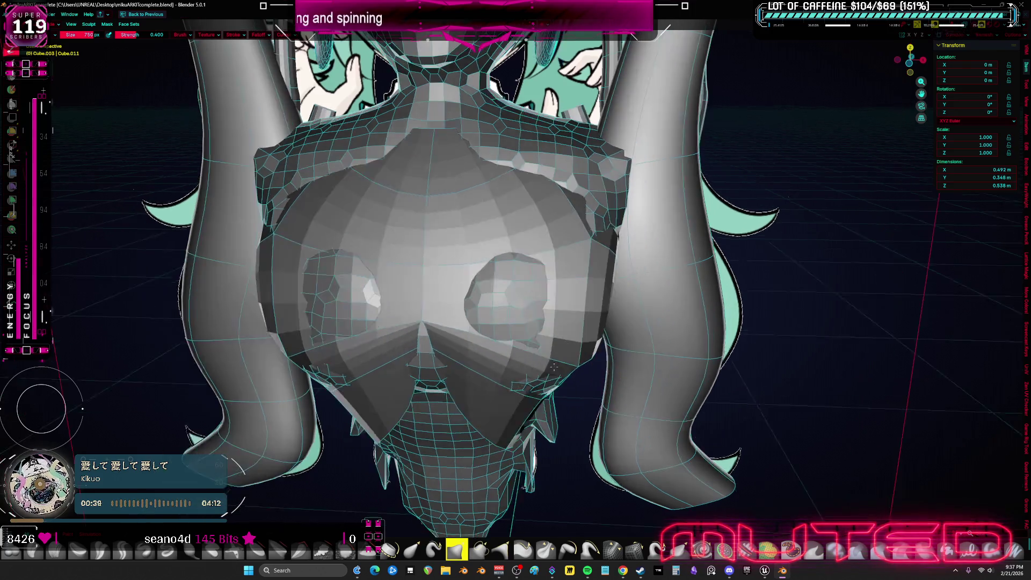
mouse_move(515, 355)
middle_mouse_down()
mouse_move(563, 304)
mouse_move(514, 301)
mouse_move(545, 262)
middle_mouse_up()
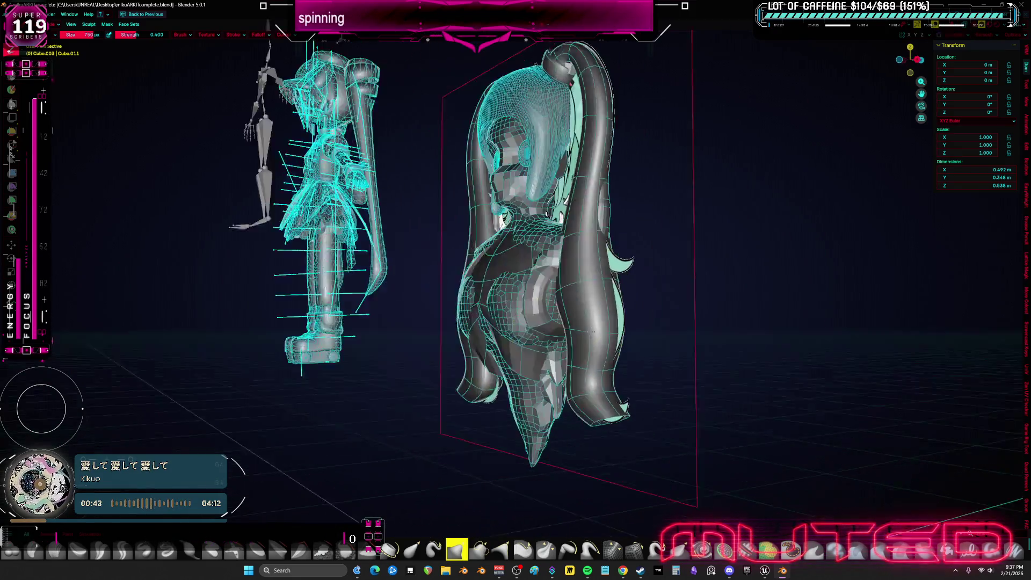
- Isolate the head part, scale the eye face loop smaller and make it a round circle
key("Tab")
mouse_move(545, 262)
middle_mouse_down()
mouse_move(599, 229)
mouse_move(514, 215)
mouse_move(618, 271)
mouse_move(790, 265)
middle_mouse_up()
key("KP_Divide")
left_click(514, 215)
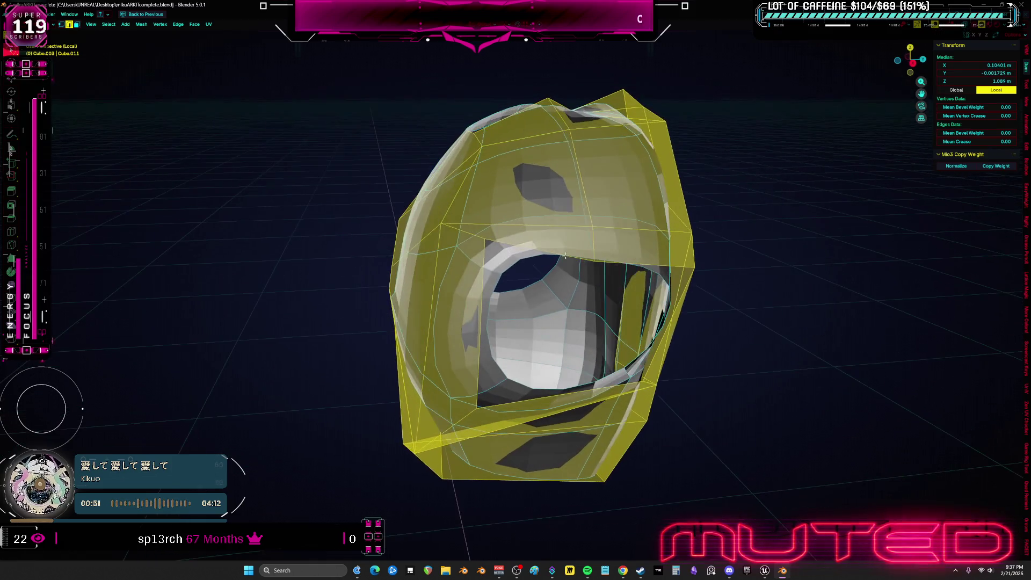
key("s")
left_click(703, 264)
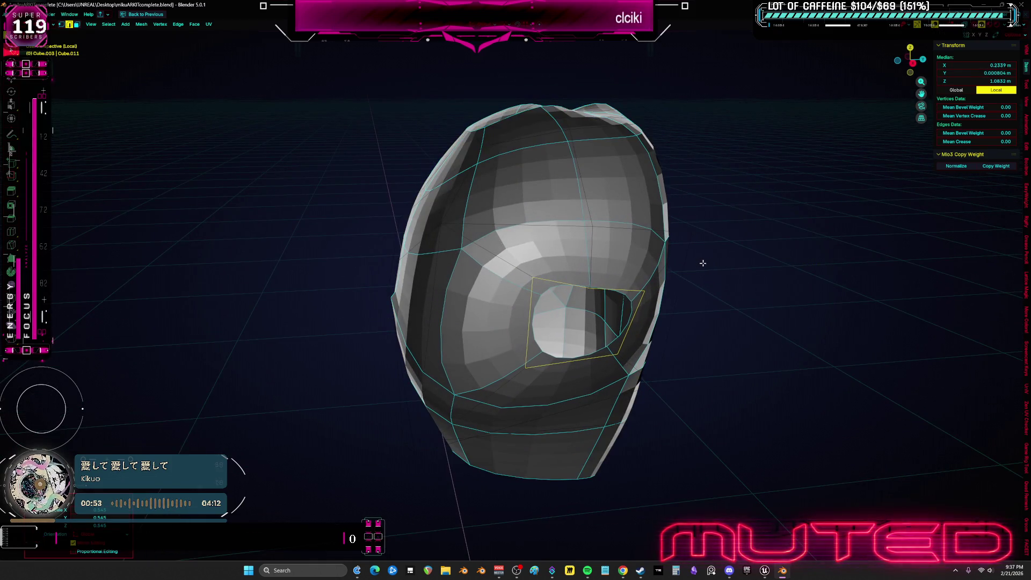
key("ctrl+e")
left_click(744, 256)
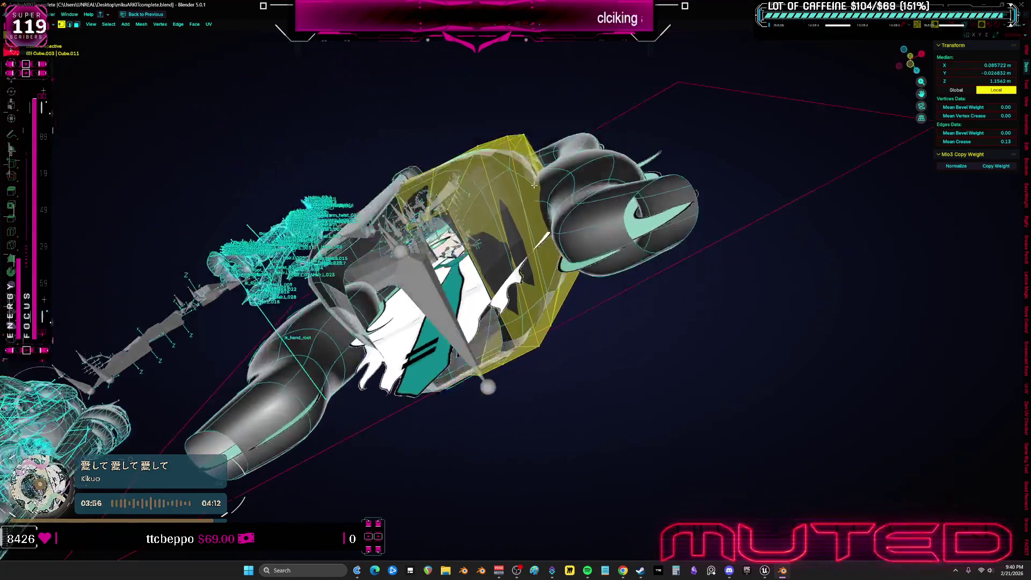
- Pull a single chest vertex lower to reshape the shirt outline and check it from the front
middle_click_drag(534, 185, 436, 202)
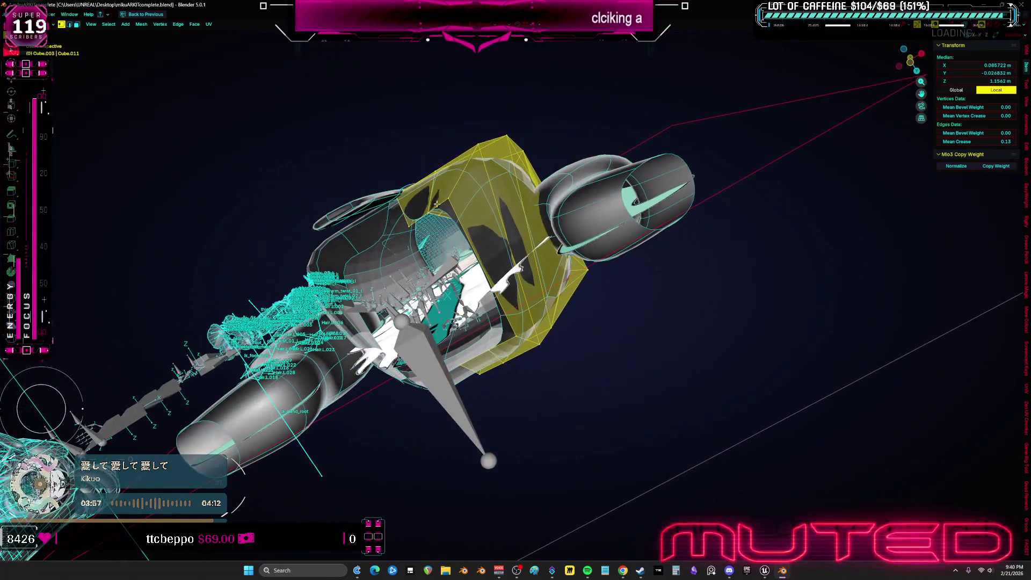
left_click(406, 230)
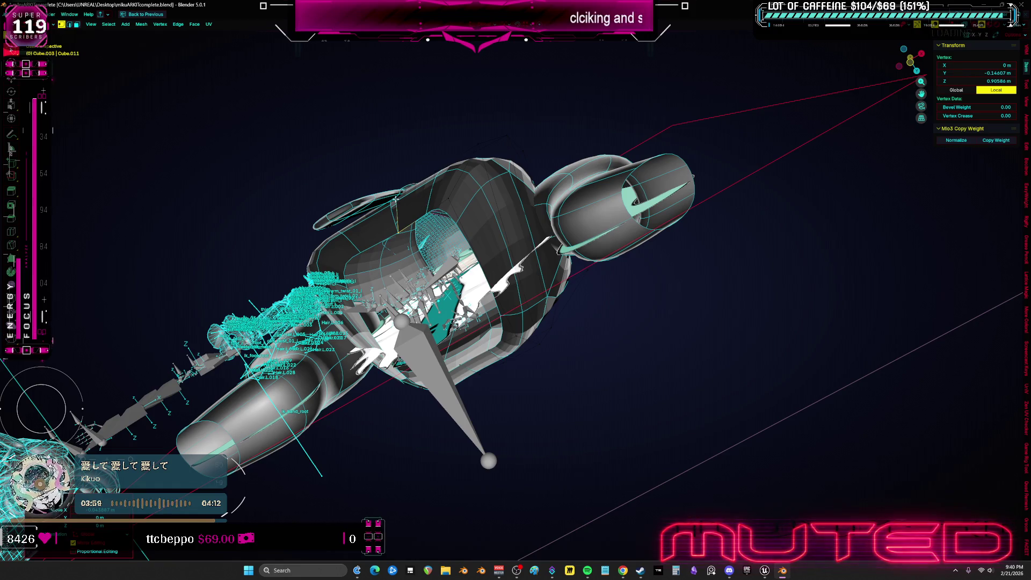
mouse_move(439, 206)
middle_mouse_down()
mouse_move(482, 200)
mouse_move(556, 153)
middle_mouse_up()
left_click_drag(556, 153, 548, 209)
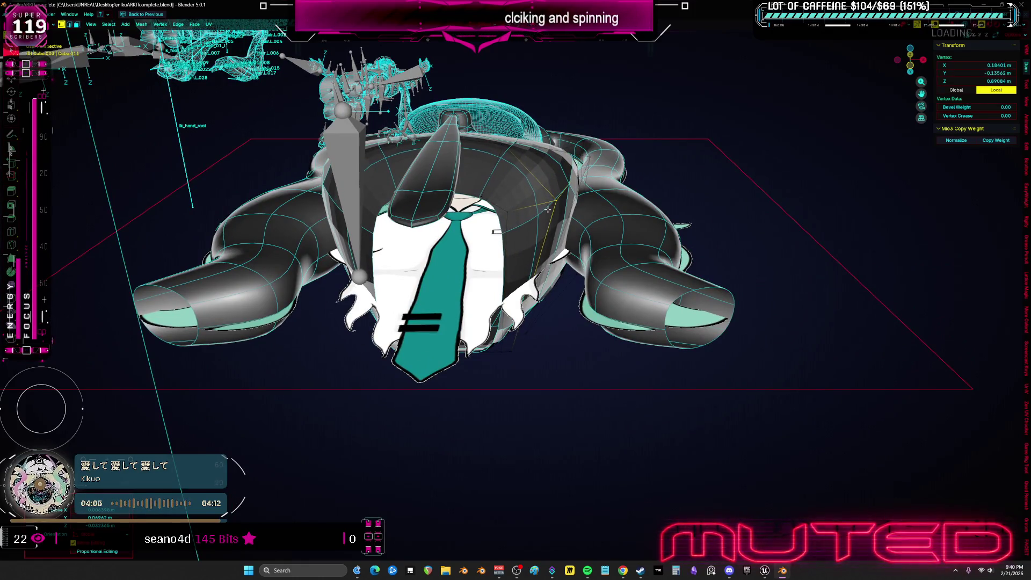
key("KP_1")
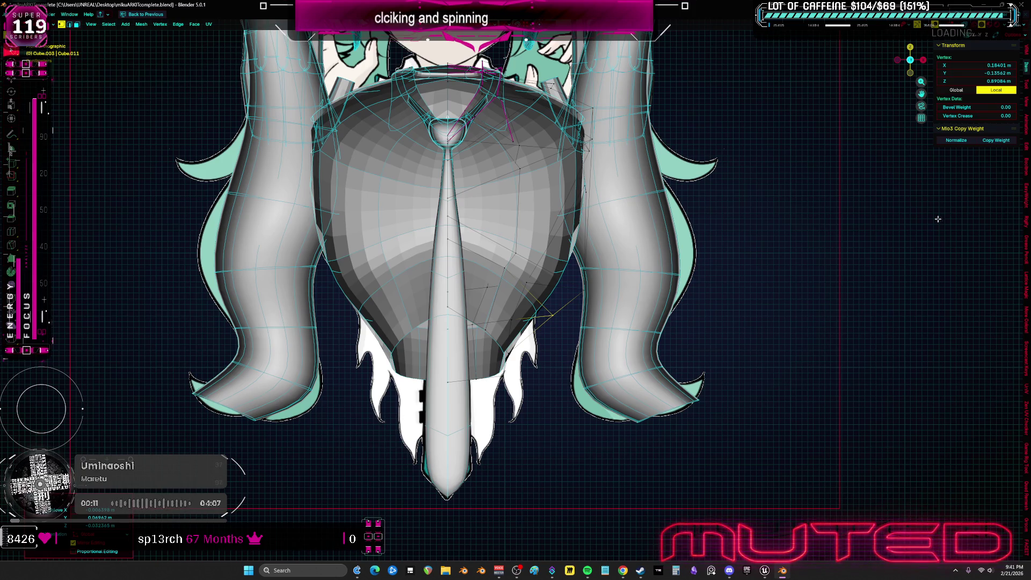
- Inspect the torso against the reference, then reselect the chest piece and re-enter mesh editing
mouse_move(561, 155)
middle_mouse_down()
mouse_move(555, 199)
mouse_move(528, 208)
middle_mouse_up()
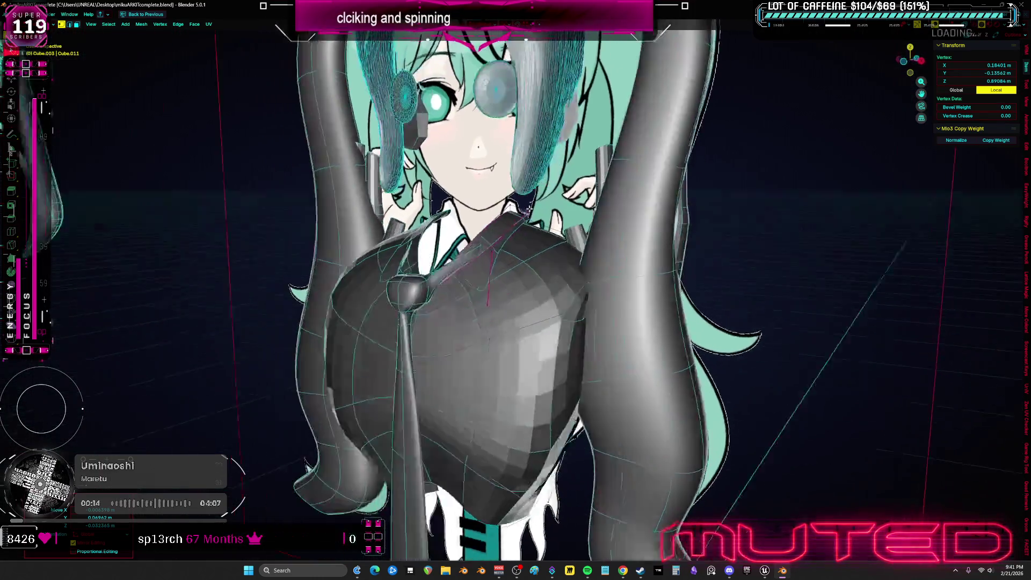
middle_click_drag(487, 303, 642, 277)
key("Tab")
left_click(442, 331)
left_click(521, 331)
key("Tab")
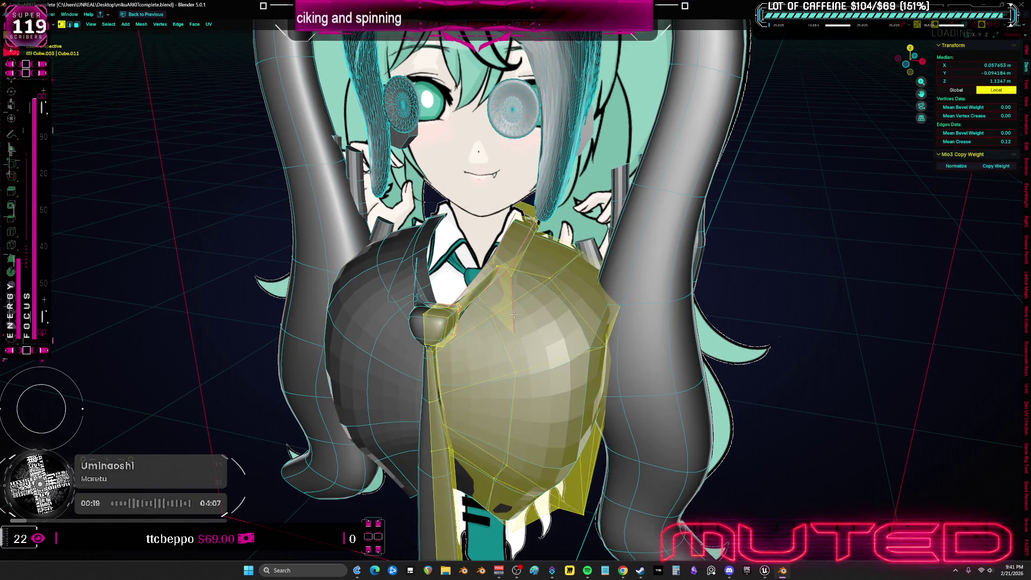
- Scale the whole chest mesh narrower along Y from a see-through side view
key("a")
key("alt+z")
key("KP_3")
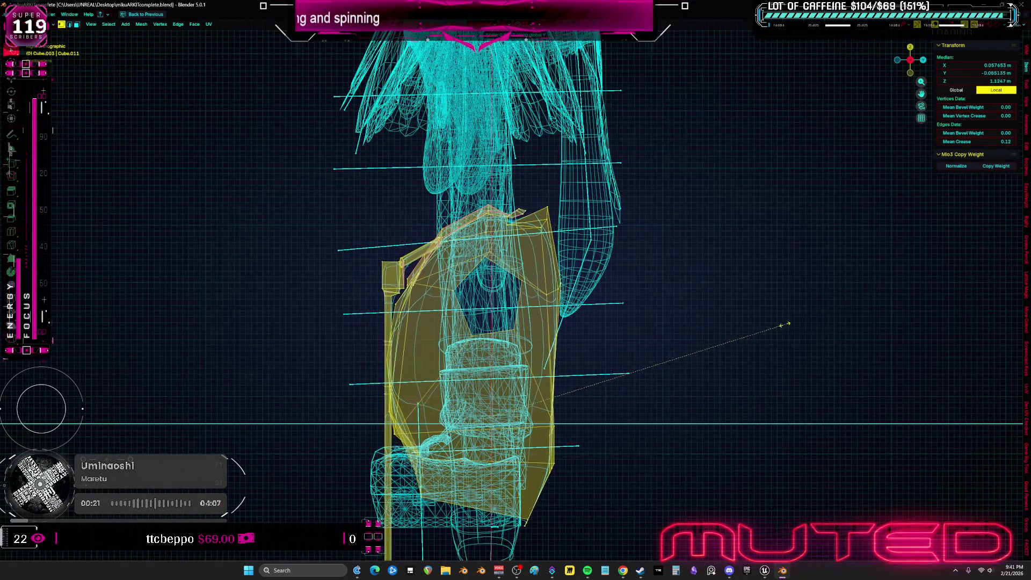
left_click(774, 327)
key("alt+z")
middle_click_drag(430, 267, 465, 273)
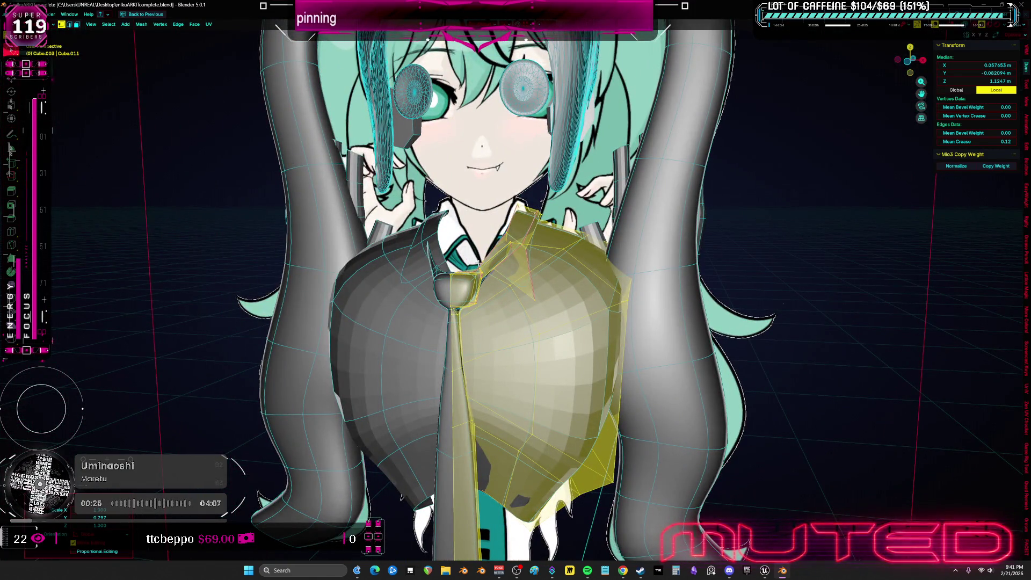
scroll(502, 281, "up", 2)
scroll(515, 270, "up", 2)
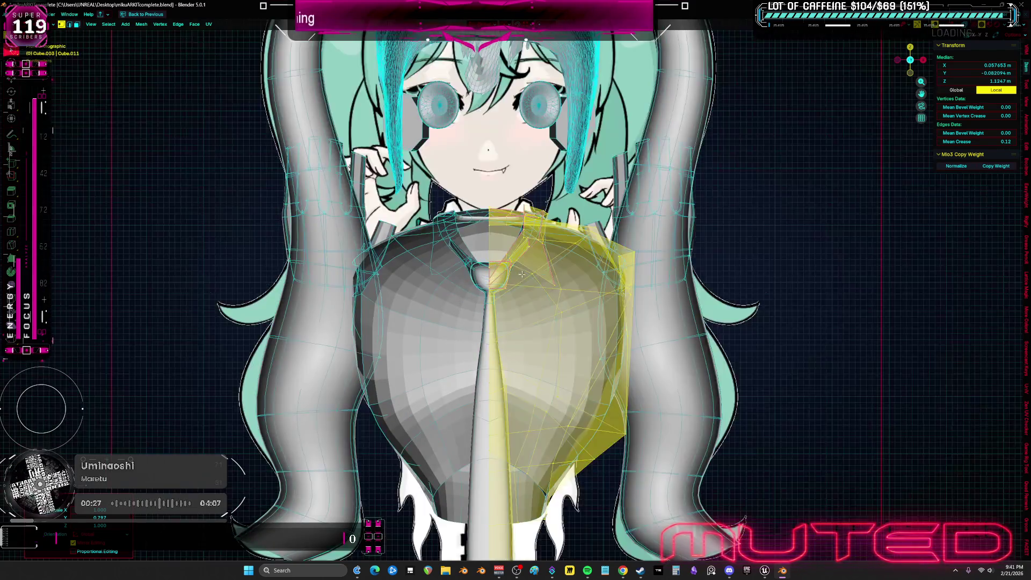
scroll(548, 255, "up", 2)
- Raise a triangular collar face and a collar vertex beside the tie knot, then return to object mode
left_click(547, 254)
scroll(527, 220, "up", 2)
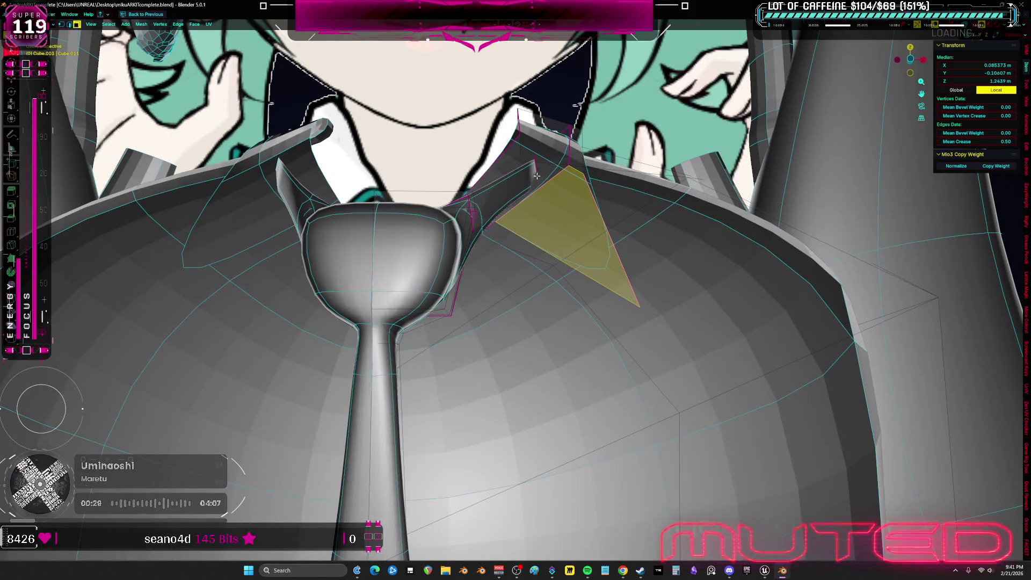
scroll(534, 176, "down", 1)
key("g")
scroll(609, 170, "up", 1)
mouse_move(609, 170)
middle_mouse_down()
mouse_move(628, 166)
mouse_move(612, 222)
middle_mouse_up()
mouse_move(603, 261)
middle_mouse_down()
mouse_move(659, 253)
mouse_move(691, 206)
mouse_move(590, 285)
mouse_move(644, 278)
middle_mouse_up()
key("r")
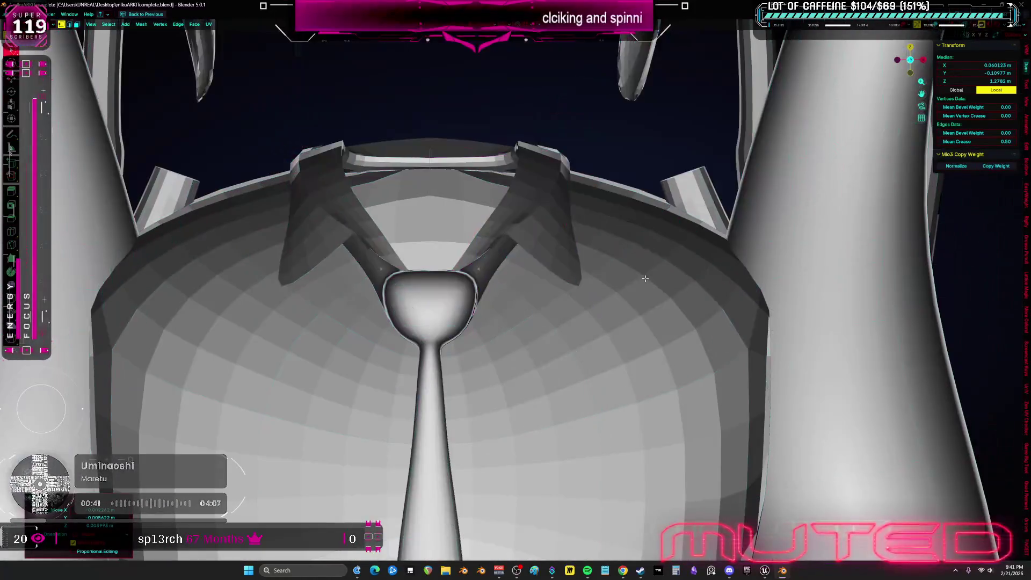
key("shift+alt+z")
left_click(504, 227)
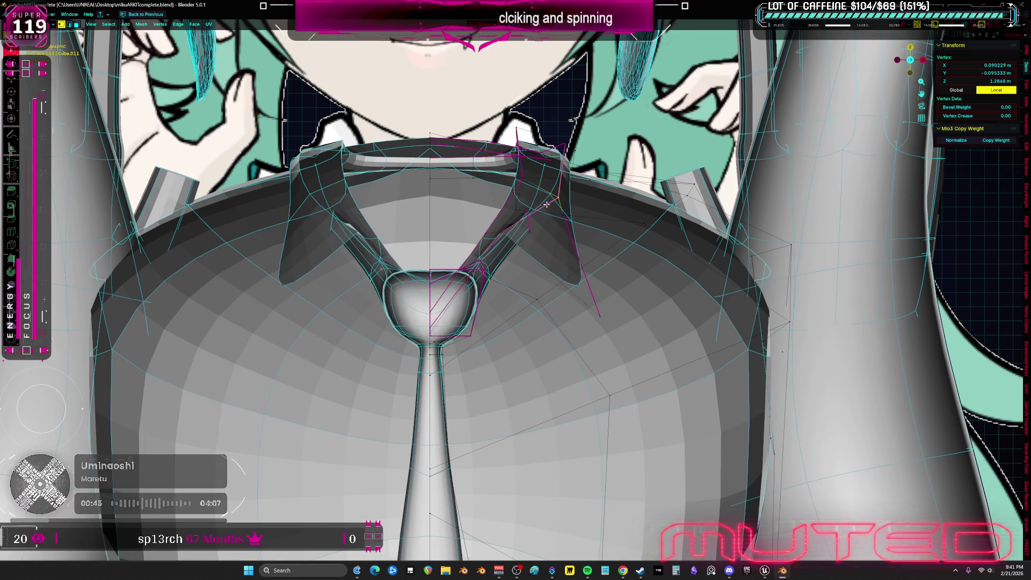
key("shift+alt+z")
scroll(535, 189, "down", 3)
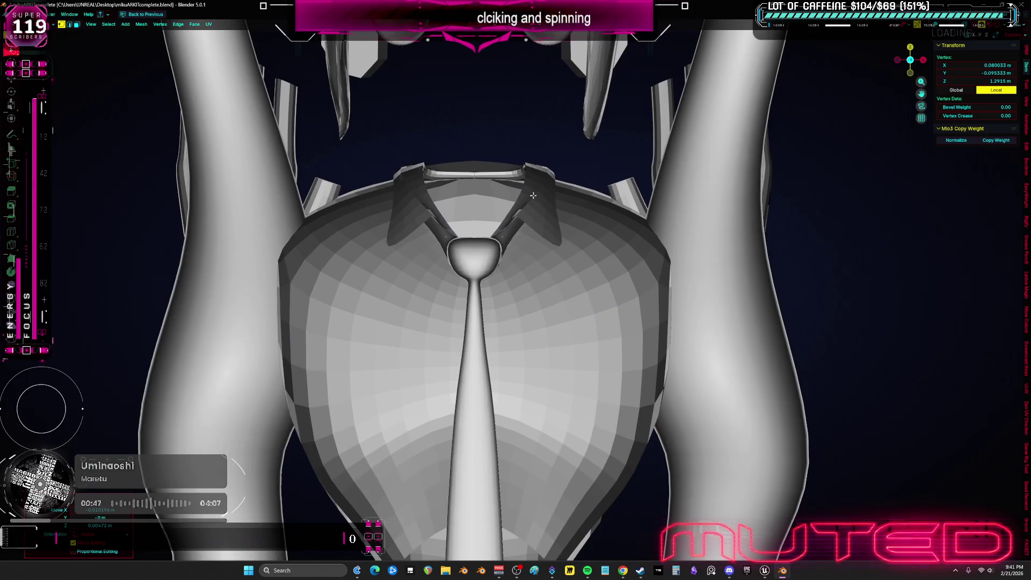
scroll(536, 190, "down", 3)
key("ctrl+Tab")
- Apply Shade Auto Smooth to the chest and check it see-through against the front reference before editing again
right_click(561, 278)
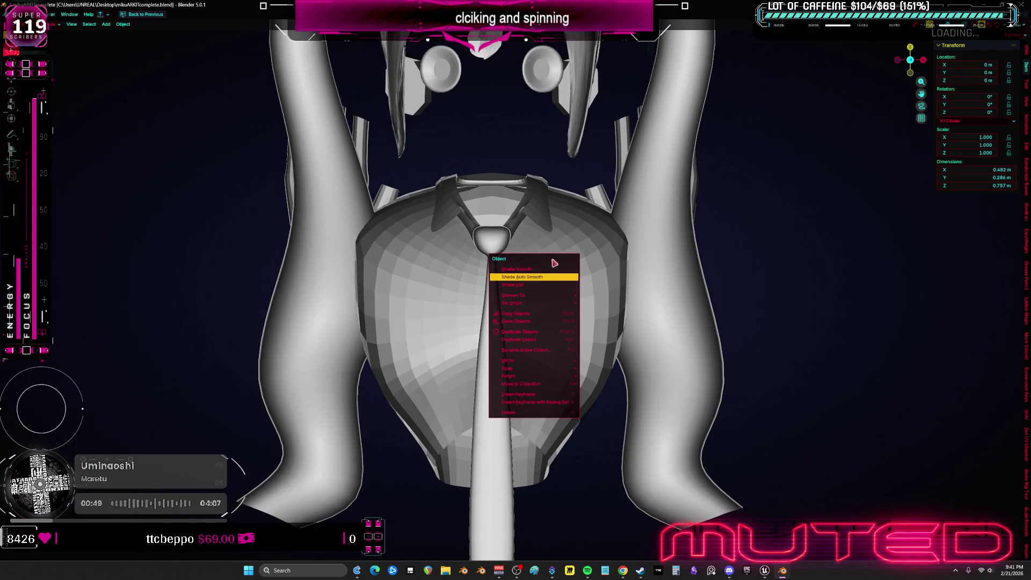
left_click(556, 277)
middle_click_drag(556, 265, 517, 226)
key("shift+alt+z")
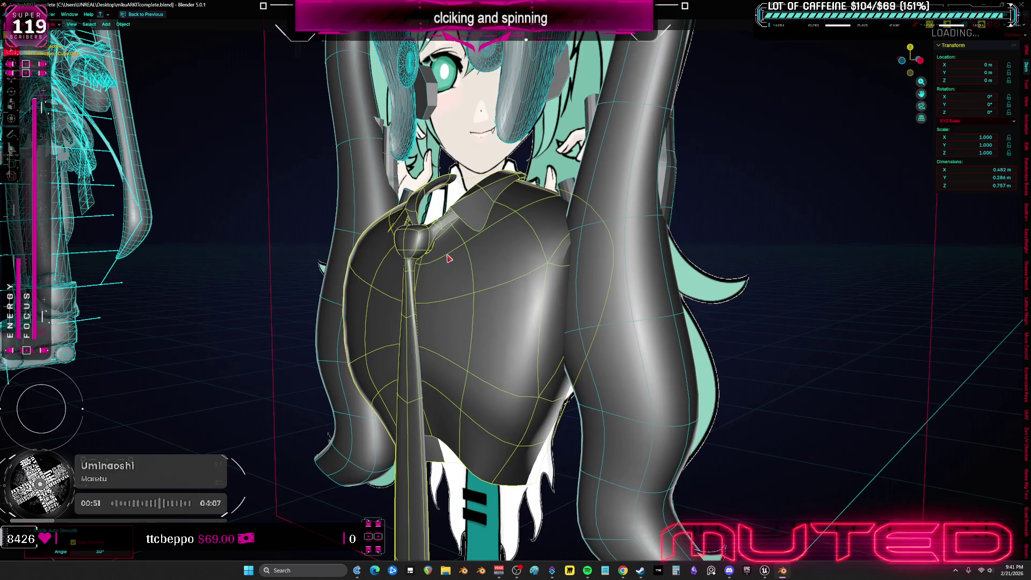
key("KP_1")
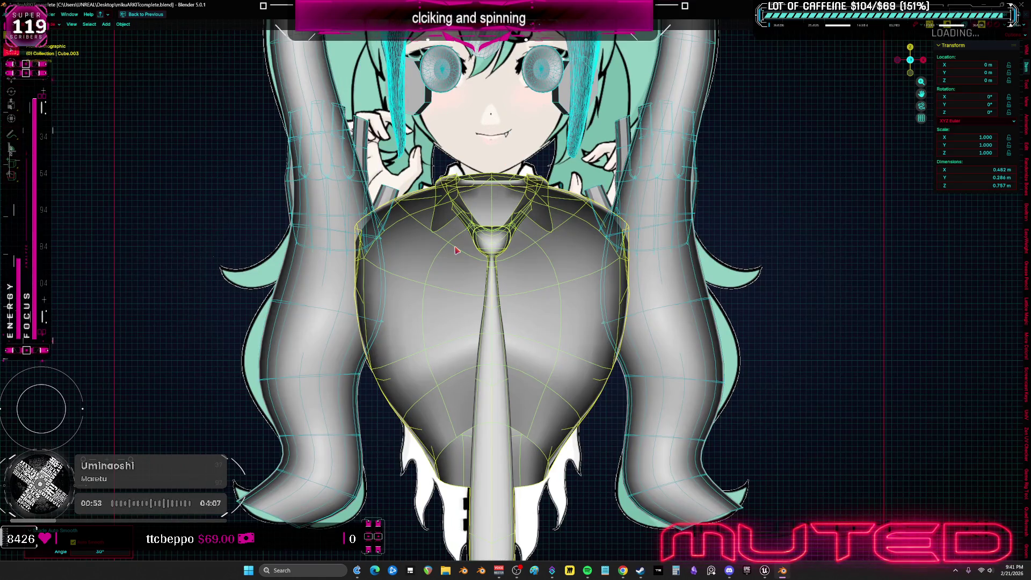
key("alt+z")
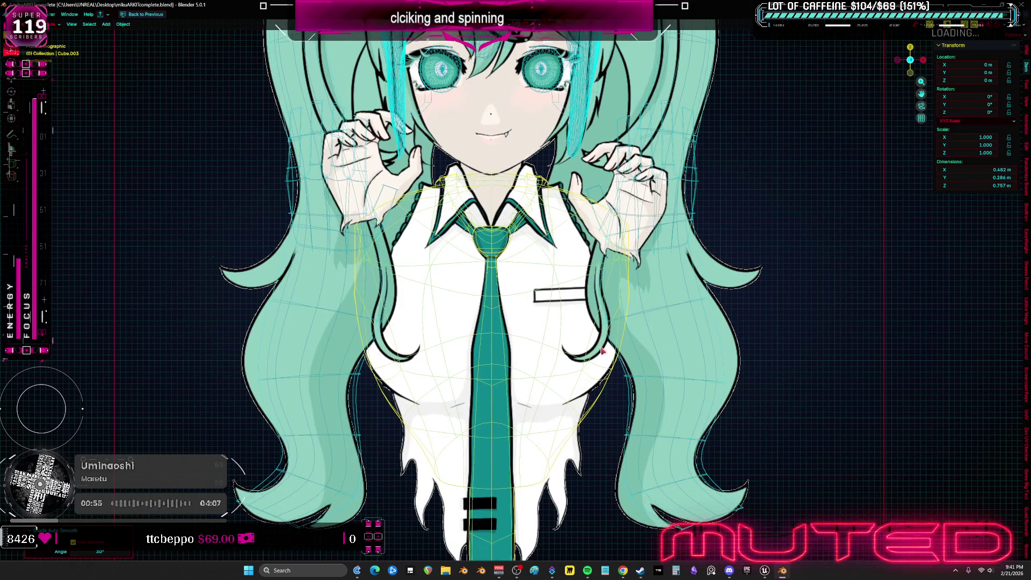
scroll(603, 352, "down", 3, "shift")
scroll(597, 339, "up", 2)
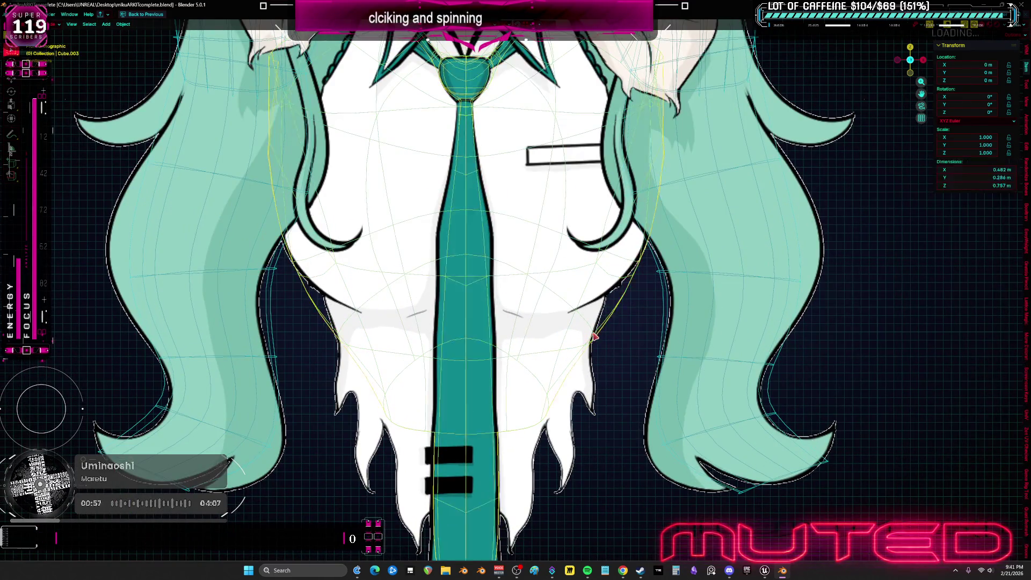
key("Tab")
mouse_move(593, 337)
middle_mouse_down()
mouse_move(521, 291)
mouse_move(544, 319)
middle_mouse_up()
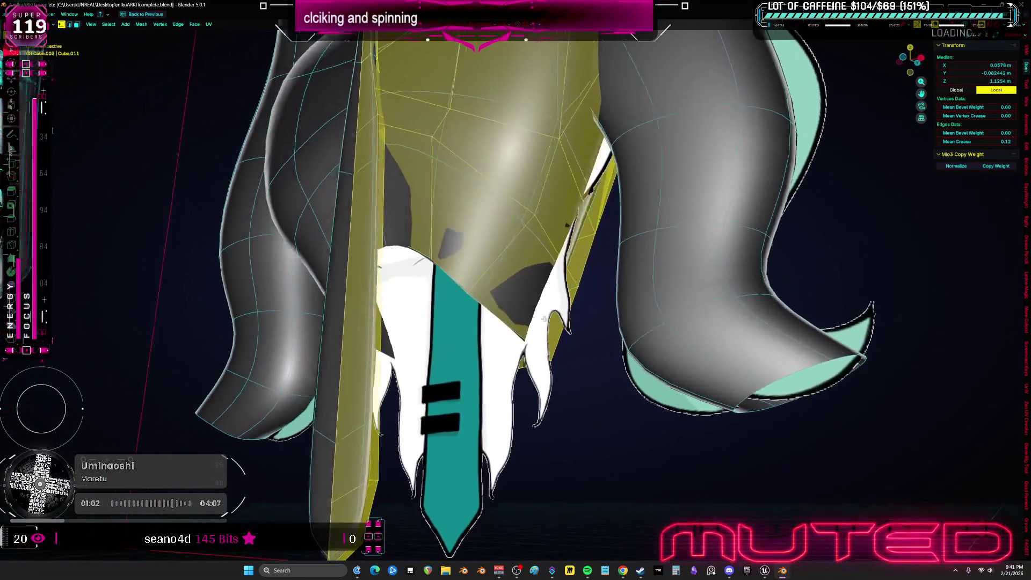
- Select the Cube.033 shirt mesh, edit its right half from the front and settle on solid shading
key("Tab")
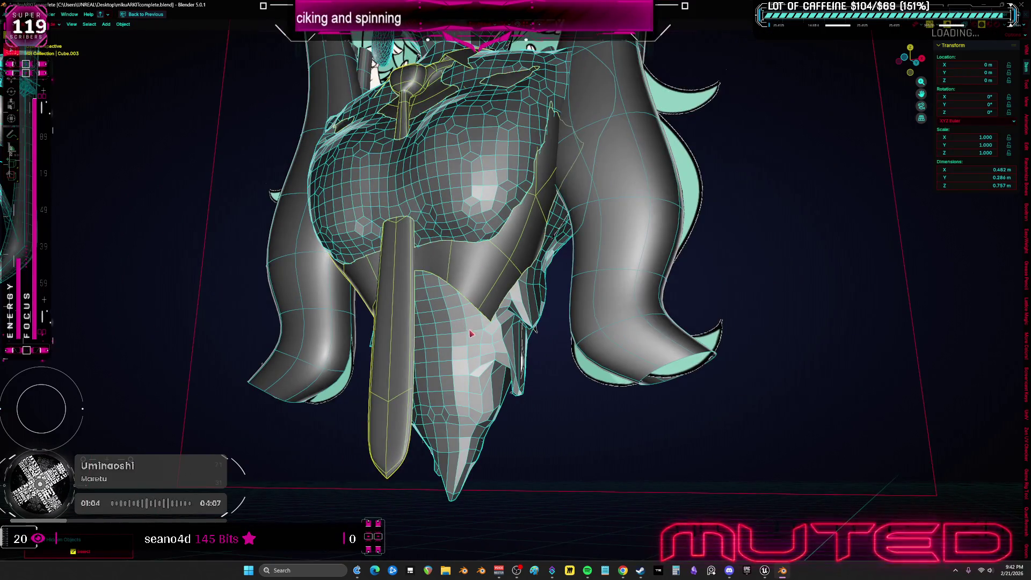
middle_click_drag(545, 319, 452, 333)
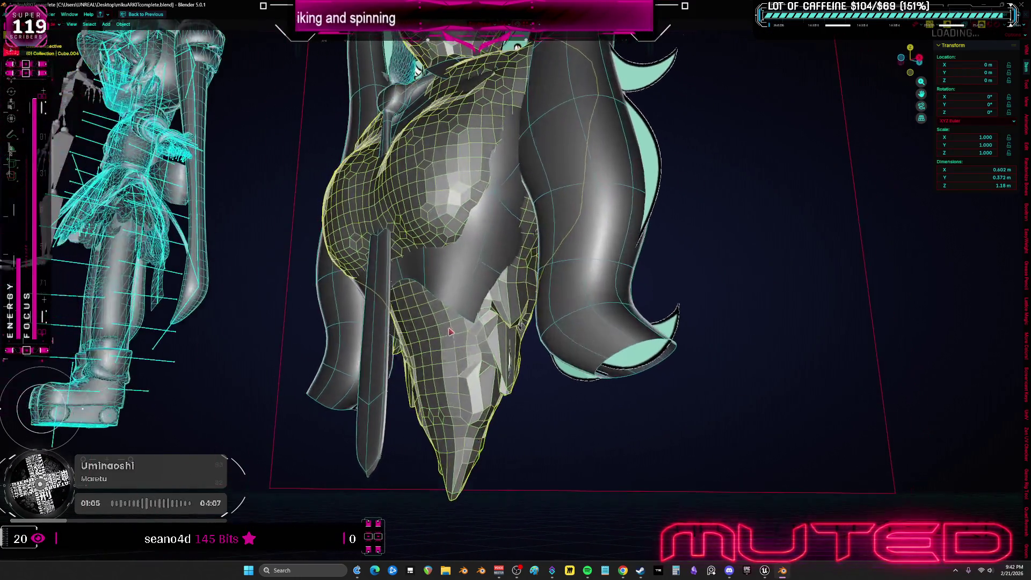
middle_click_drag(472, 295, 493, 320)
left_click(498, 326)
key("Tab")
key("z")
key("l")
key("KP_1")
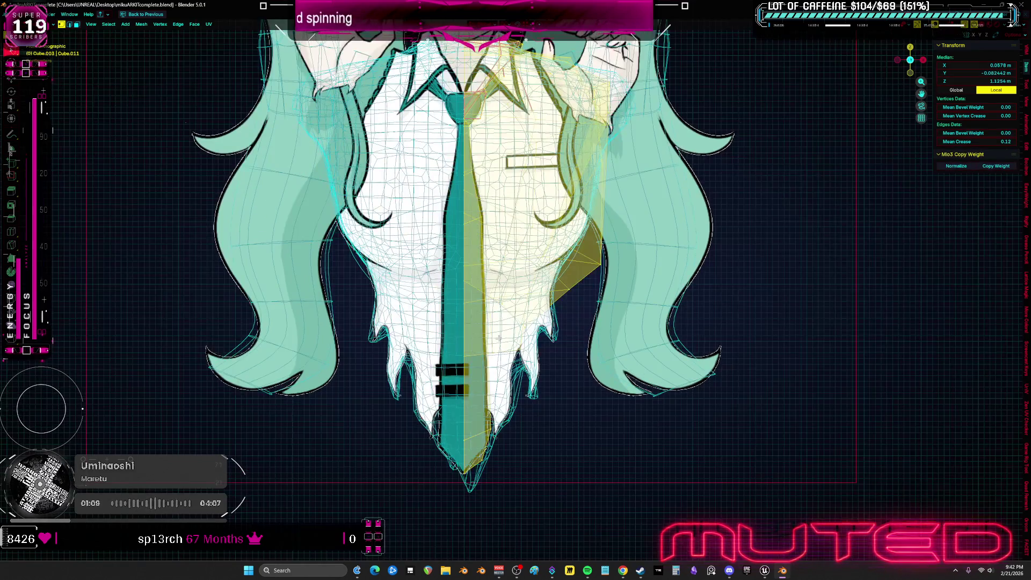
scroll(551, 344, "up", 3)
mouse_move(552, 344)
middle_mouse_down()
mouse_move(449, 381)
mouse_move(456, 371)
middle_mouse_up()
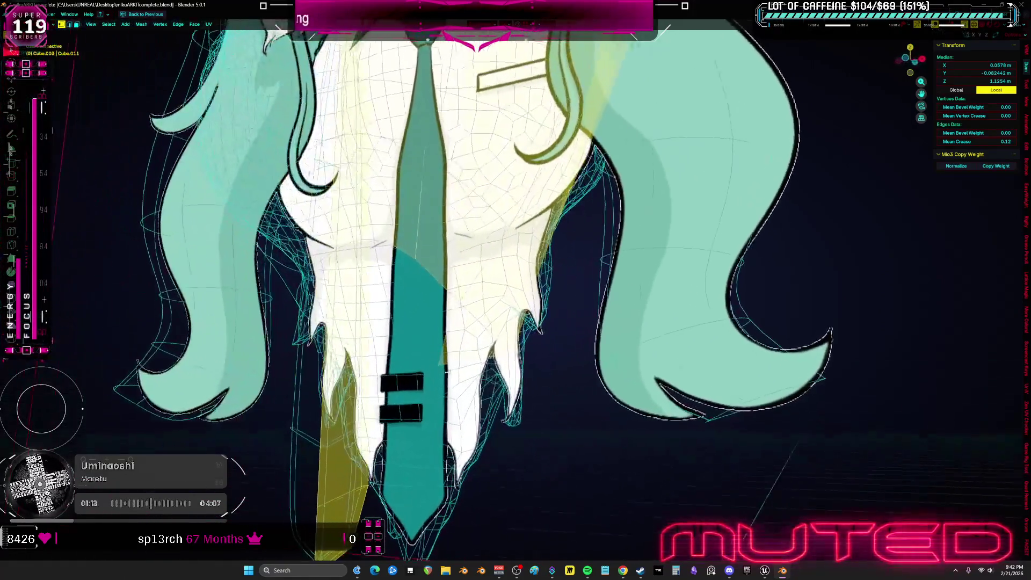
key("z")
left_click(588, 356)
- Move one side edge of the shirt outward to follow the reference, then isolate the chest piece in Local View
mouse_move(588, 356)
middle_mouse_down()
mouse_move(454, 247)
mouse_move(731, 321)
mouse_move(490, 241)
middle_mouse_up()
middle_click_drag(425, 247, 530, 306)
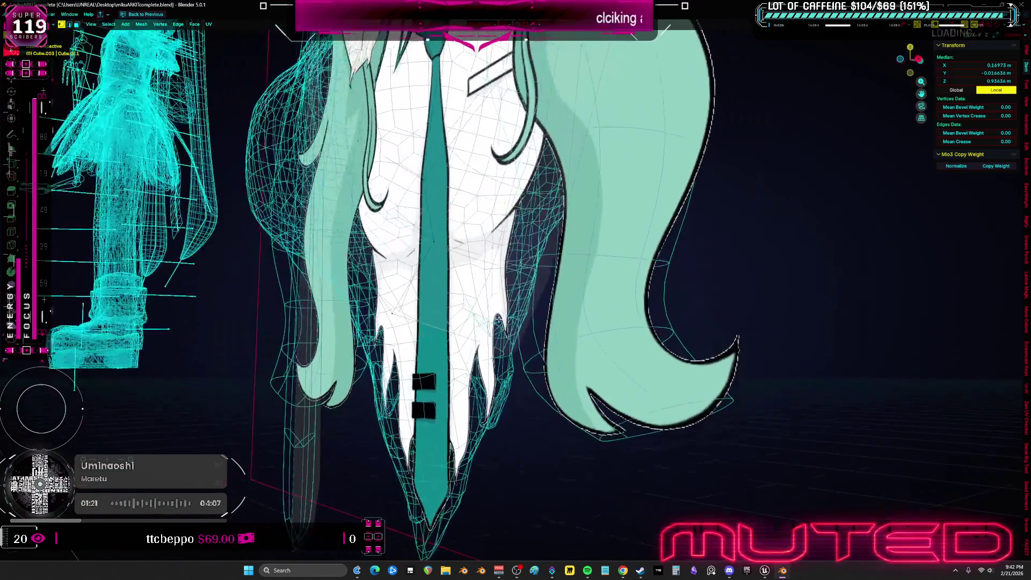
middle_click_drag(530, 306, 505, 293)
left_click(505, 292)
key("KP_1")
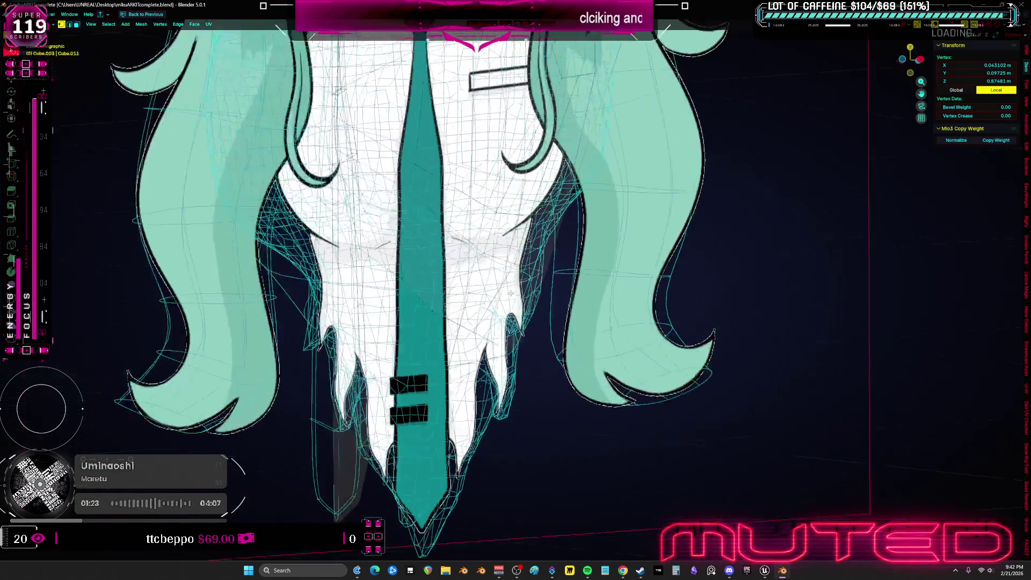
key("l")
scroll(568, 292, "up", 2)
left_click(567, 270)
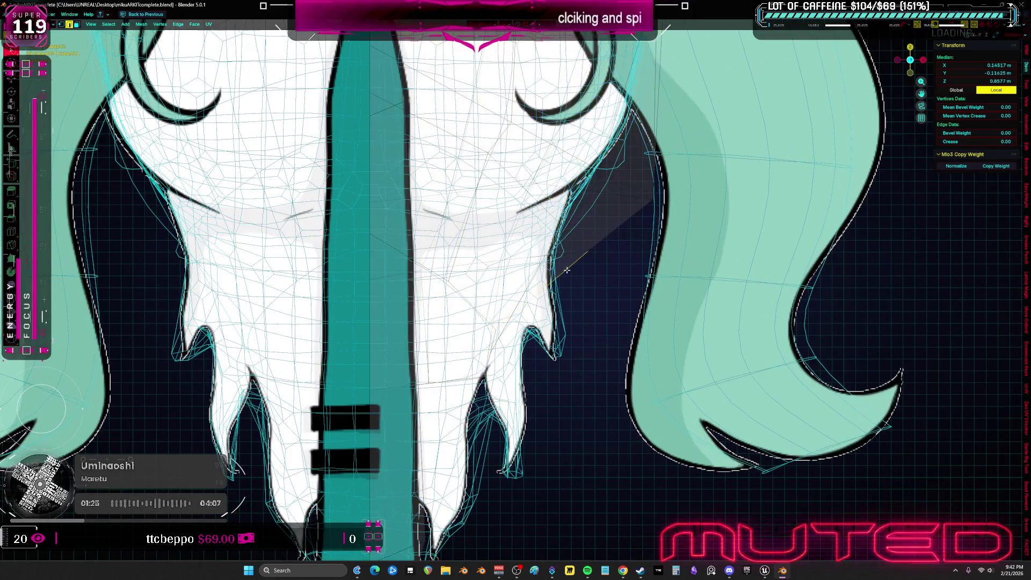
key("g")
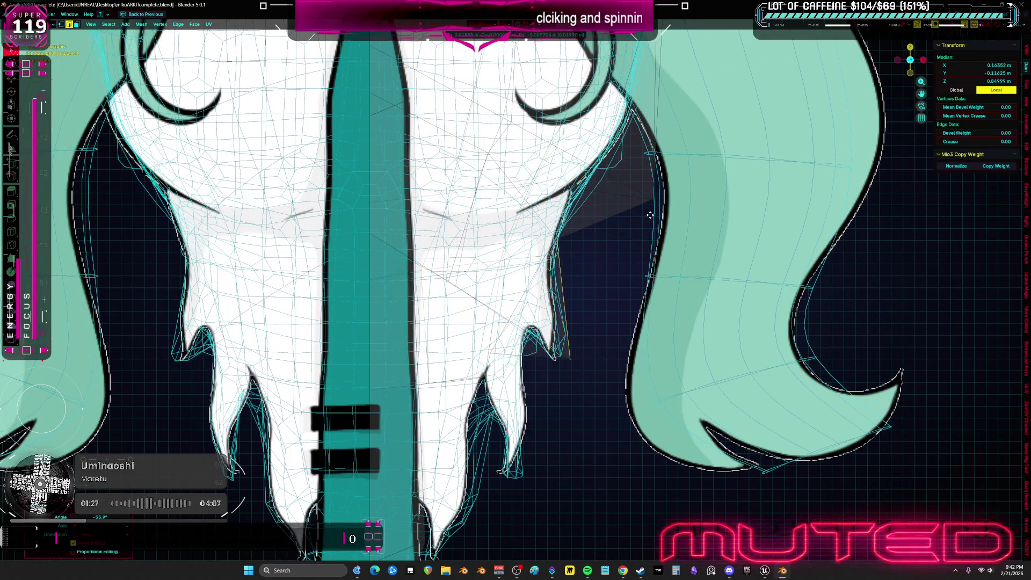
left_click(647, 212)
mouse_move(634, 218)
middle_mouse_down()
mouse_move(490, 280)
mouse_move(419, 339)
mouse_move(520, 249)
mouse_move(500, 266)
middle_mouse_up()
scroll(525, 293, "up", 5)
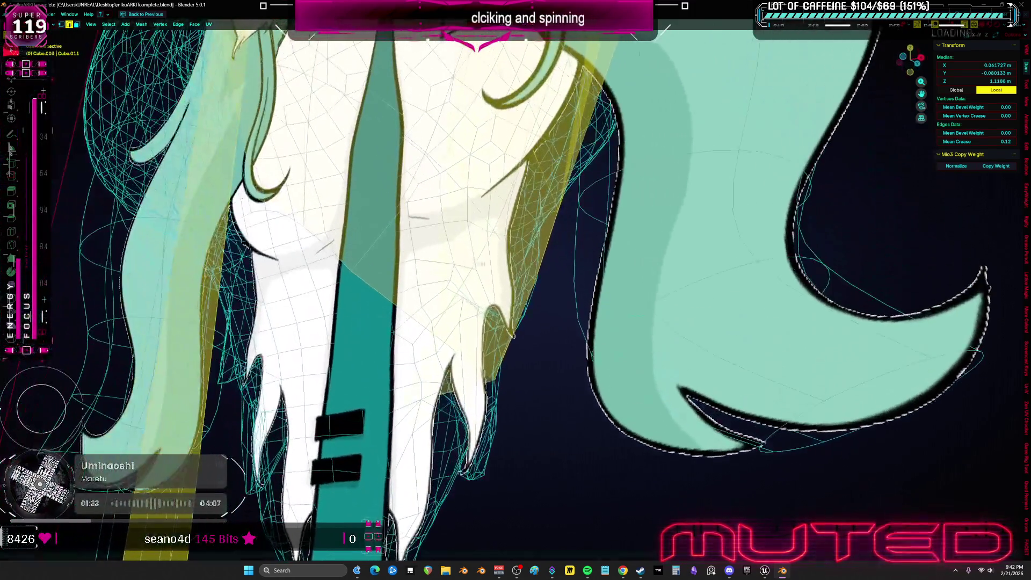
scroll(526, 292, "down", 3)
middle_click_drag(526, 293, 484, 299)
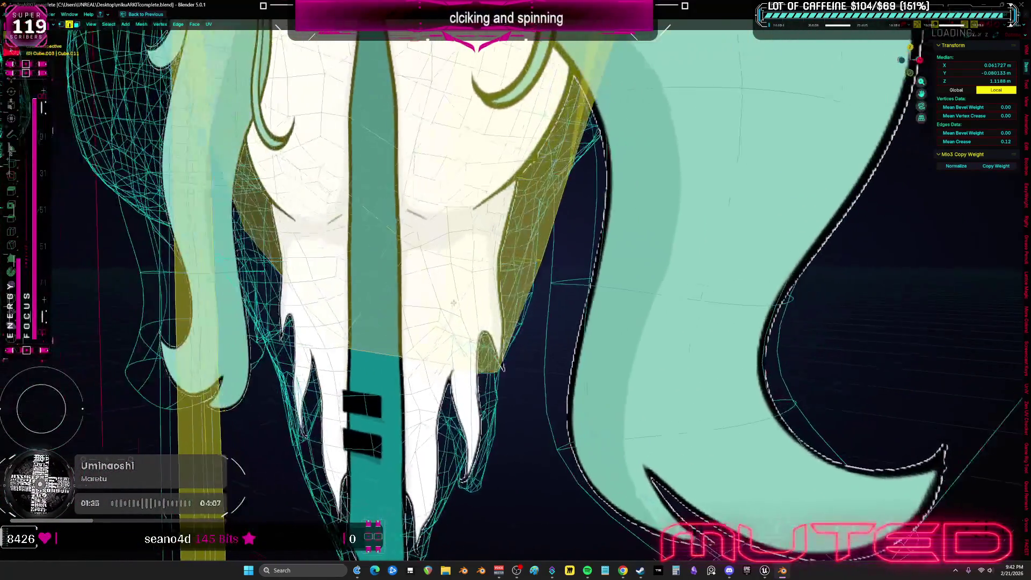
scroll(463, 300, "up", 5)
key("KP_Divide")
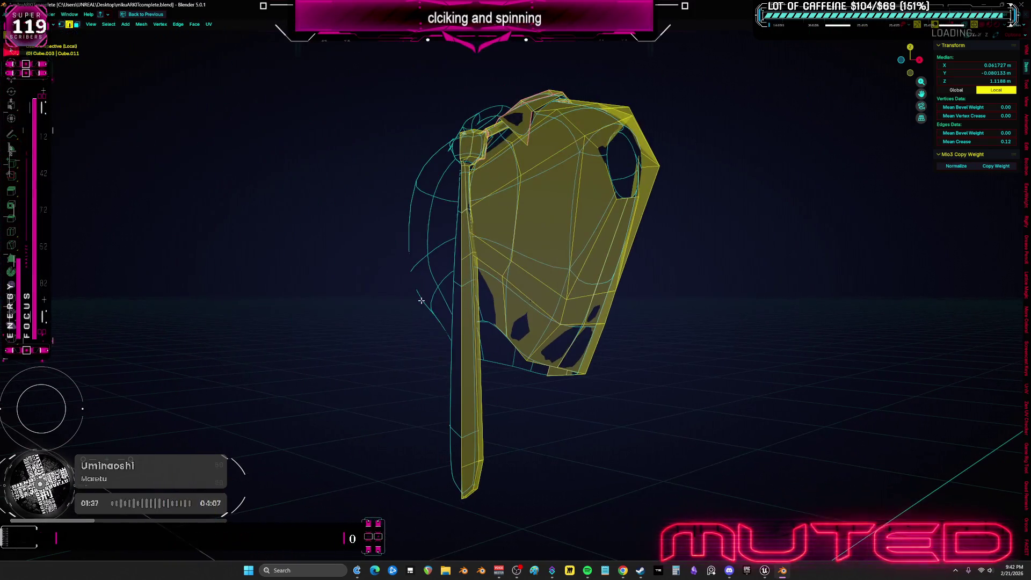
- Rotate the edge near the bottom of the isolated chest piece from the front view
middle_click_drag(580, 302, 557, 329)
key("alt+a")
key("KP_1")
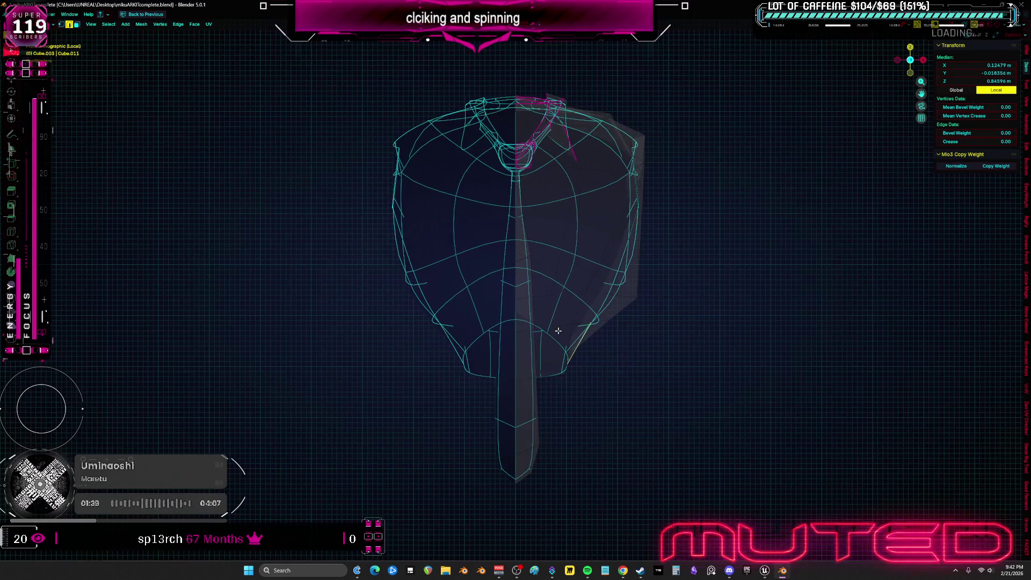
scroll(557, 329, "up", 5)
key("r")
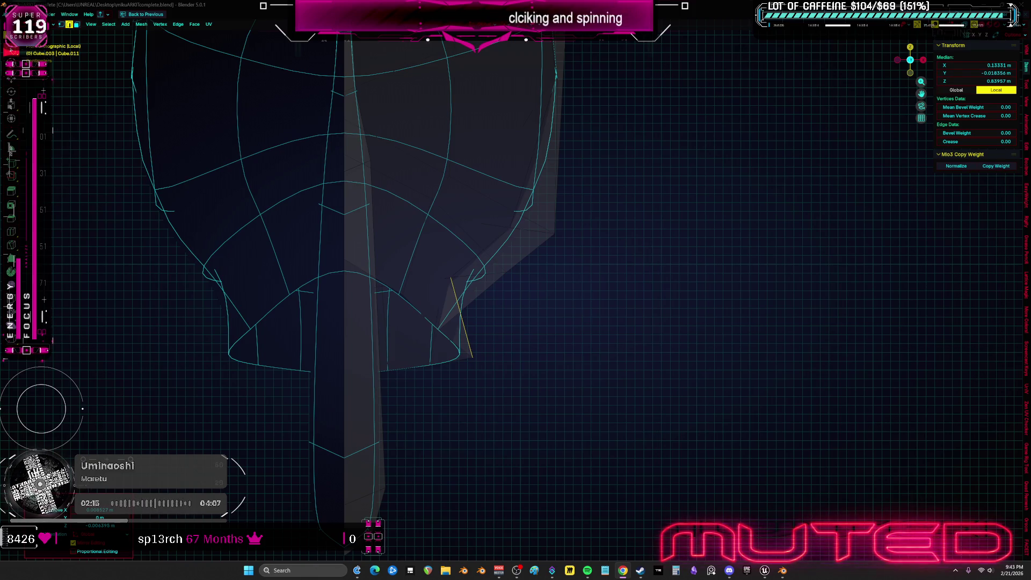
- Return to solid shading and exit Local View to bring the full character back
mouse_move(502, 308)
middle_mouse_down()
mouse_move(495, 269)
mouse_move(415, 277)
middle_mouse_up()
key("z")
left_click(544, 269)
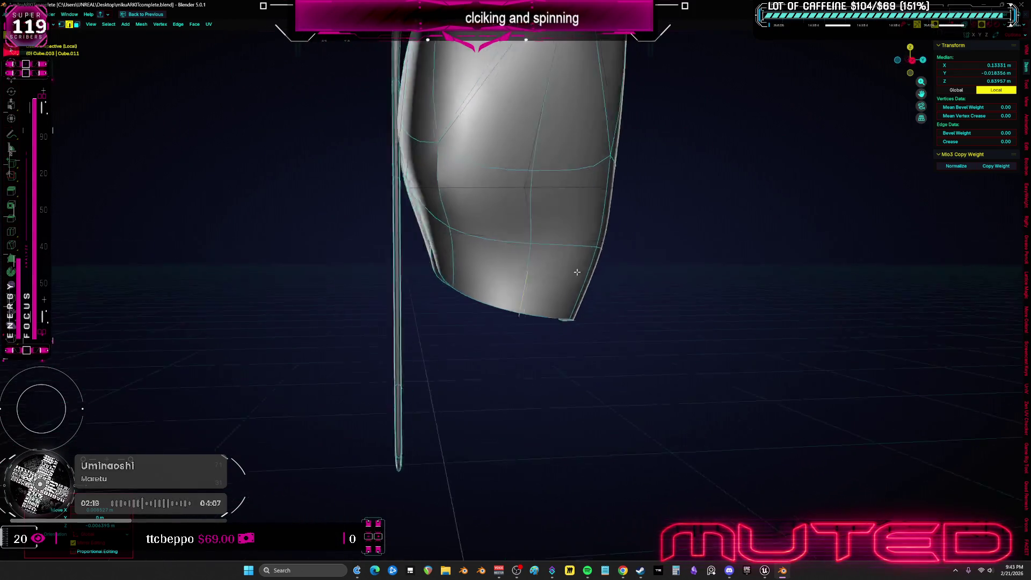
middle_click_drag(573, 273, 615, 272)
key("KP_Divide")
mouse_move(500, 338)
middle_mouse_down()
mouse_move(497, 191)
mouse_move(469, 139)
middle_mouse_up()
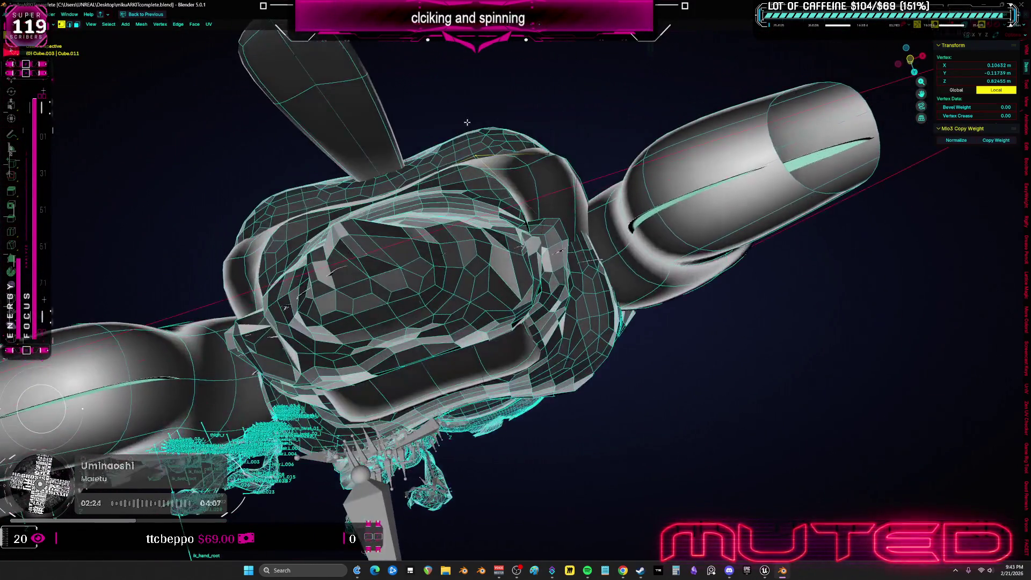
- Select the torso's lower edge loop in wireframe front view and crease it fully to 1
left_click(469, 140)
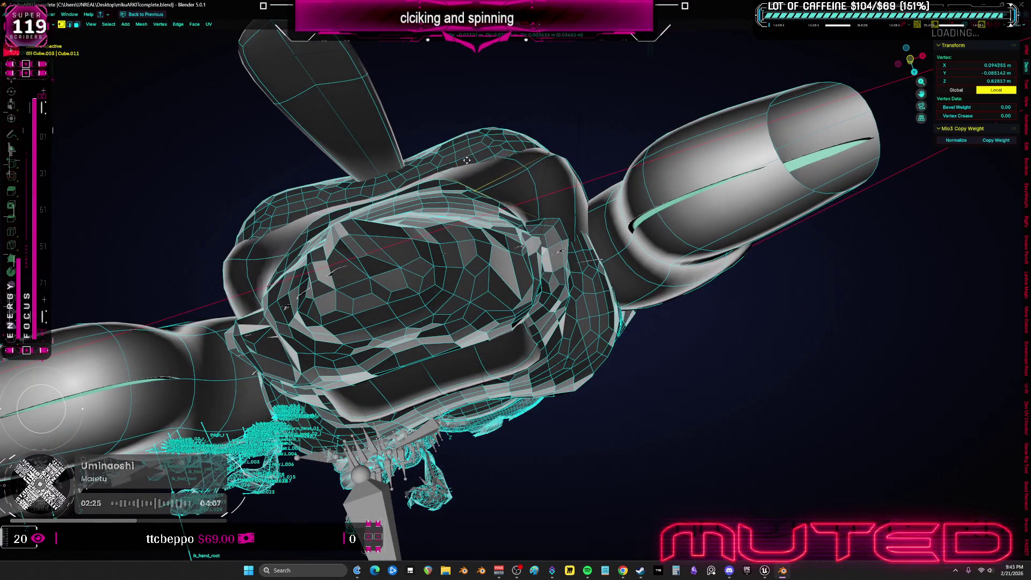
left_click(433, 178)
left_click(428, 184)
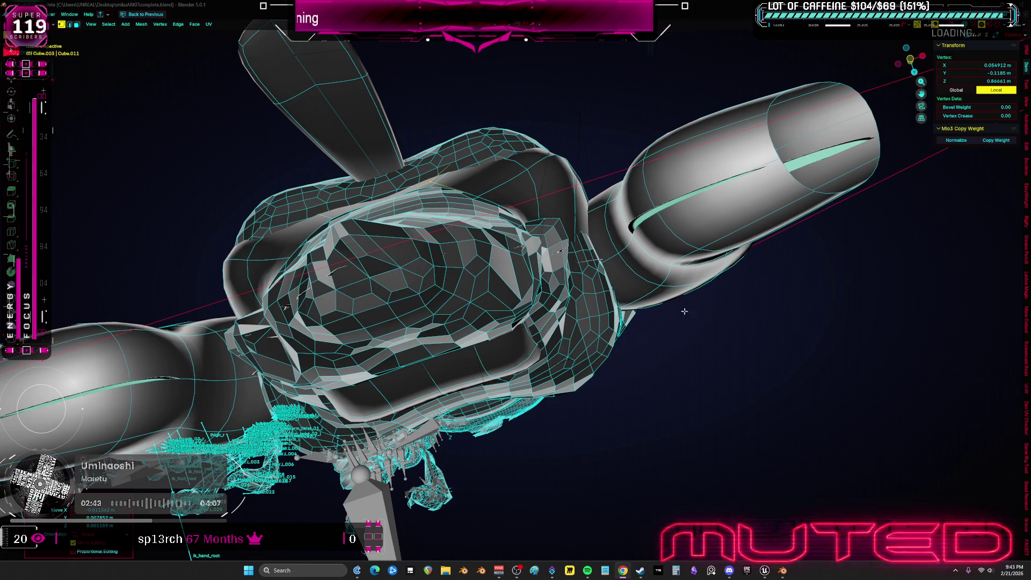
key("KP_1")
scroll(485, 384, "up", 2)
scroll(511, 379, "up", 2)
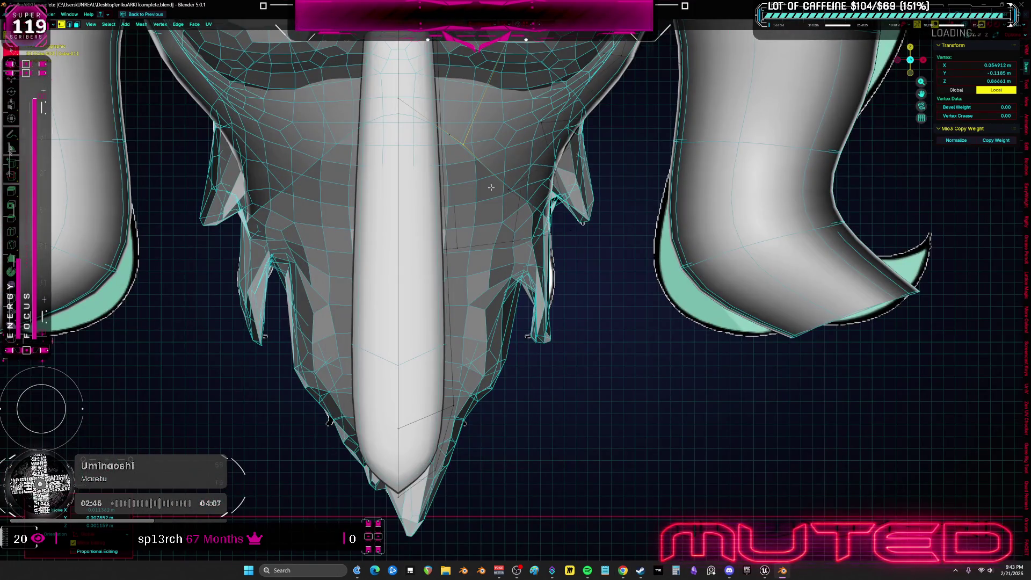
left_click(466, 142)
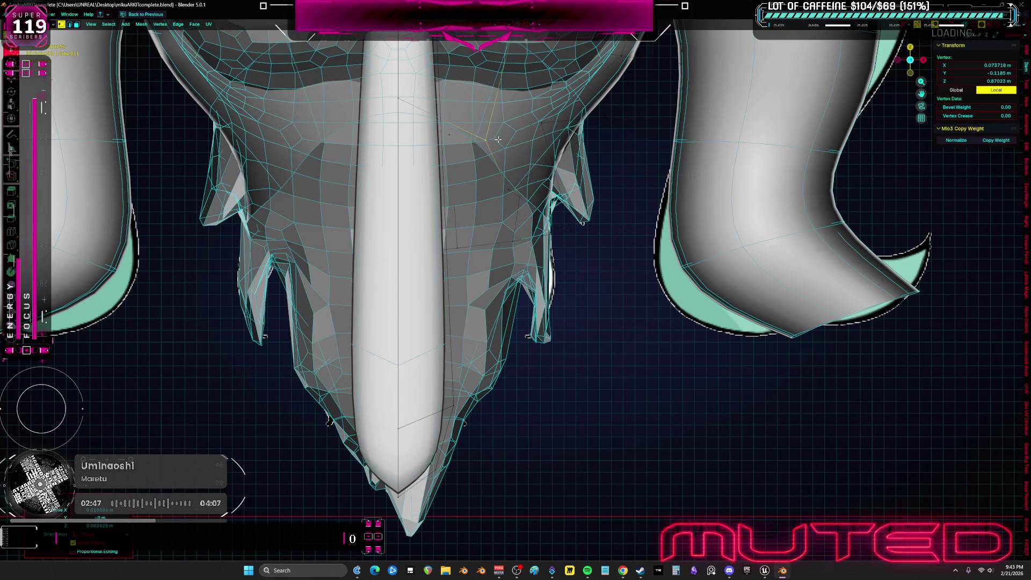
key("shift+z")
left_click(455, 131, "alt")
scroll(516, 154, "up", 2)
scroll(534, 161, "down", 2)
key("s")
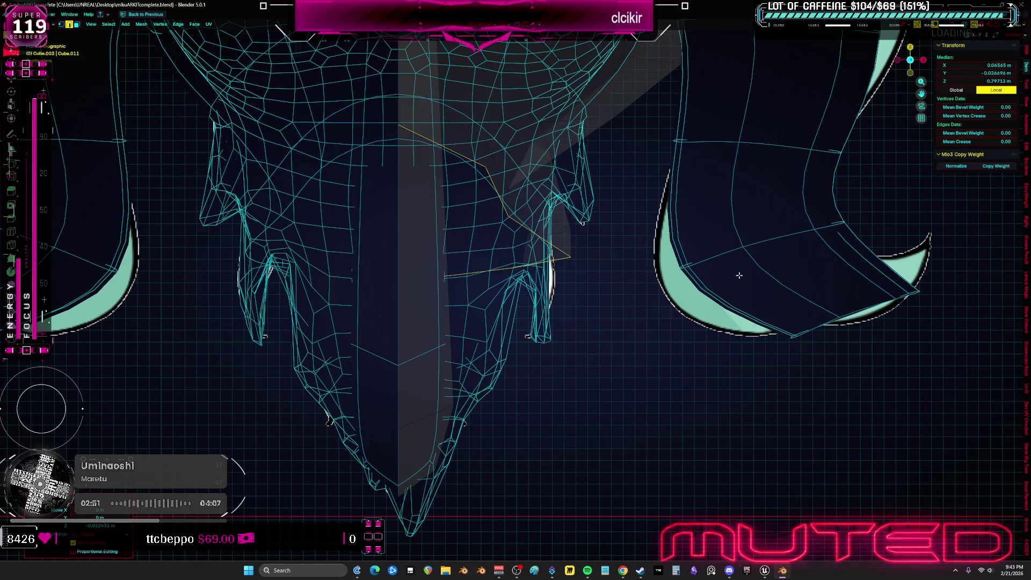
left_click(657, 253)
- Extrude the creased edge loop straight down along the Z axis
middle_click_drag(658, 254, 597, 257)
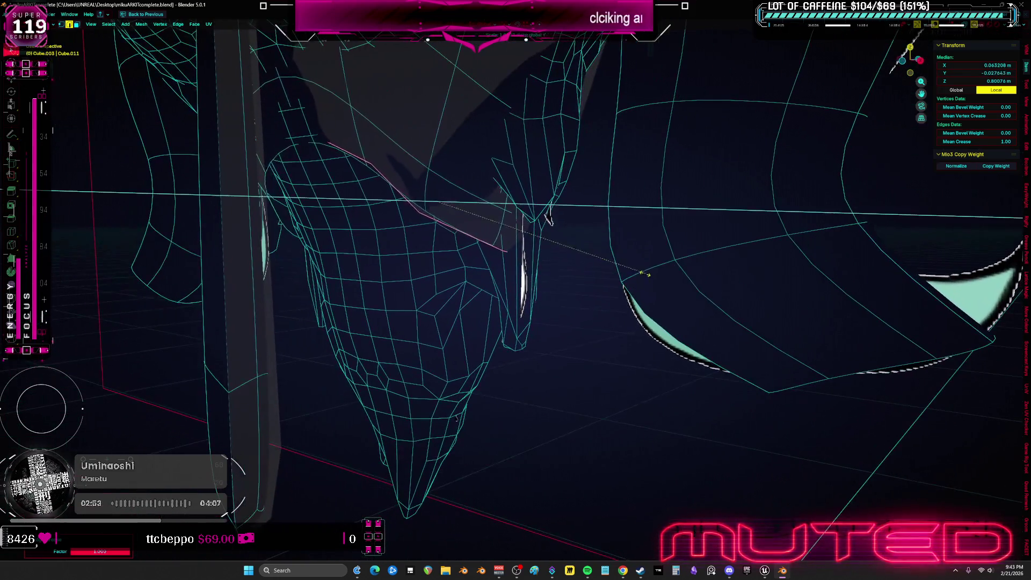
key("e")
key("z")
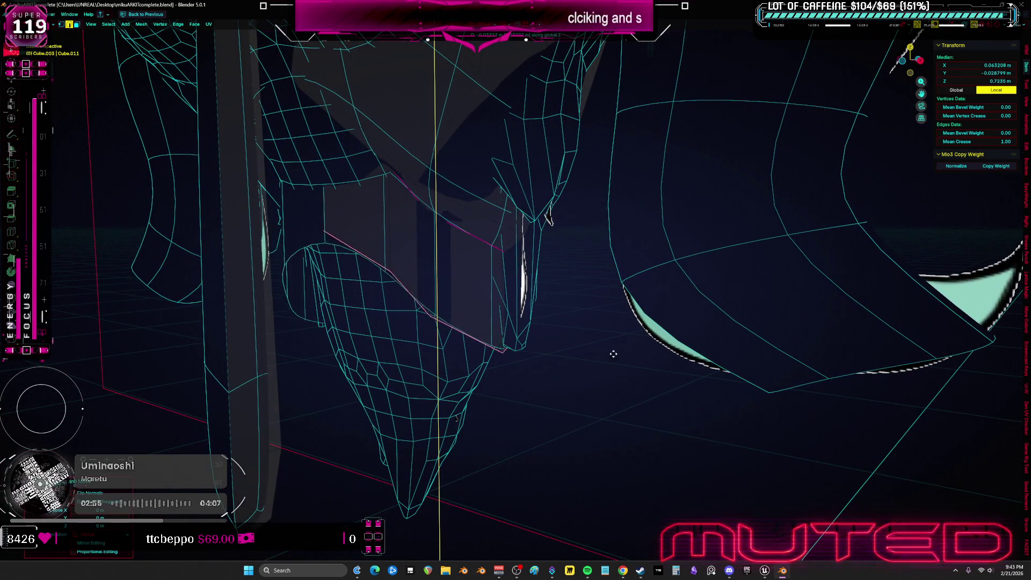
key("KP_1")
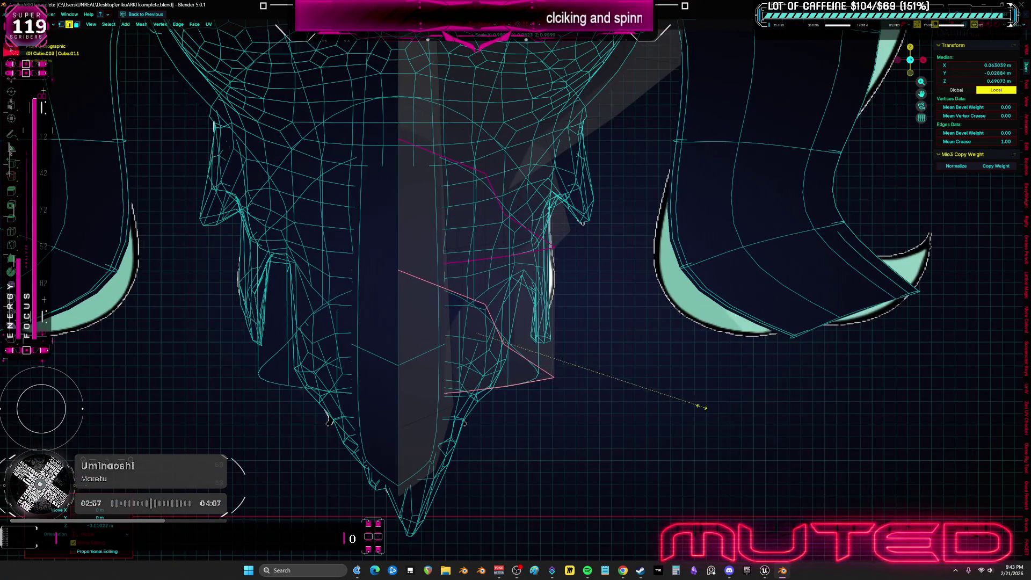
left_click(573, 380)
- Shift the new extension faces along X to taper the lower front against the reference
middle_click_drag(573, 379, 493, 374)
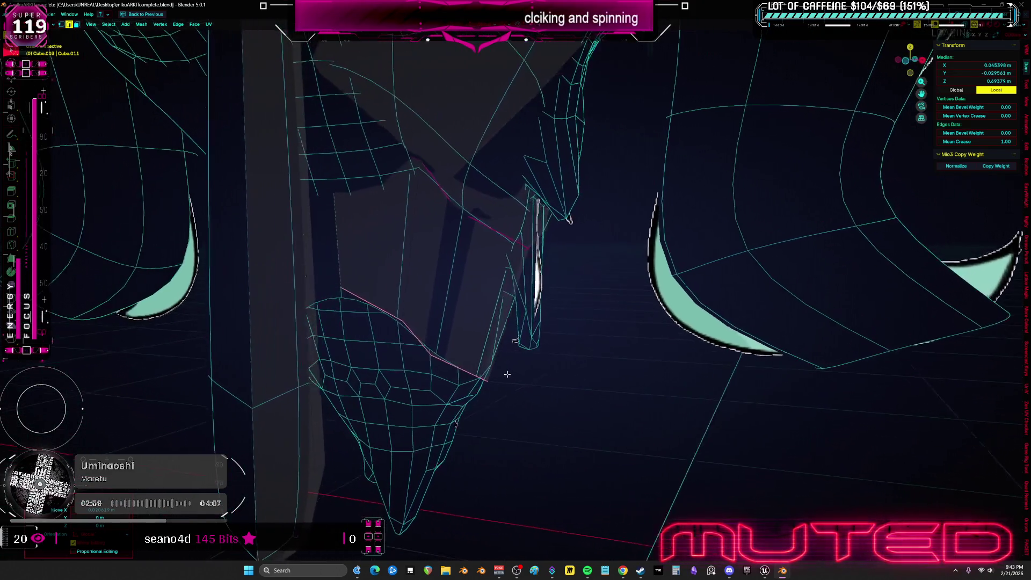
key("KP_1")
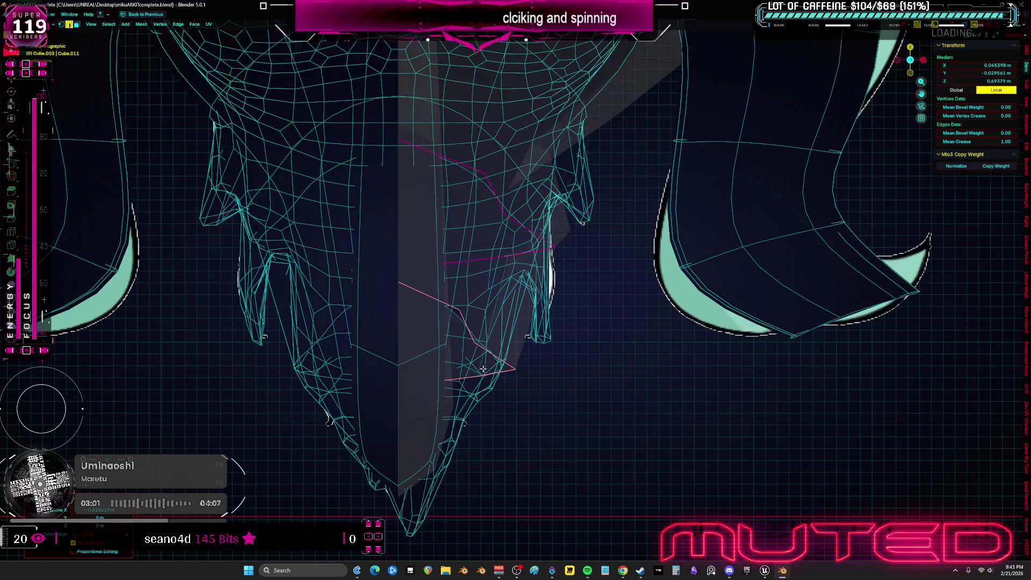
key("e")
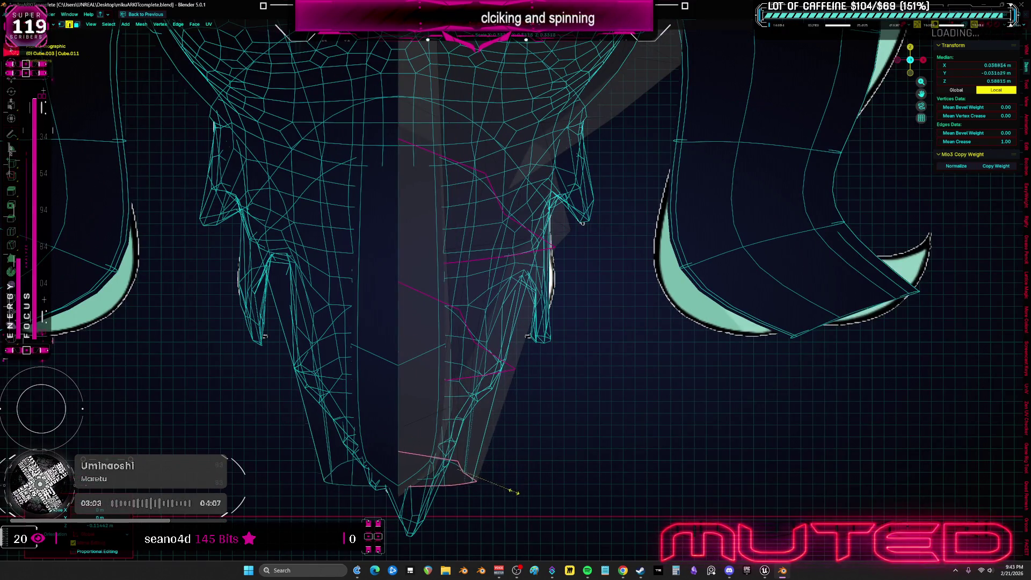
key("x")
left_click(477, 492)
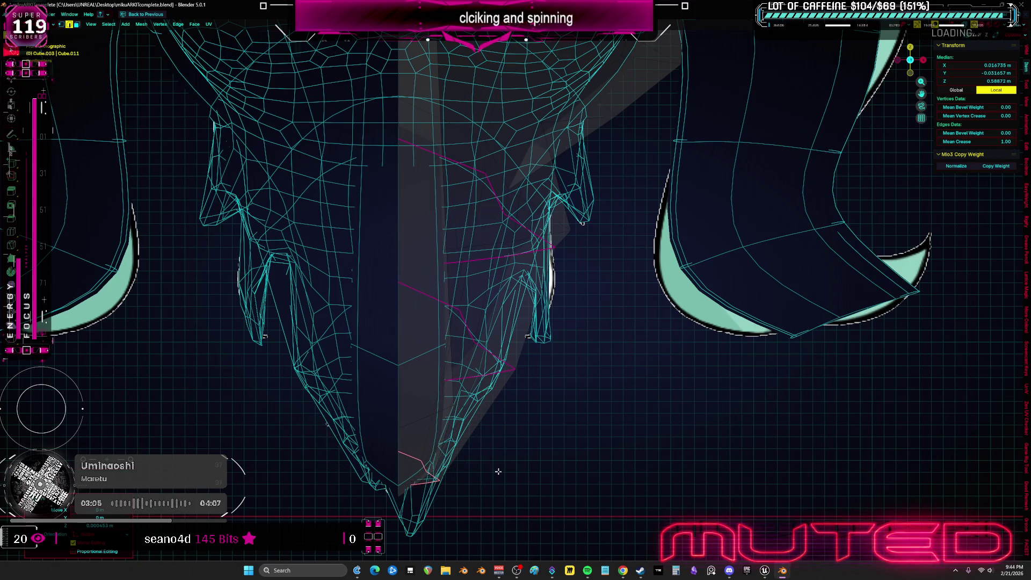
middle_click_drag(481, 420, 542, 395)
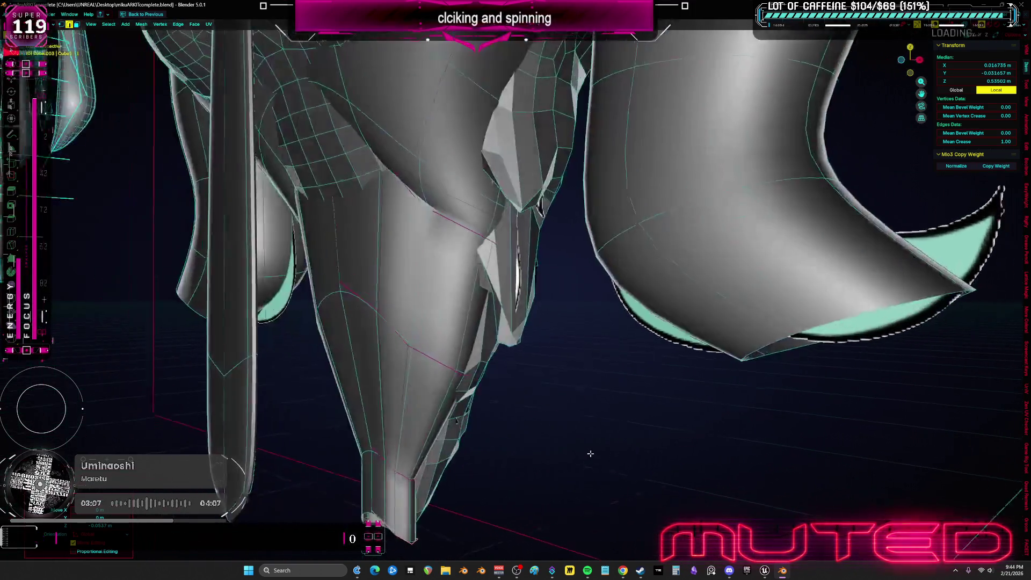
- Smooth the surface around the creased seam in Sculpt Mode, then return to Edit Mode
key("Tab")
key("KP_Divide")
middle_click_drag(648, 387, 484, 272)
scroll(594, 351, "up", 4)
key("ctrl+Tab")
left_click_drag(483, 272, 509, 313)
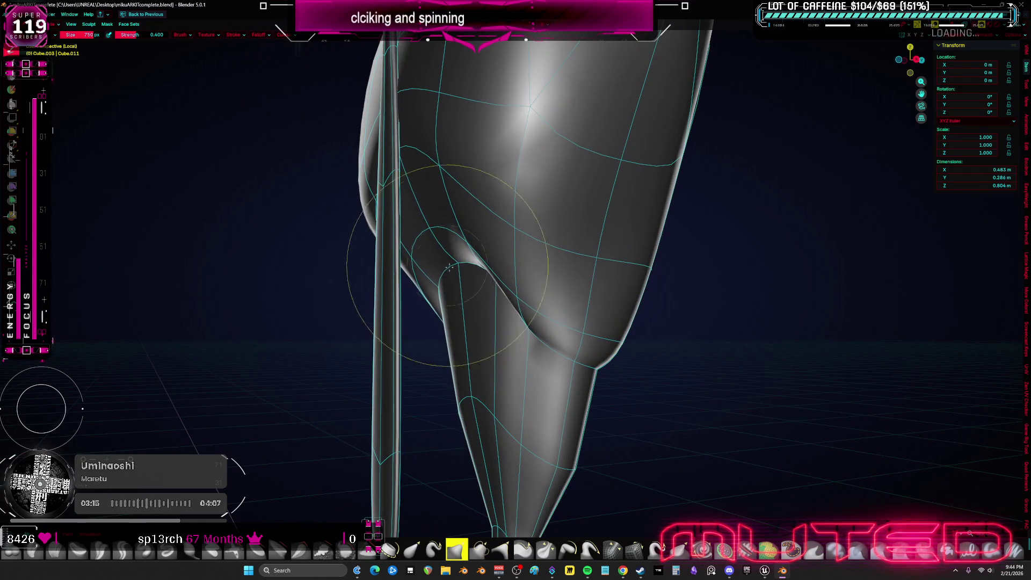
mouse_move(510, 314)
middle_mouse_down()
mouse_move(622, 322)
mouse_move(558, 247)
mouse_move(531, 416)
mouse_move(525, 401)
mouse_move(537, 376)
mouse_move(508, 403)
mouse_move(500, 363)
middle_mouse_up()
key("Tab")
key("Tab")
key("Tab")
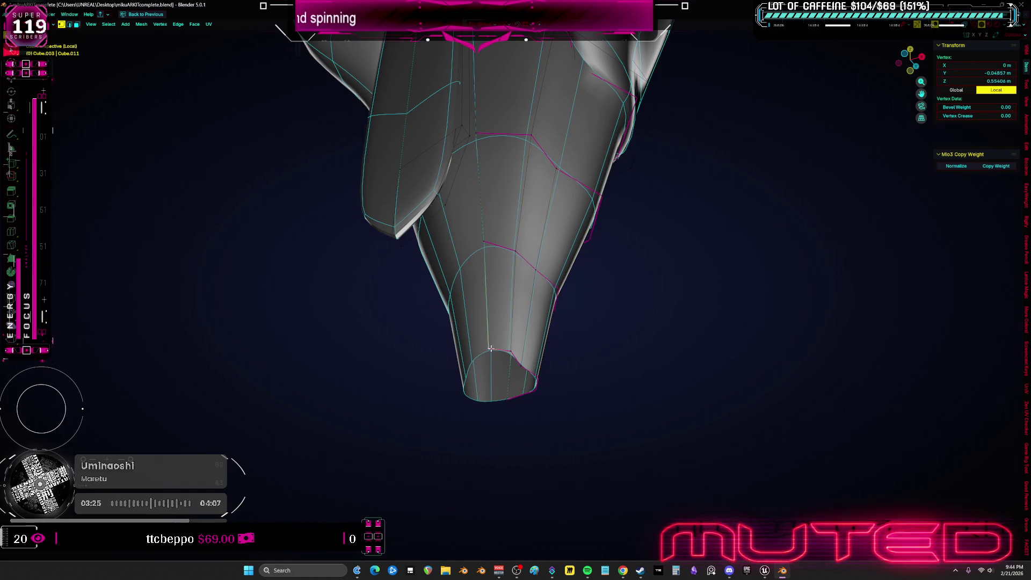
- Select the vertices at the extension's tip and merge them At Center
left_click(511, 383)
left_click(524, 379)
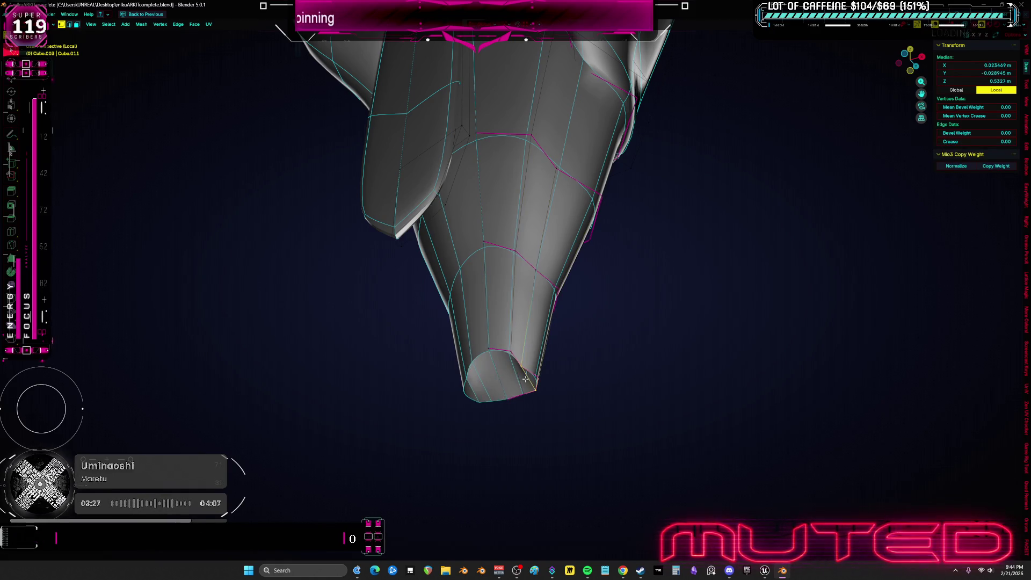
middle_click_drag(568, 370, 488, 316)
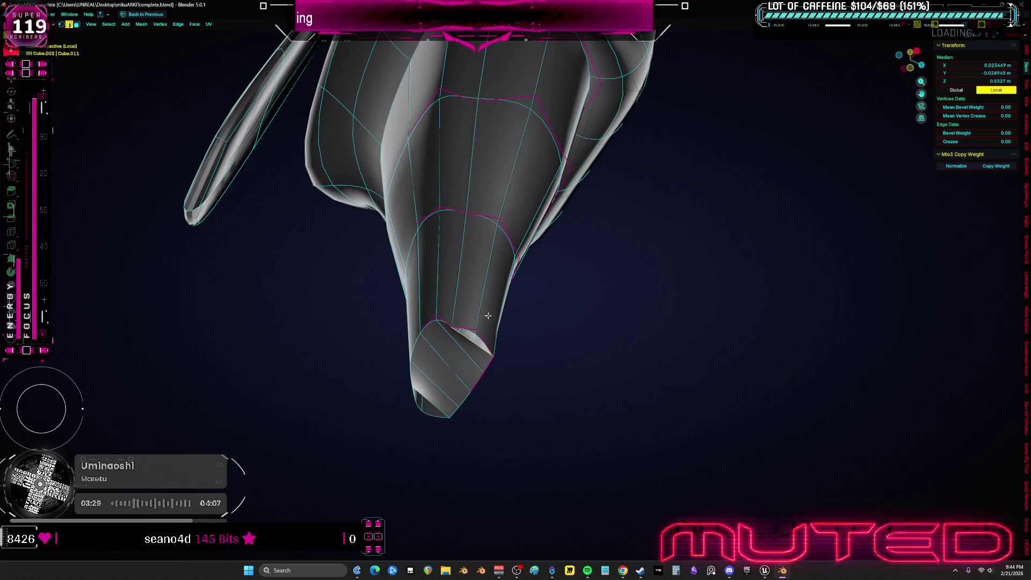
left_click(474, 333)
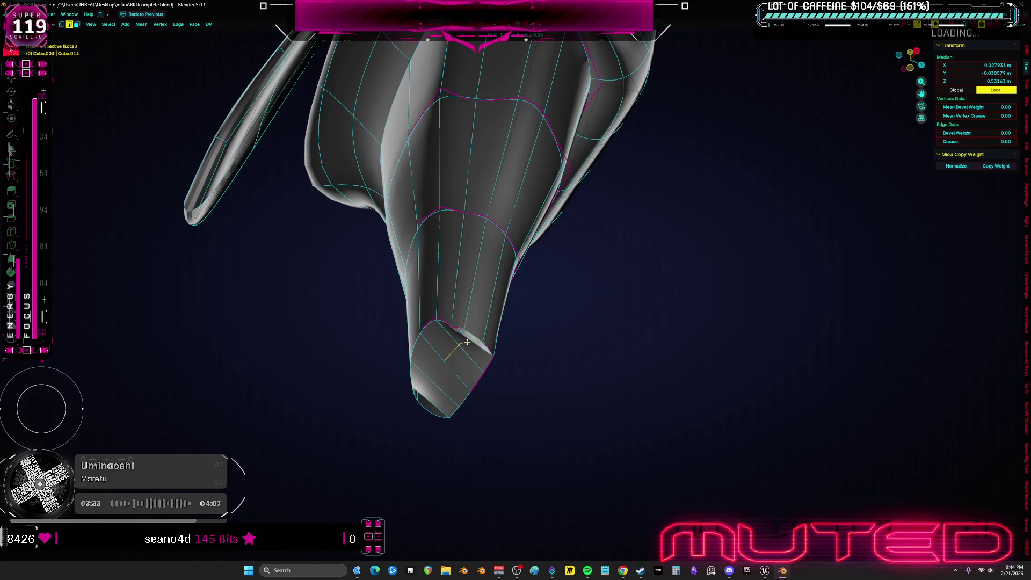
scroll(476, 344, "up", 2)
key("ctrl+KP_Add")
scroll(456, 333, "up", 1)
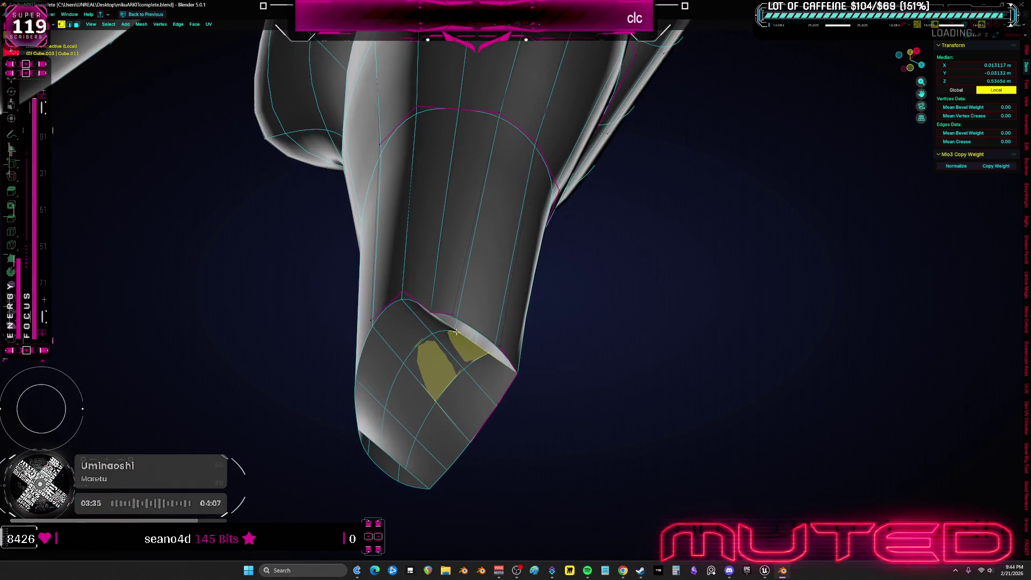
left_click(435, 314)
middle_click_drag(435, 315, 467, 319)
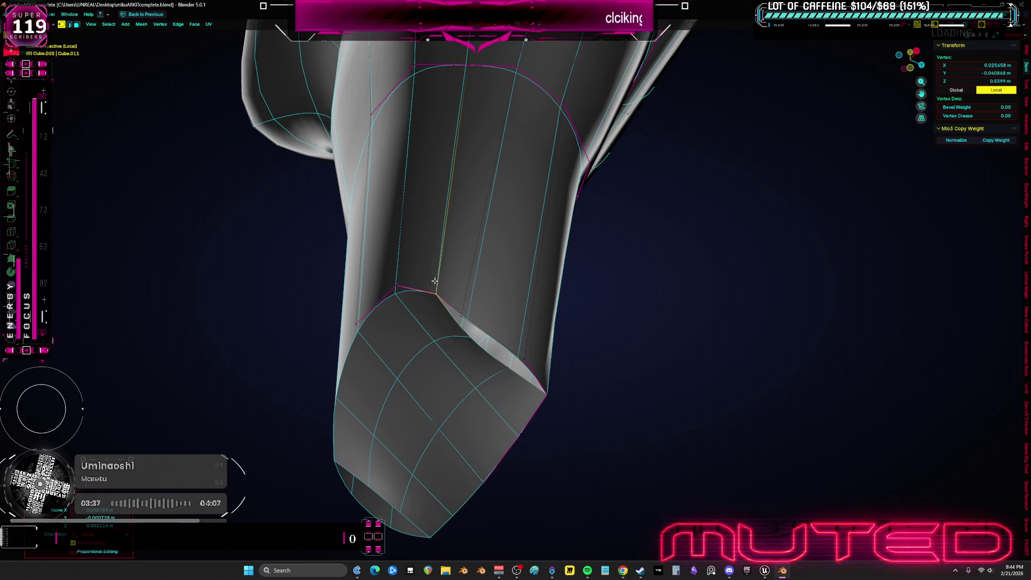
key("m")
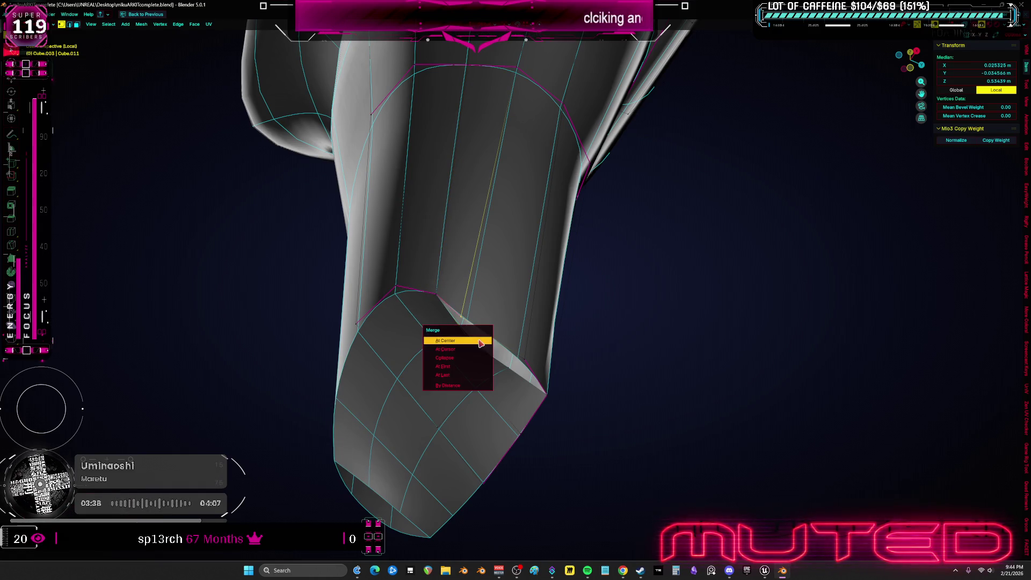
left_click(480, 341)
- Select the face ring on the extension and smooth its tip in Sculpt Mode
mouse_move(524, 355)
middle_mouse_down()
mouse_move(497, 343)
mouse_move(518, 340)
middle_mouse_up()
left_click(504, 345, "alt")
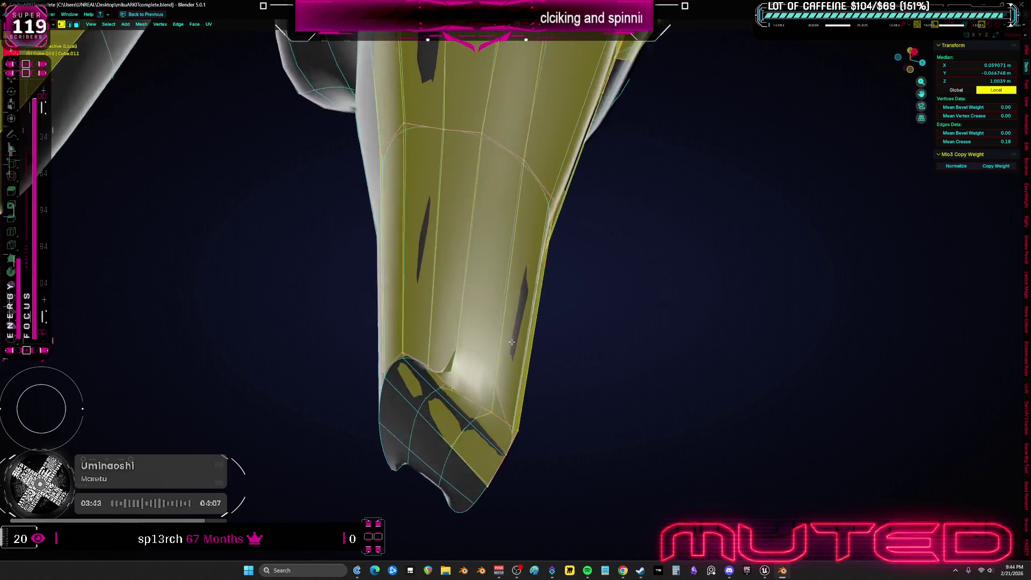
key("ctrl+Tab")
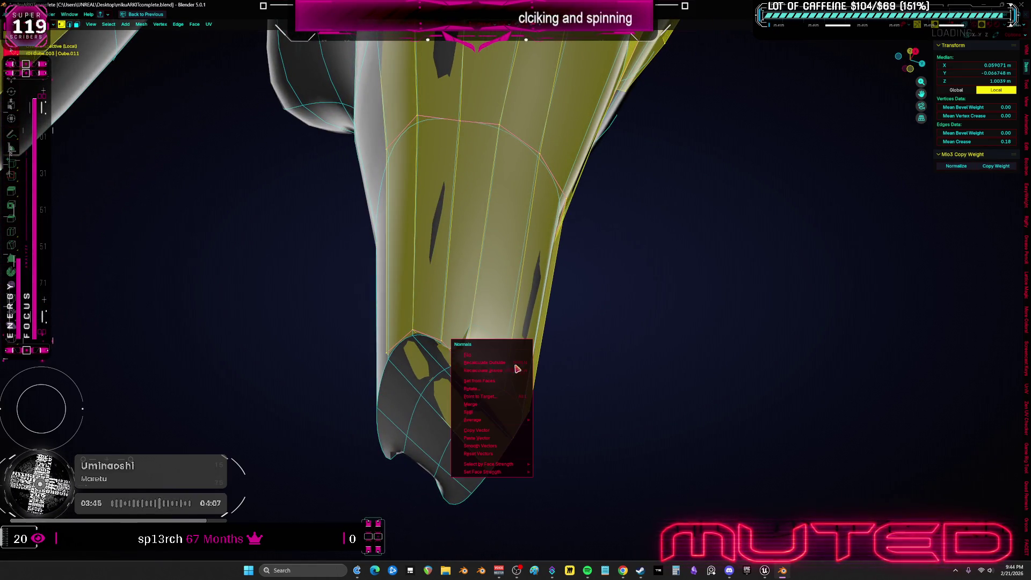
left_click(487, 367)
left_click_drag(488, 367, 483, 354)
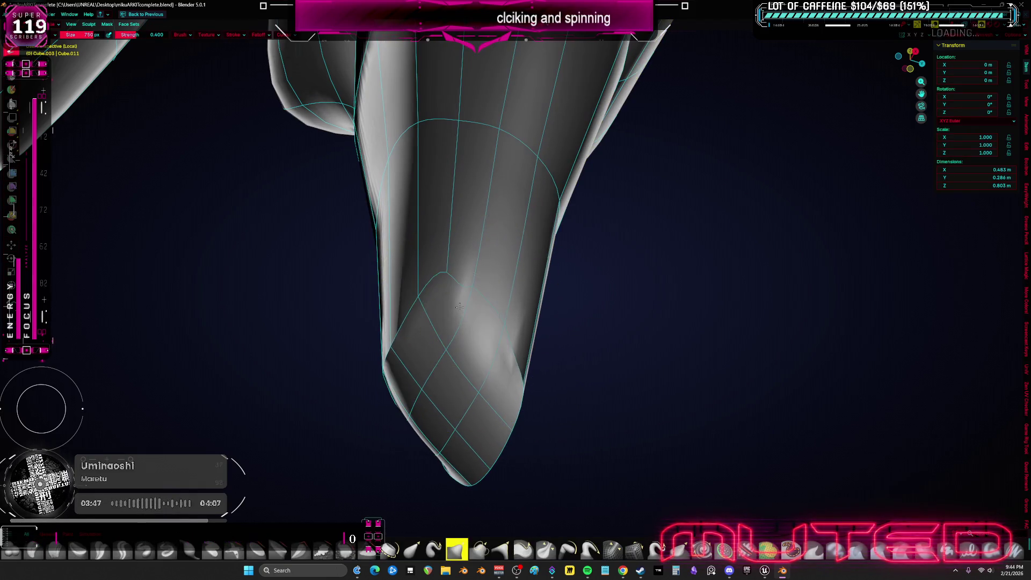
- Edge-slide the tip edge by factor -0.288 and inspect the reshaped point from both sides
key("Tab")
mouse_move(484, 355)
middle_mouse_down()
mouse_move(486, 312)
mouse_move(455, 276)
middle_mouse_up()
left_click(455, 275)
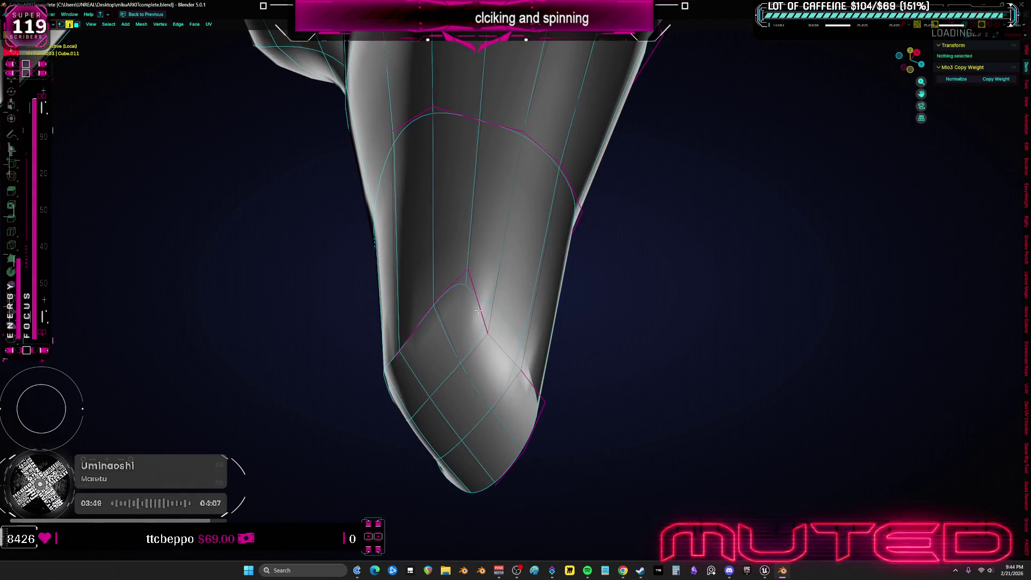
left_click(420, 321)
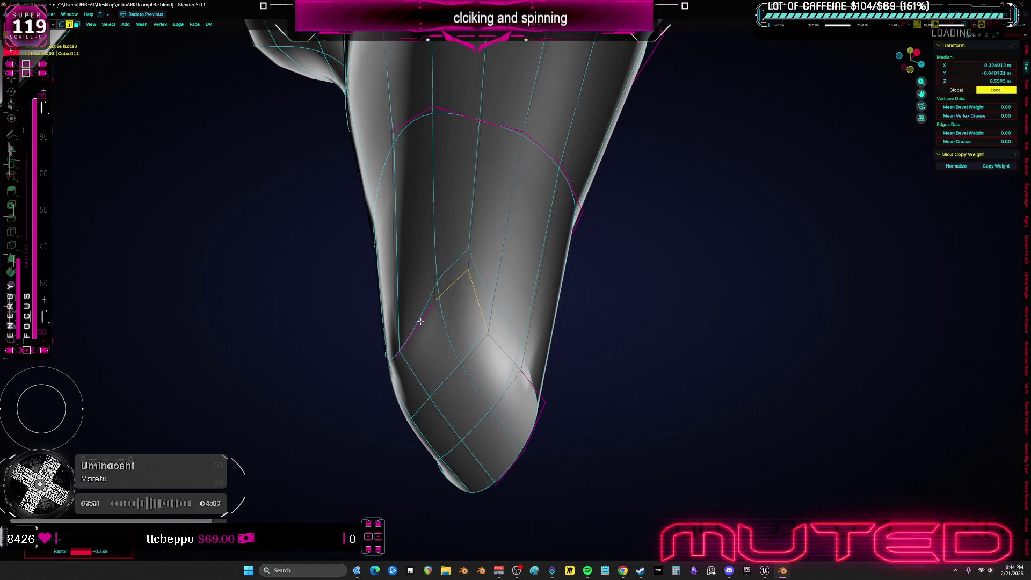
middle_click_drag(512, 367, 575, 414)
middle_click_drag(483, 408, 598, 406)
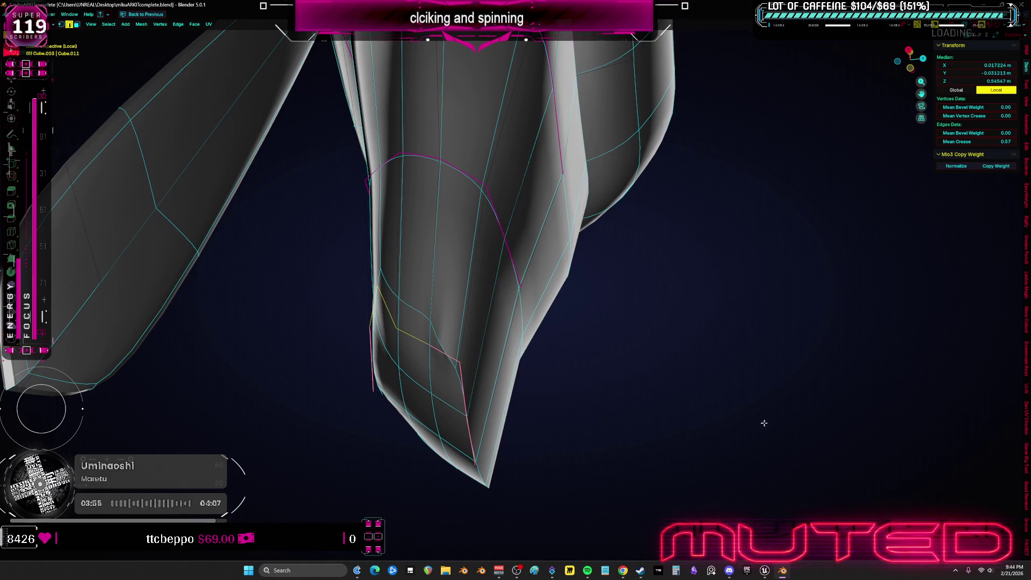
mouse_move(574, 381)
middle_mouse_down()
mouse_move(573, 345)
mouse_move(465, 387)
mouse_move(452, 324)
mouse_move(546, 333)
middle_mouse_up()
- Sculpt the chest slightly deeper, viewing the torso from front and side
key("ctrl+Tab")
left_click(452, 324)
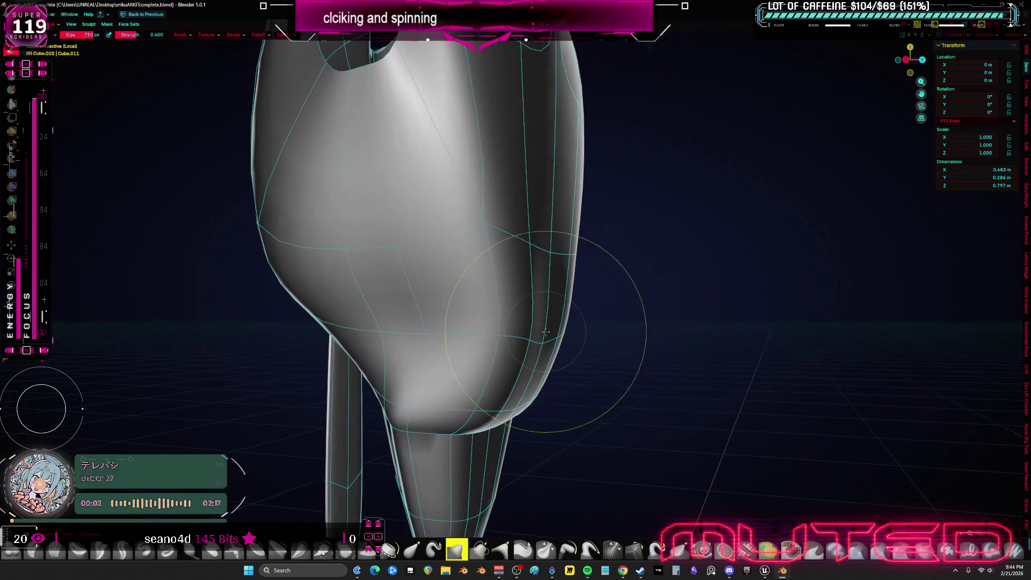
mouse_move(509, 296)
middle_mouse_down()
mouse_move(472, 288)
mouse_move(534, 323)
middle_mouse_up()
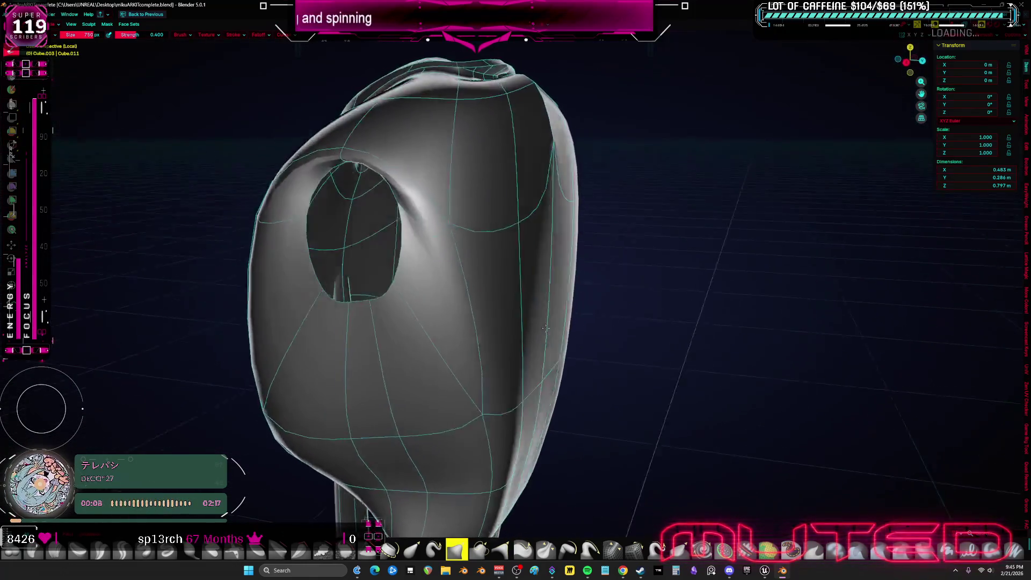
middle_click_drag(535, 323, 545, 314)
middle_click_drag(386, 322, 550, 272)
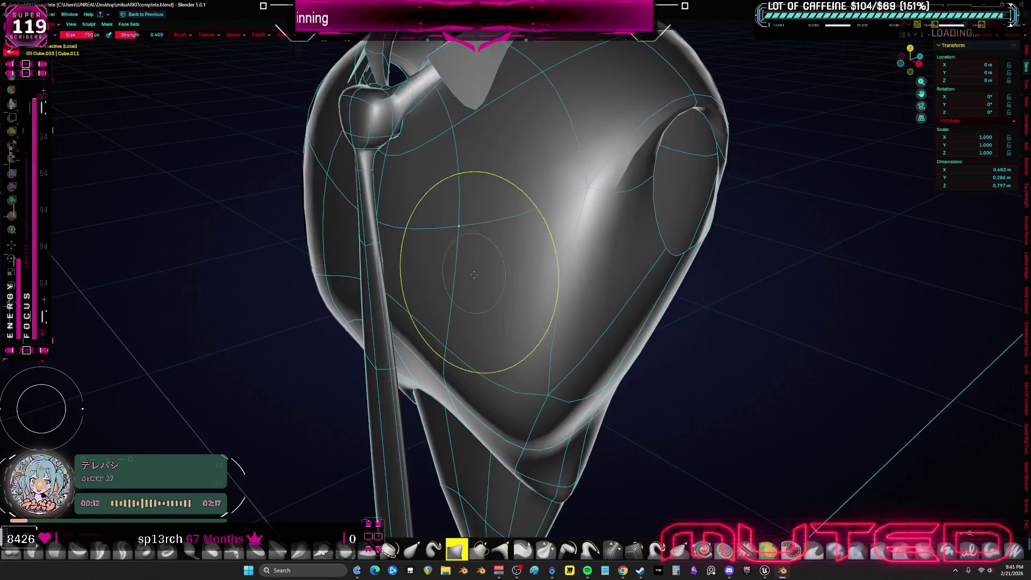
- In Edit Mode with X-ray on, select several vertices across the chest
key("Tab")
mouse_move(506, 257)
middle_mouse_down()
mouse_move(699, 282)
mouse_move(472, 307)
mouse_move(490, 358)
middle_mouse_up()
left_click(698, 282)
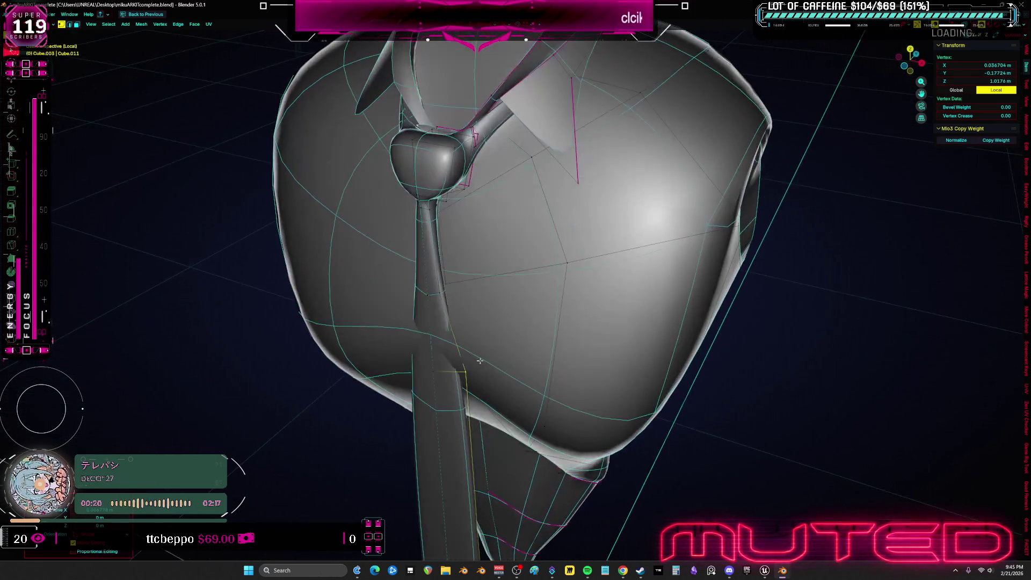
left_click(429, 373)
mouse_move(429, 372)
middle_mouse_down()
mouse_move(403, 290)
mouse_move(496, 352)
mouse_move(474, 421)
mouse_move(473, 398)
middle_mouse_up()
left_click(425, 299)
key("alt+z")
left_click(472, 358, "shift")
- Sculpt again, check the front silhouette in solid shading, then return to Object Mode
key("ctrl+Tab")
left_click(634, 396)
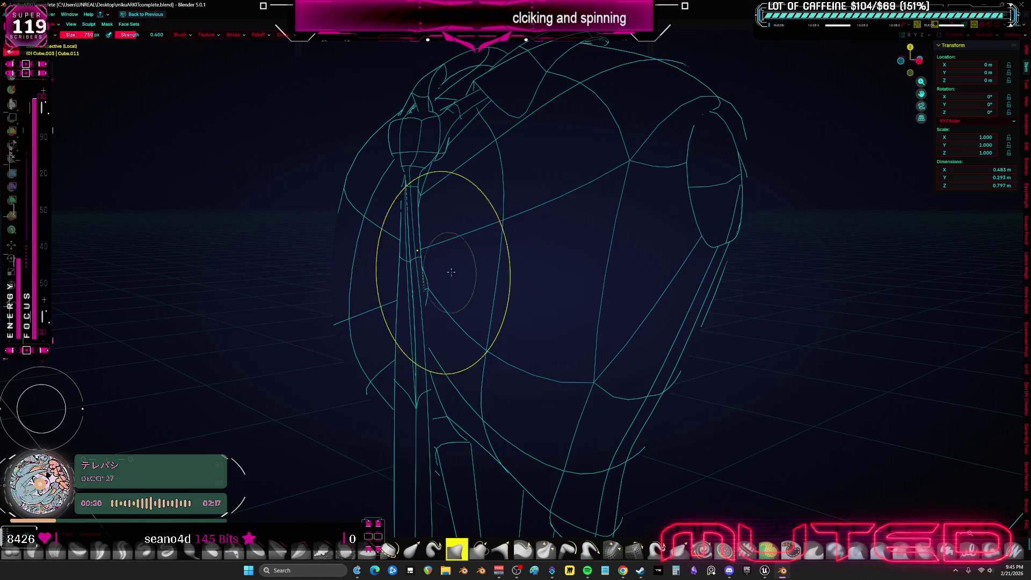
middle_click_drag(450, 275, 543, 280)
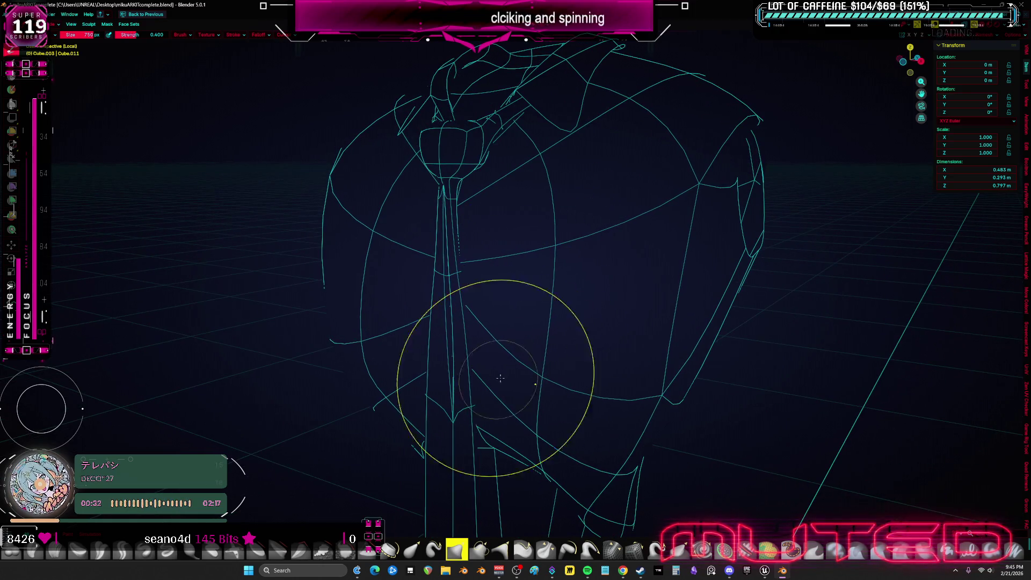
middle_click_drag(517, 329, 606, 358, "alt")
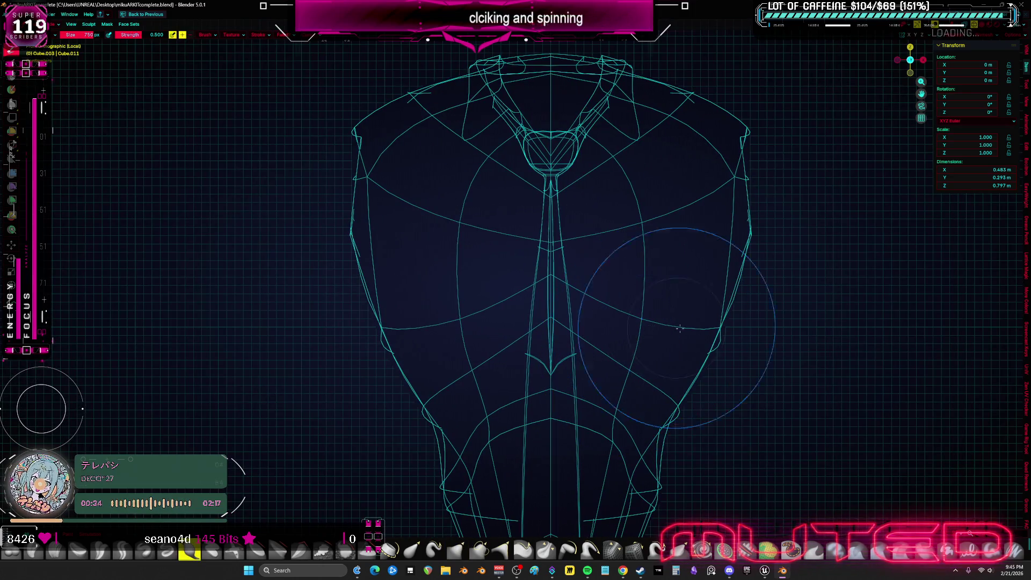
key("shift+z")
mouse_move(735, 302)
middle_mouse_down()
mouse_move(600, 294)
mouse_move(383, 338)
mouse_move(315, 330)
middle_mouse_up()
key("ctrl+Tab")
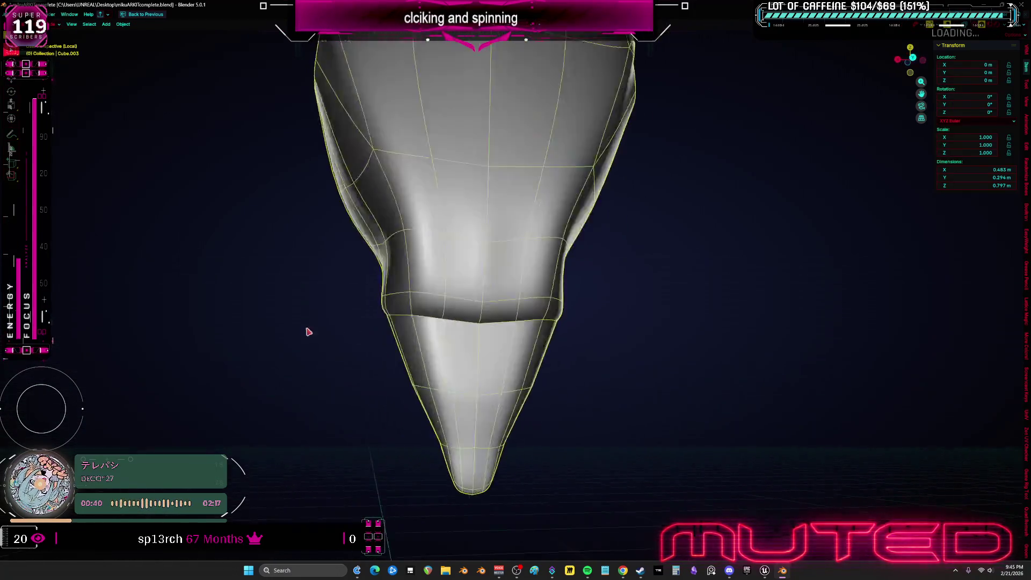
- Select the lower torso's edge loops and set their Mean Crease to 1.0
key("Tab")
scroll(521, 307, "up", 3)
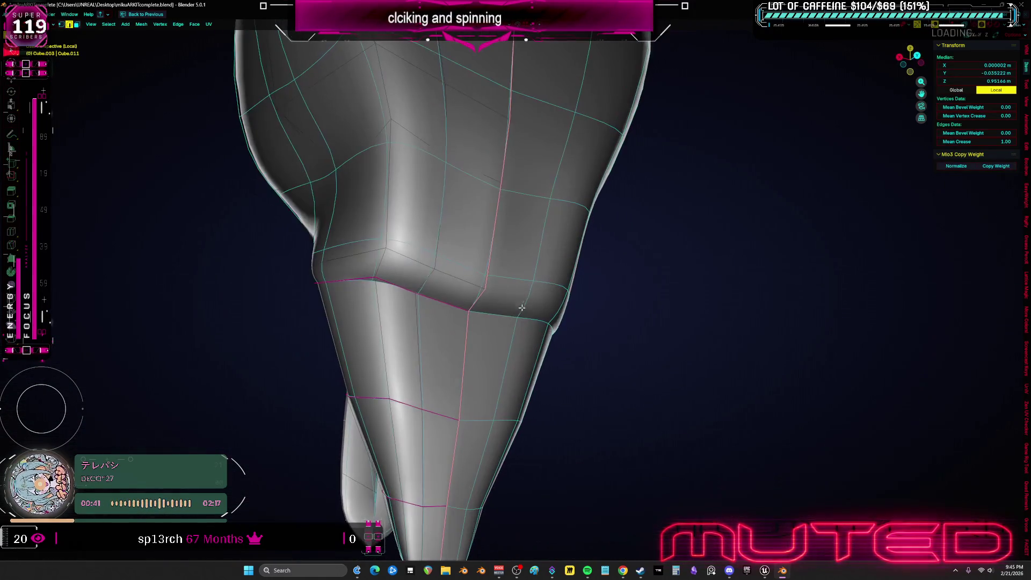
left_click(433, 300)
middle_click_drag(432, 301, 740, 351)
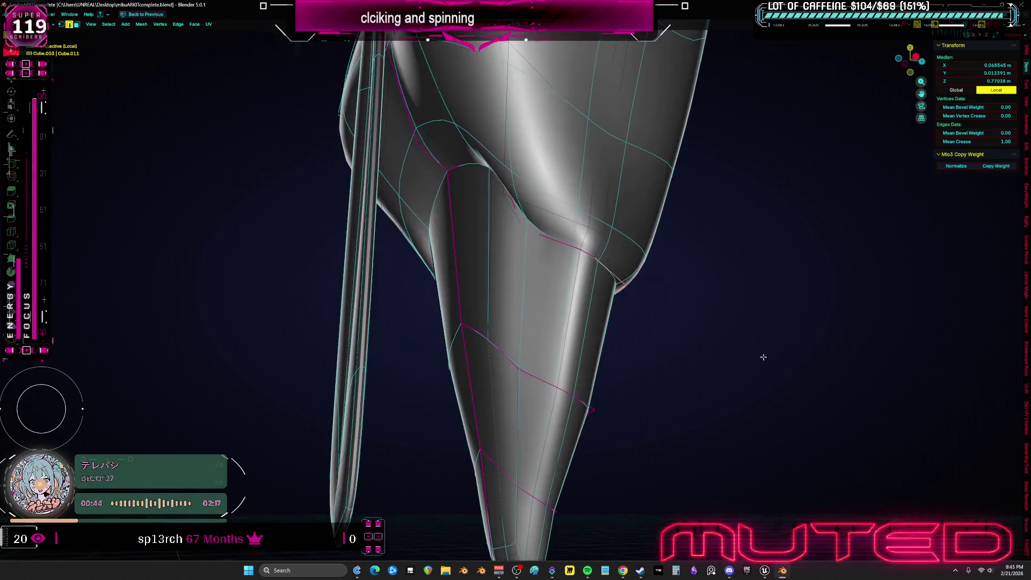
middle_click_drag(640, 323, 686, 341)
scroll(359, 269, "up", 2)
left_click(400, 297)
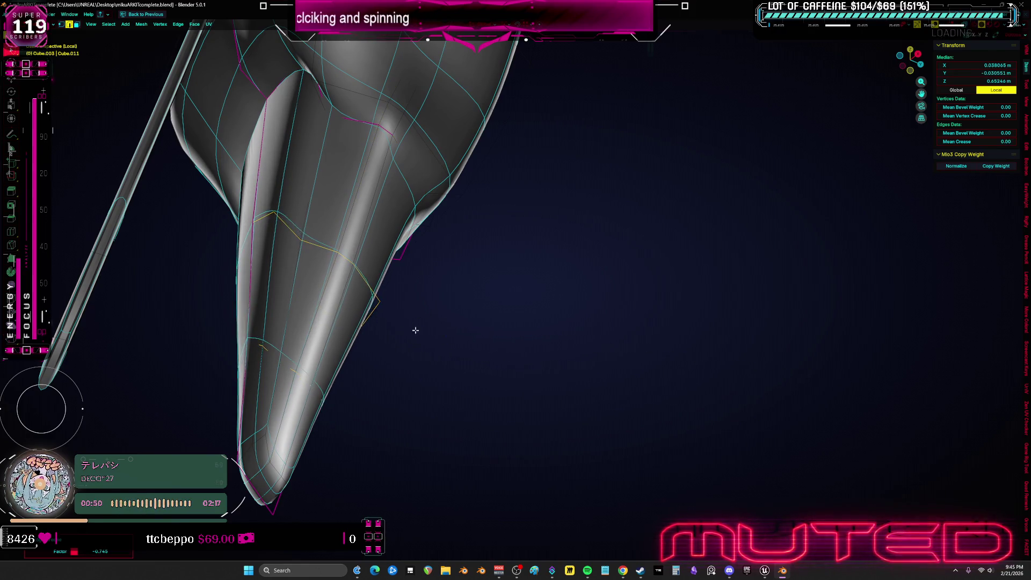
middle_click_drag(447, 337, 331, 344)
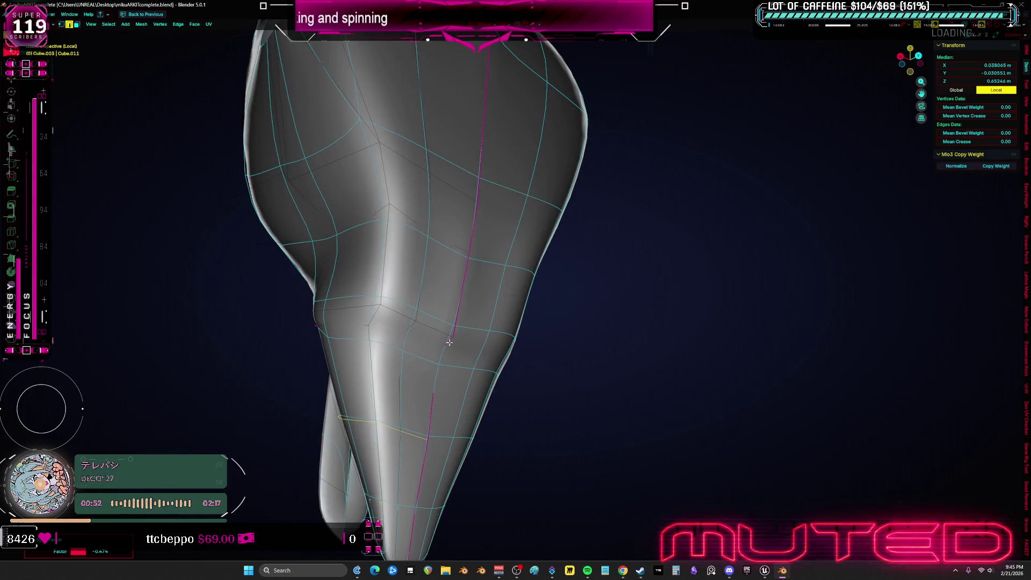
left_click(392, 318)
mouse_move(448, 343)
middle_mouse_down()
mouse_move(392, 317)
mouse_move(521, 372)
mouse_move(641, 300)
mouse_move(668, 299)
mouse_move(583, 320)
middle_mouse_up()
- Touch up the lower body with a smaller sculpt brush, then view it straight from the back
key("ctrl+Tab")
key("f")
left_click(628, 299)
mouse_move(594, 271)
middle_mouse_down()
mouse_move(500, 338)
mouse_move(486, 335)
mouse_move(445, 386)
mouse_move(451, 379)
middle_mouse_up()
key("Tab")
key("ctrl+KP_1")
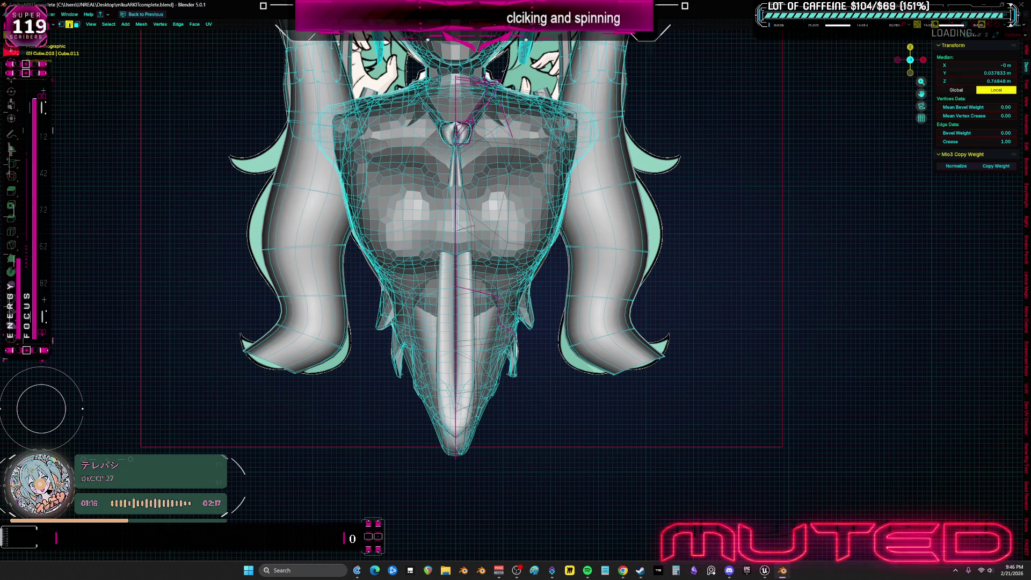
- Cancel the pigtail move and move the blocky body mesh out to the right of the figure
middle_click_drag(658, 259, 530, 306)
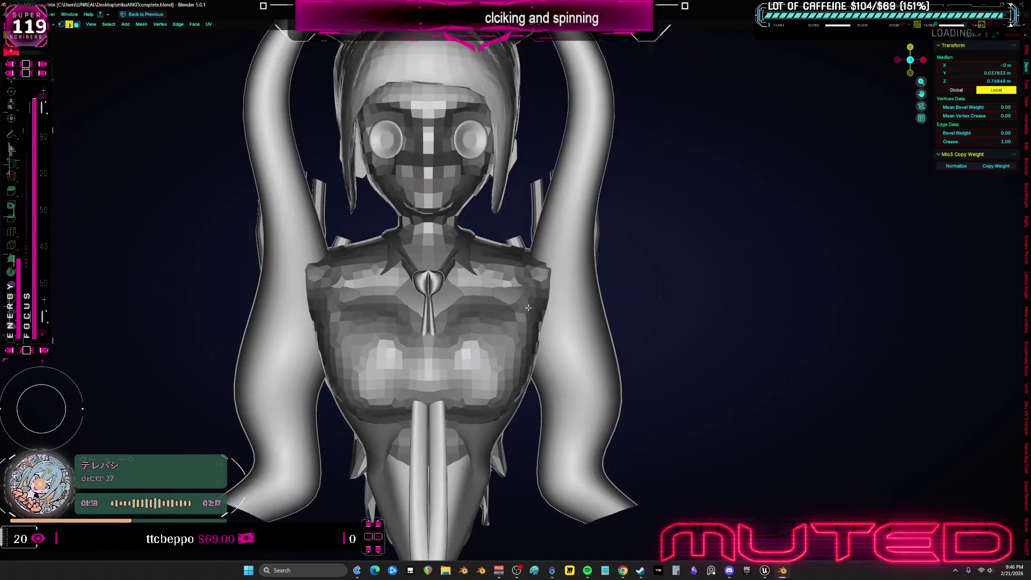
scroll(532, 311, "down", 2)
key("KP_5")
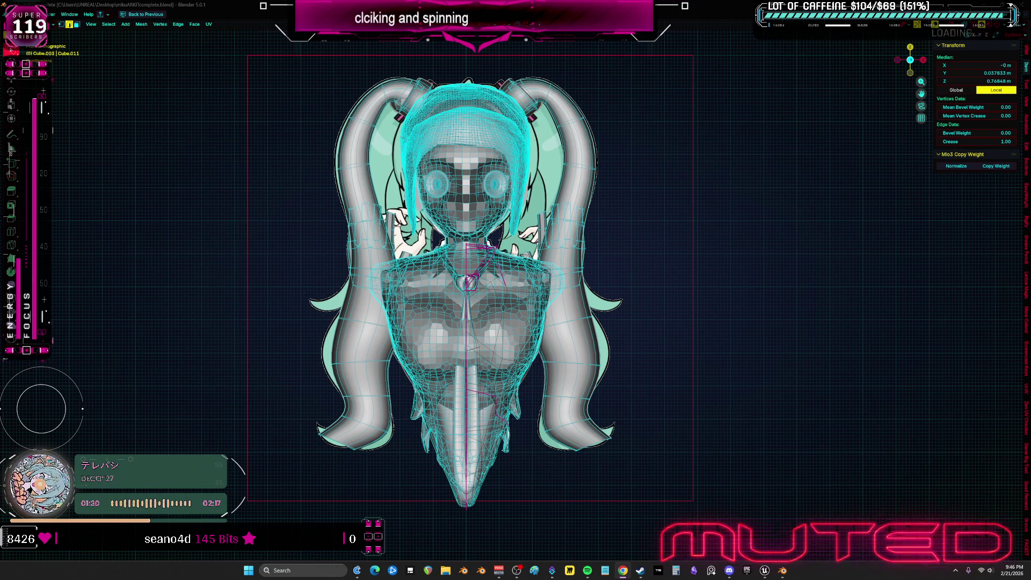
middle_click_drag(486, 323, 472, 383, "shift")
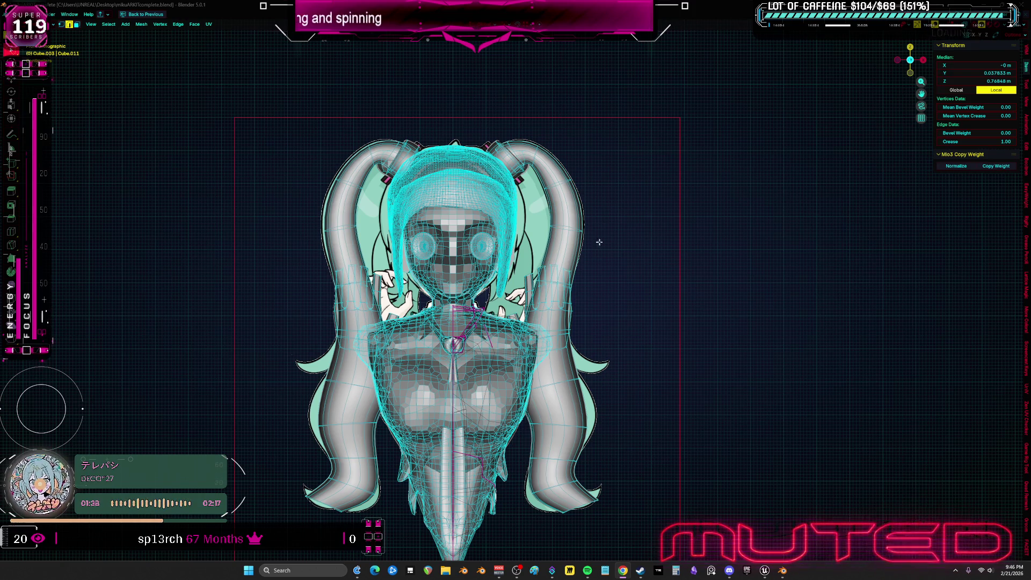
scroll(516, 275, "up", 3)
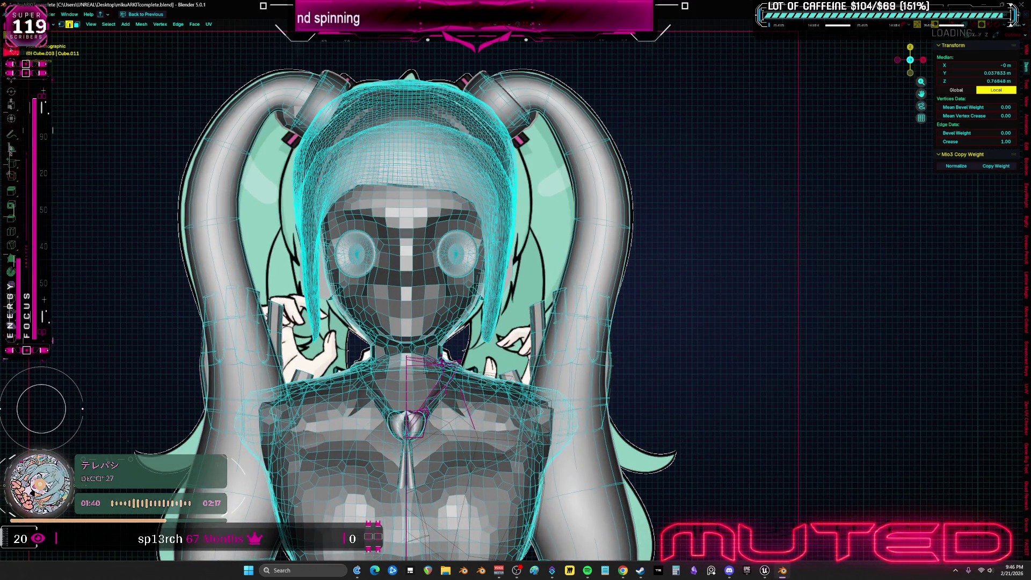
middle_click_drag(586, 317, 606, 252, "shift")
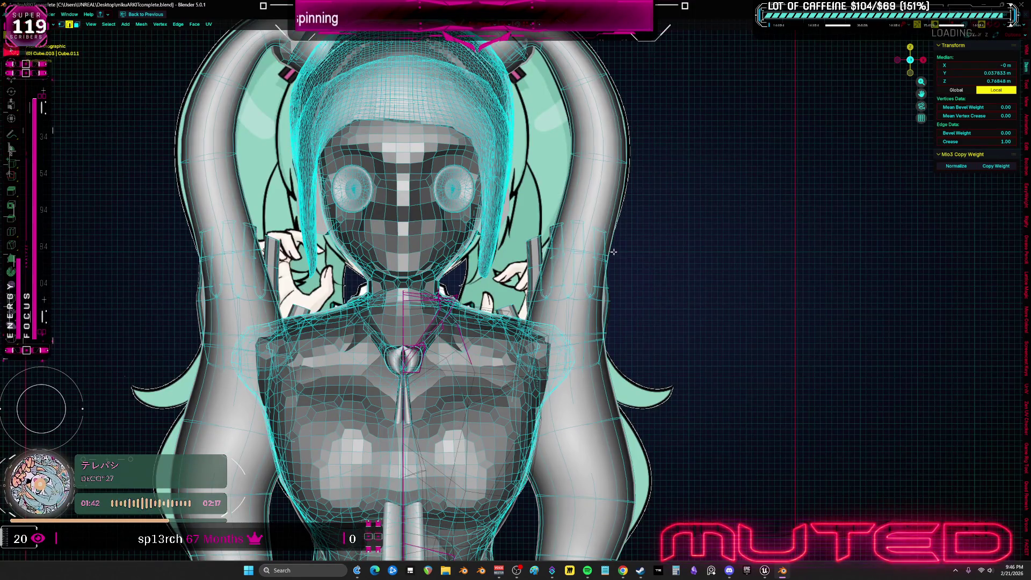
key("Tab")
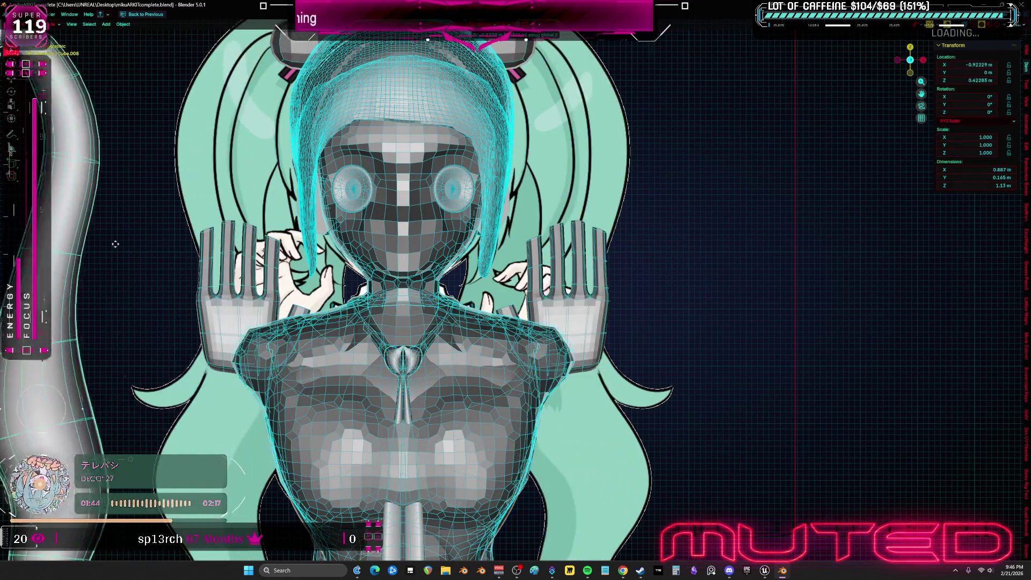
right_click(669, 158)
mouse_move(672, 159)
middle_mouse_down("shift")
mouse_move(607, 266)
mouse_move(474, 284)
mouse_move(482, 347)
middle_mouse_up("shift")
scroll(482, 347, "up", 5)
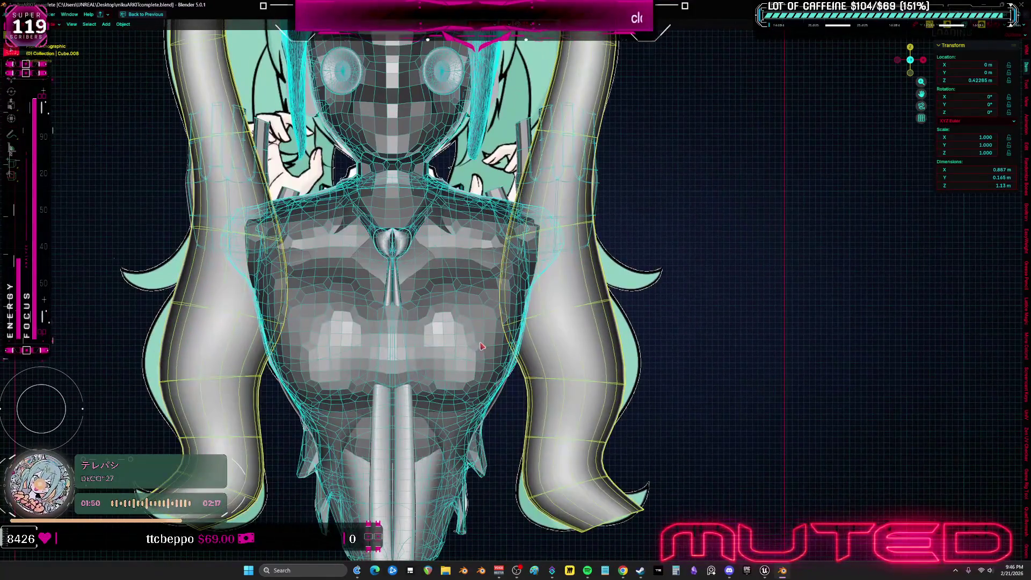
scroll(482, 346, "down", 5)
key("g")
left_click(759, 357)
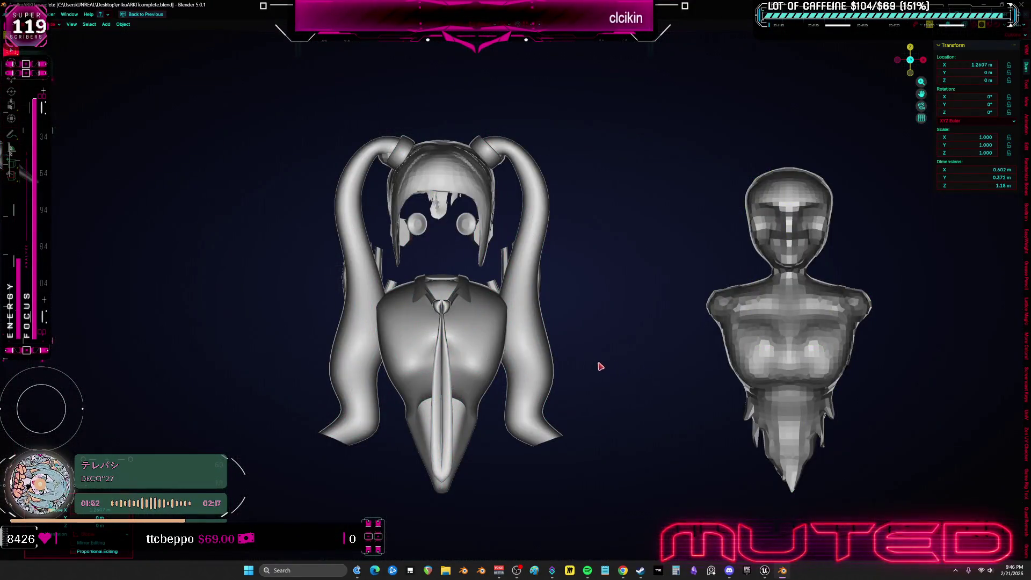
- With X-ray on, move the selected collar face along X toward the centre line
key("ctrl+z")
scroll(583, 367, "up", 4)
key("g")
left_click(532, 298)
scroll(528, 286, "up", 6)
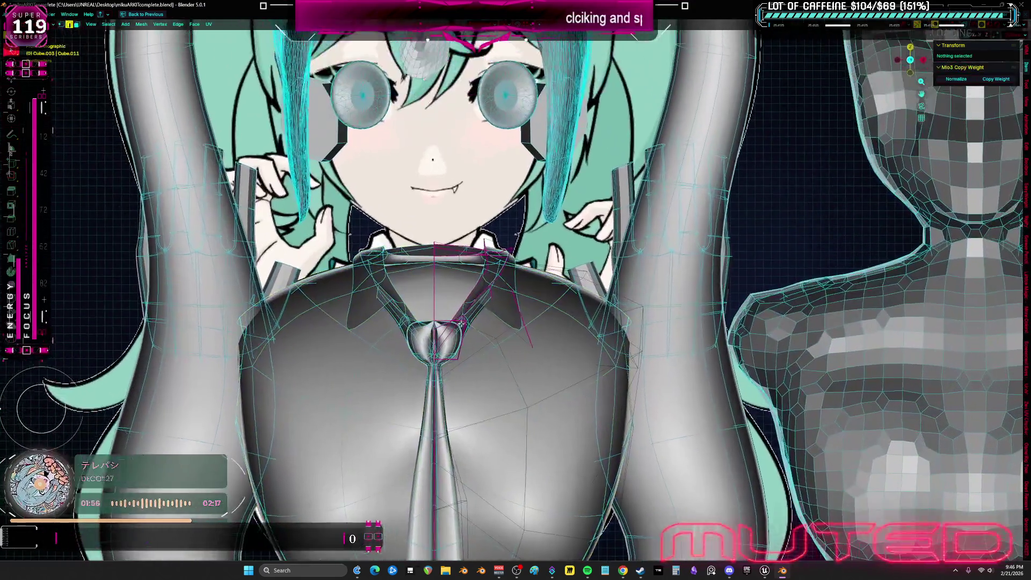
key("Tab")
left_click(528, 286)
key("alt+z")
left_click(538, 301)
middle_click_drag(533, 297, 501, 282)
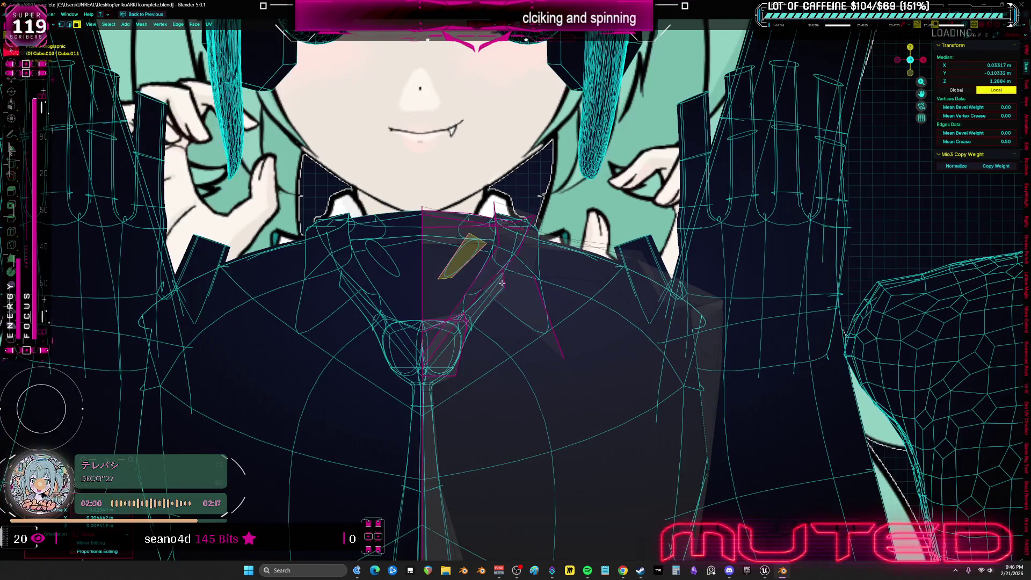
key("g")
key("x")
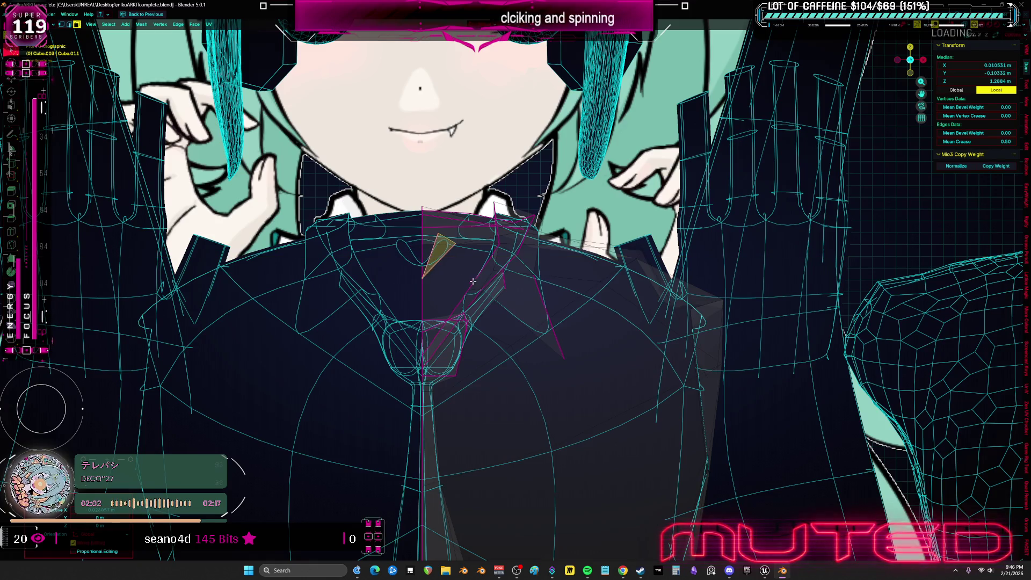
left_click(433, 231)
- Select the dark neck piece's edges and widen it across the collar
left_click(484, 323)
left_click(421, 283)
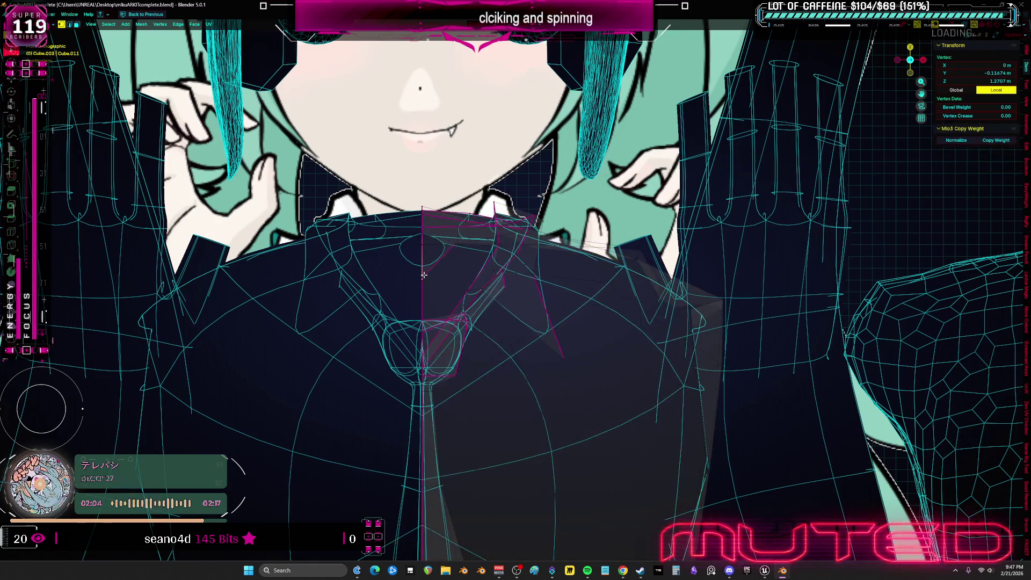
scroll(419, 284, "up", 5)
left_click(420, 284, "shift")
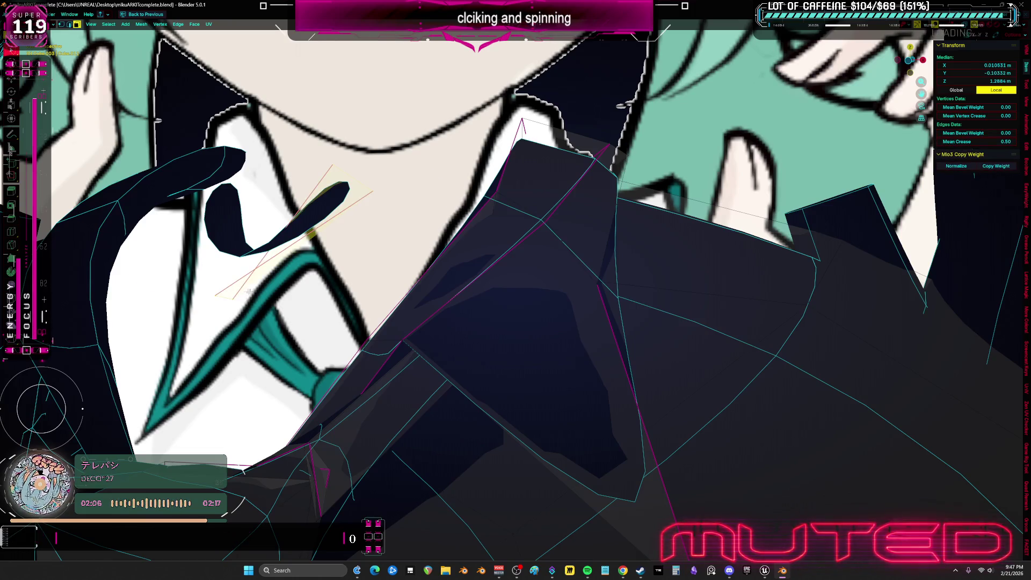
key("g")
right_click(369, 237)
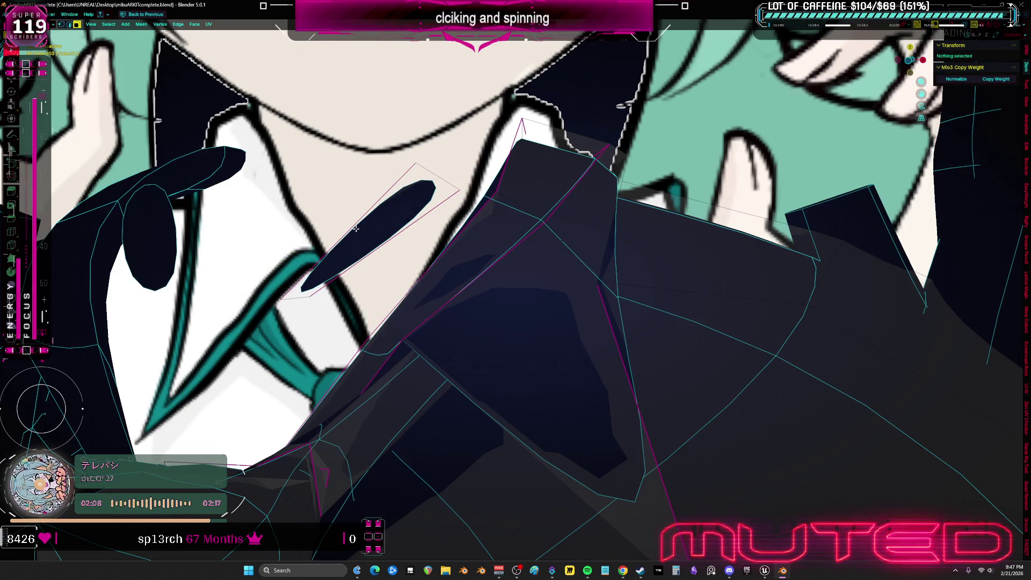
middle_click_drag(224, 219, 492, 247)
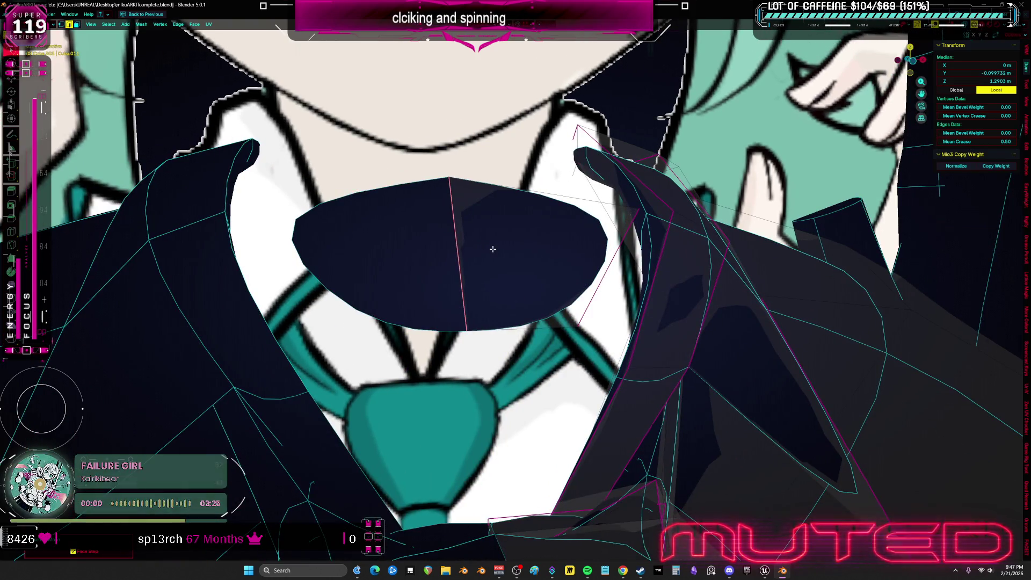
scroll(493, 249, "down", 3)
- Move the collar-tip face upward and stretch it vertically along Z toward the chin
key("g")
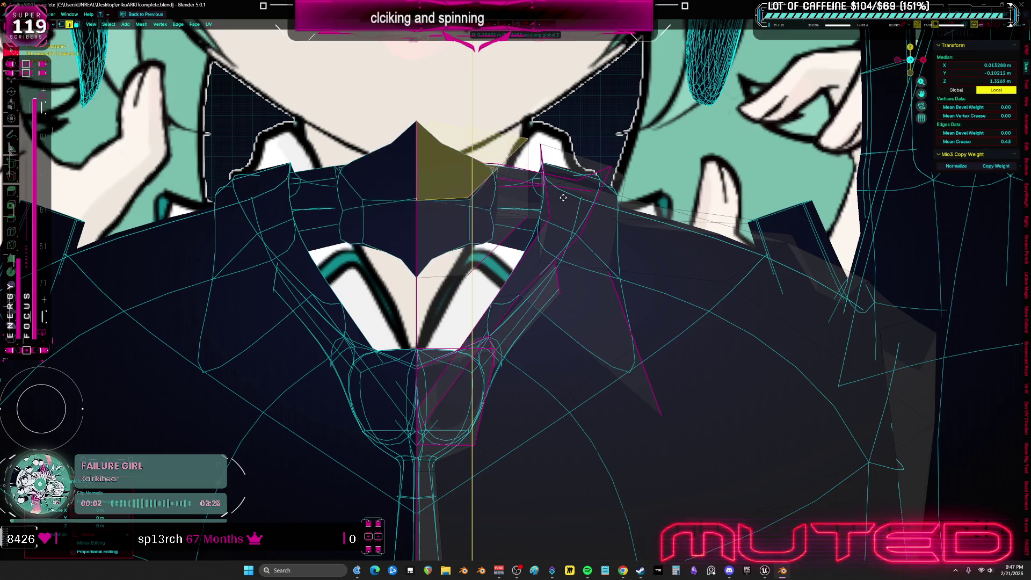
scroll(494, 249, "down", 3)
middle_click_drag(545, 157, 524, 159)
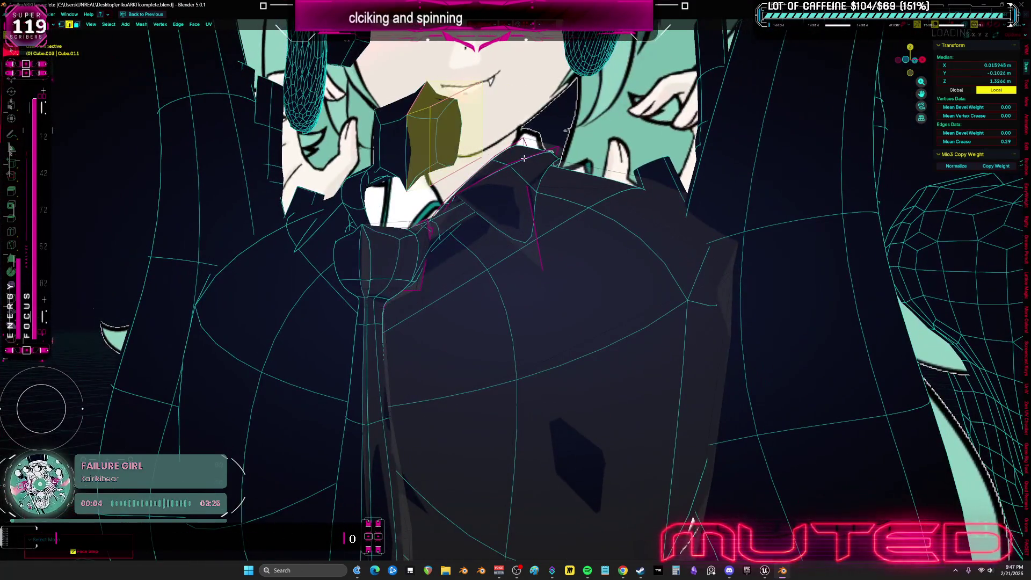
right_click(524, 159)
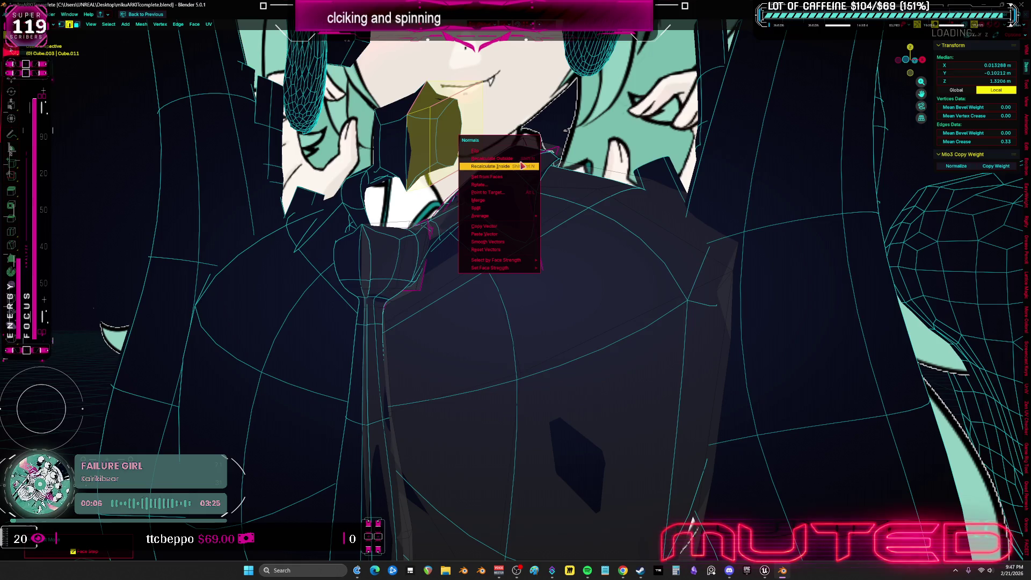
middle_click_drag(524, 159, 541, 204)
key("s")
key("z")
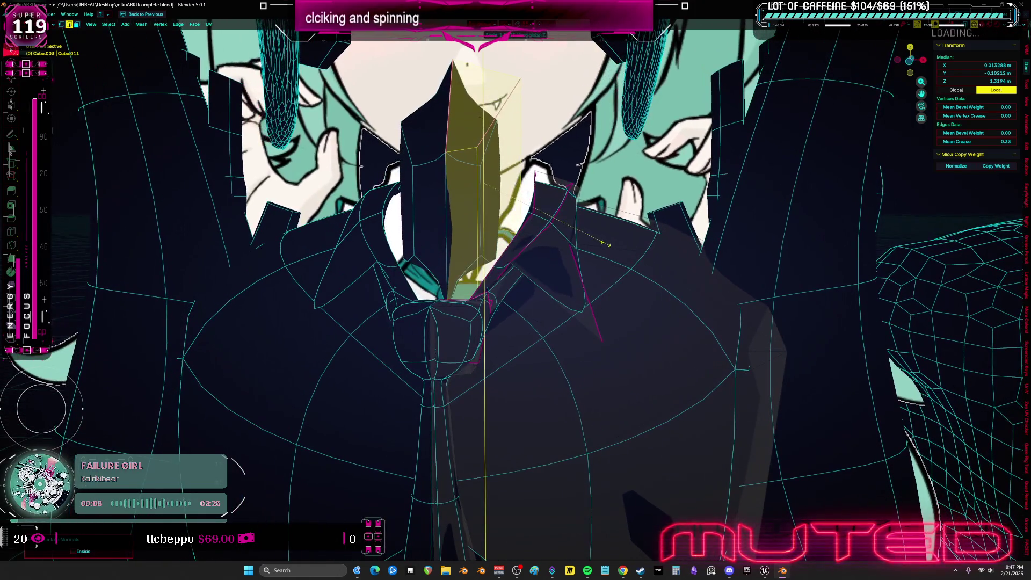
key("Return")
mouse_move(747, 308)
middle_mouse_down()
mouse_move(445, 78)
mouse_move(432, 152)
middle_mouse_up()
- Select the linked tip shard and merge its overlapping vertices By Distance
left_click(446, 80)
key("ctrl+l")
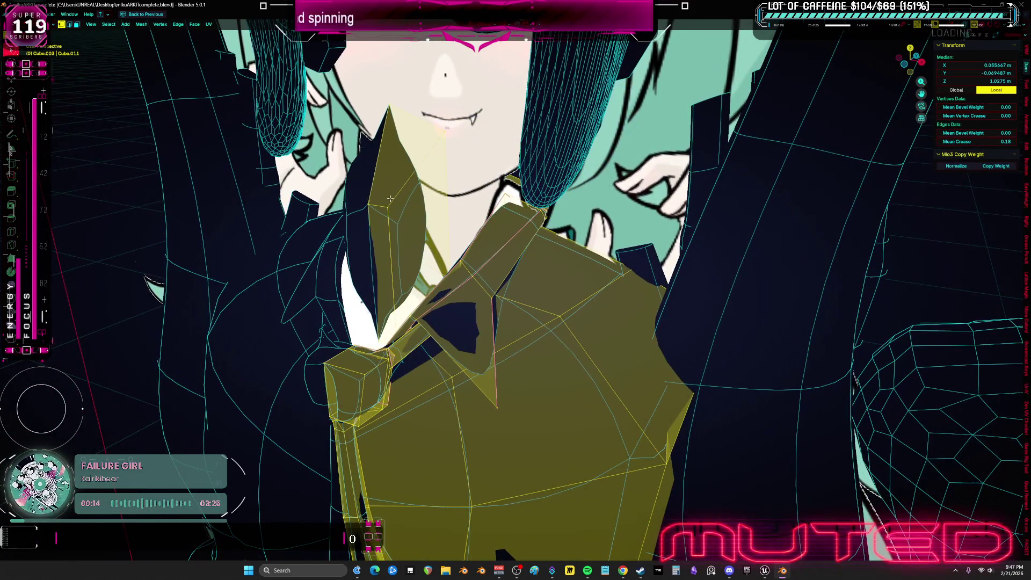
left_click(391, 199)
key("ctrl+l")
key("m")
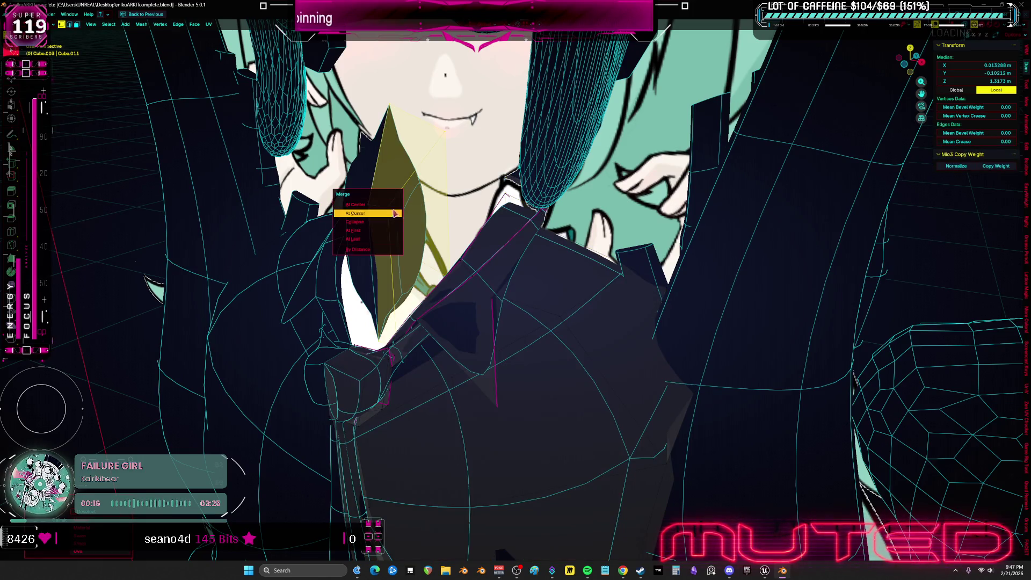
left_click(389, 251)
key("m")
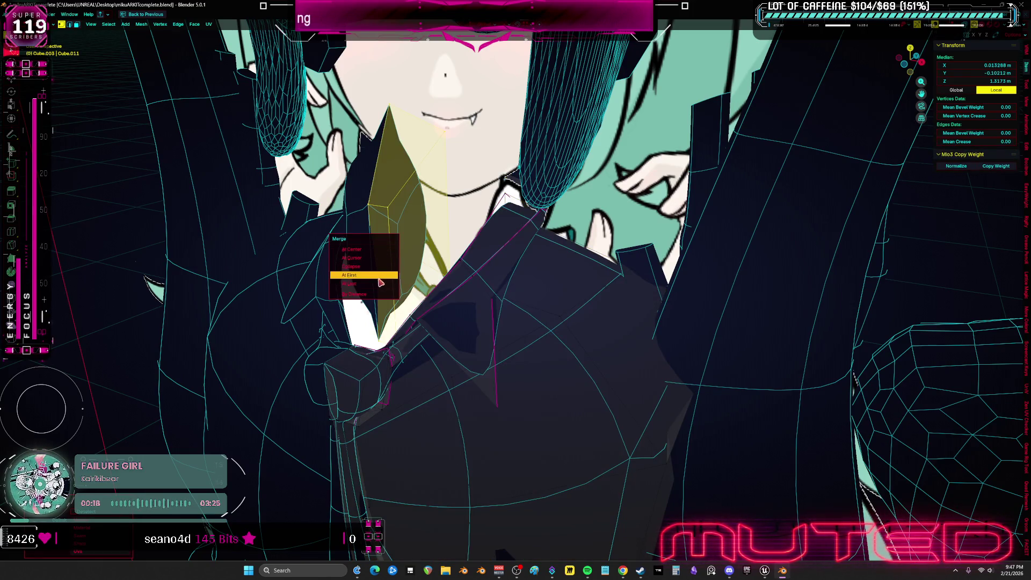
left_click(375, 295)
- Clear the selection and check the collar's shape in solid shading
key("alt+a")
scroll(396, 251, "up", 2)
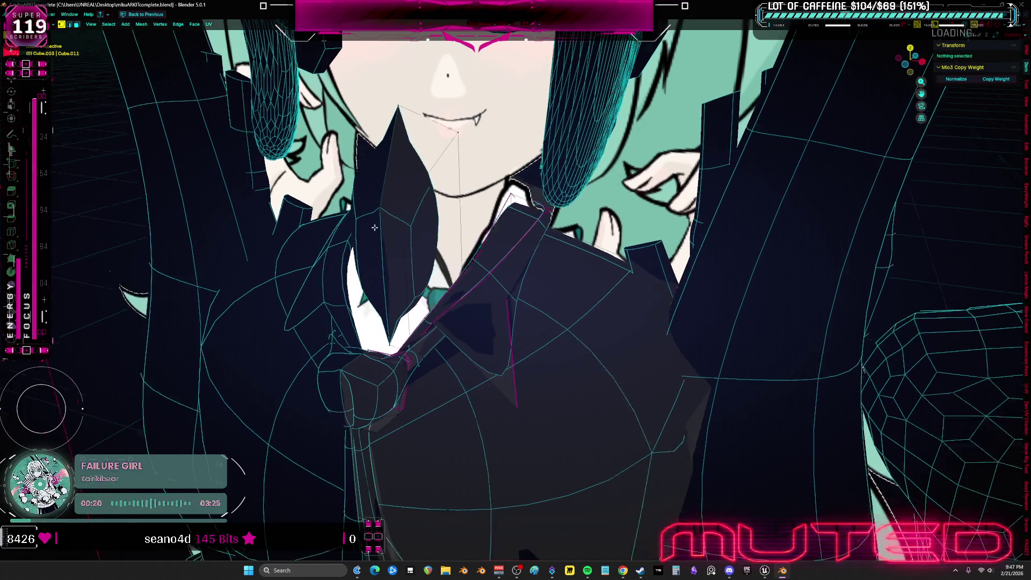
key("shift+z")
key("l")
key("shift+z")
mouse_move(387, 226)
middle_mouse_down()
mouse_move(406, 234)
mouse_move(395, 124)
middle_mouse_up()
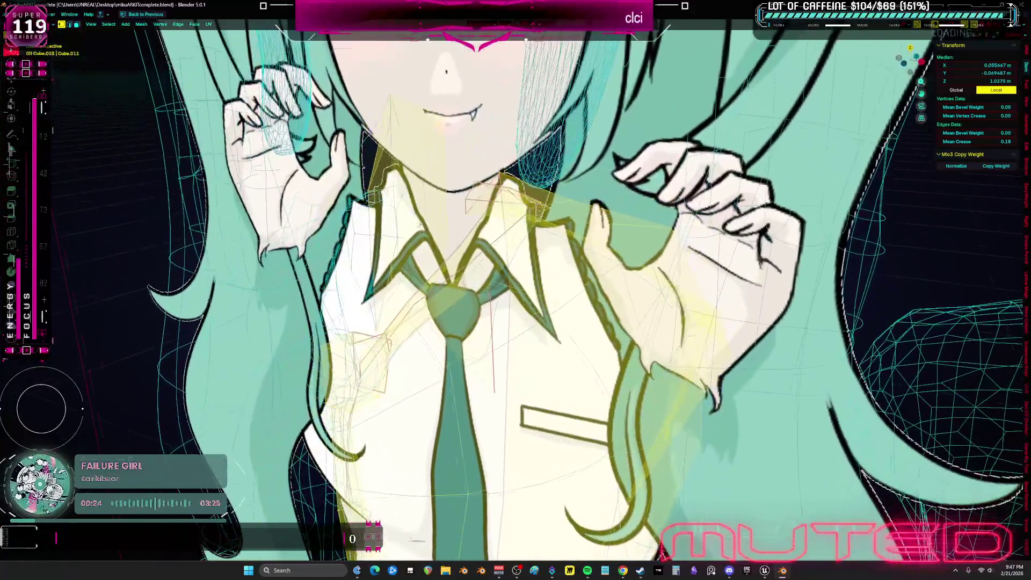
- Raise a collar vertex higher and return to solid shading to check the collar
left_click(395, 124)
left_click_drag(397, 164, 398, 97)
middle_click_drag(419, 126, 471, 179)
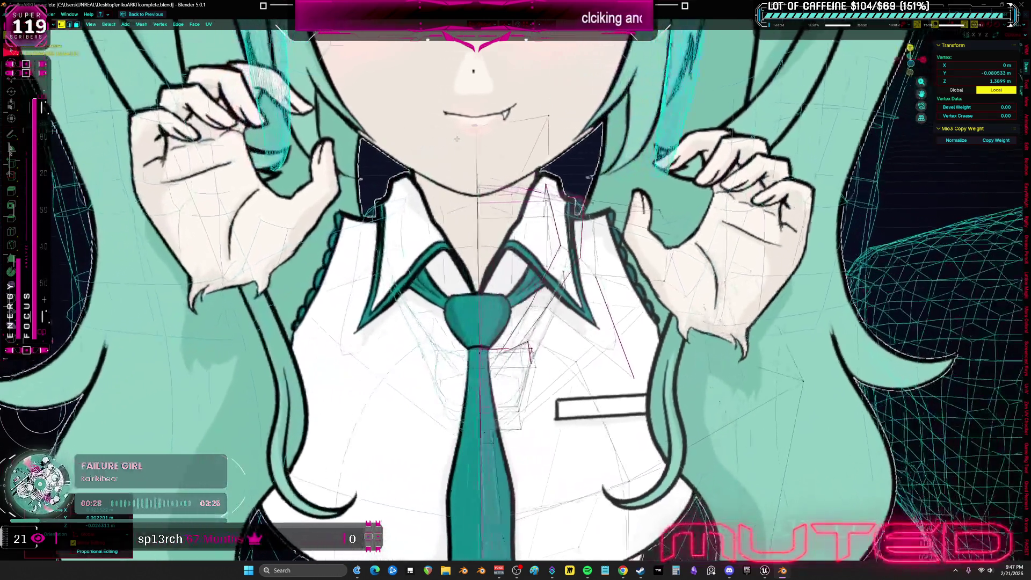
scroll(483, 222, "down", 2)
key("shift+z")
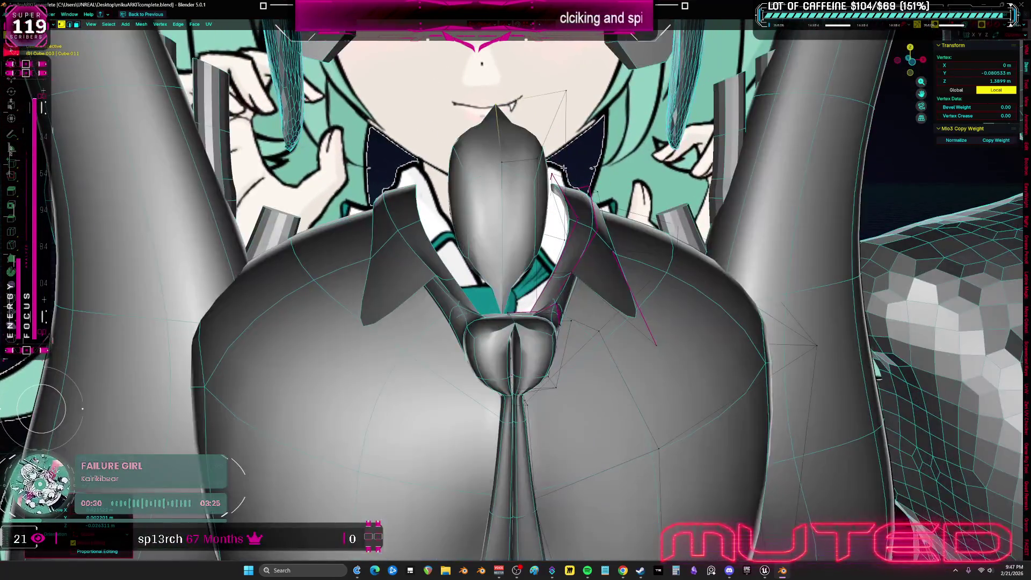
- Nudge the leftover collar face along X, delete it, and select the other collar flap
left_click(484, 223)
middle_click_drag(483, 222, 466, 221)
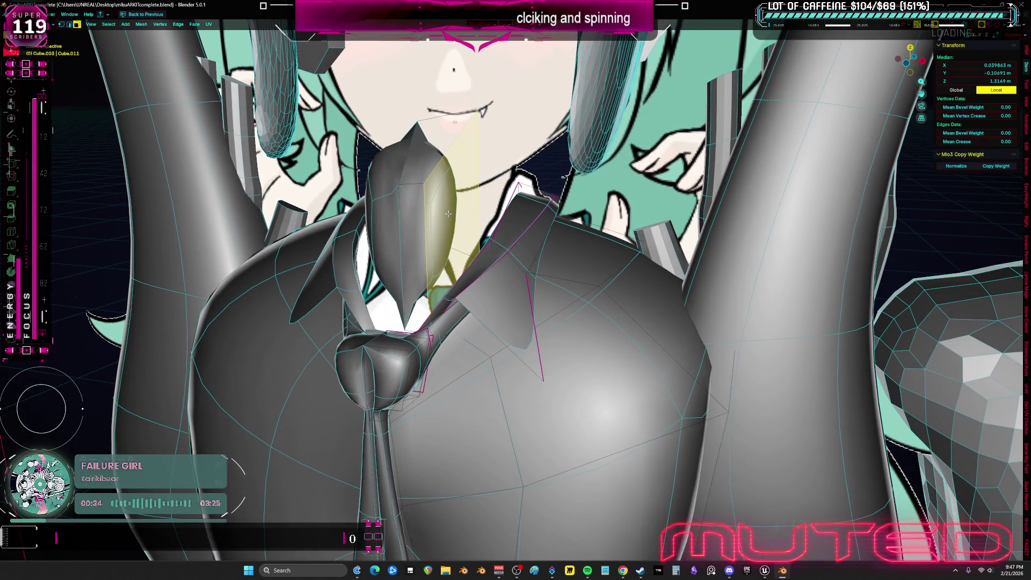
key("g")
key("x")
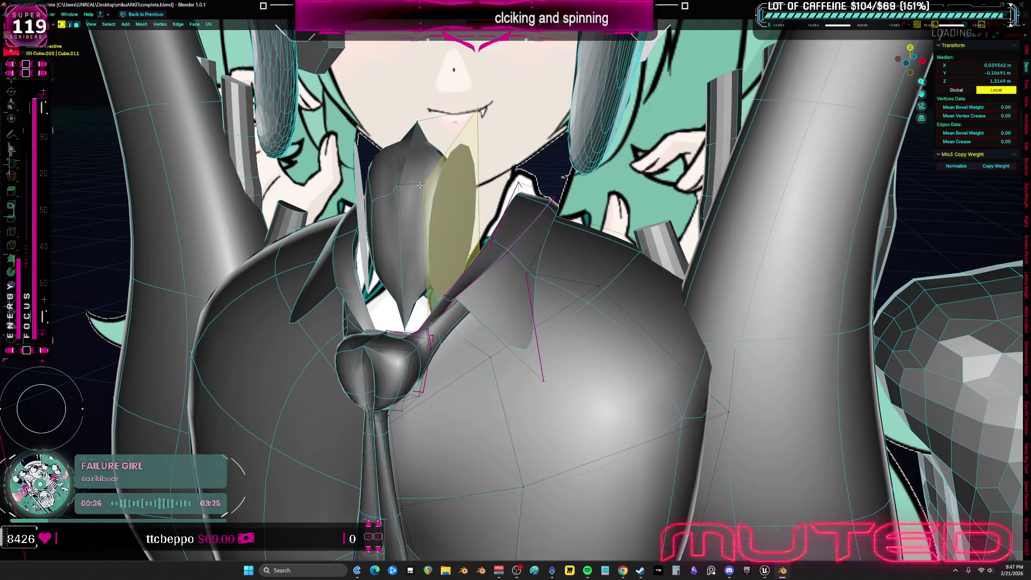
left_click(450, 169)
key("x")
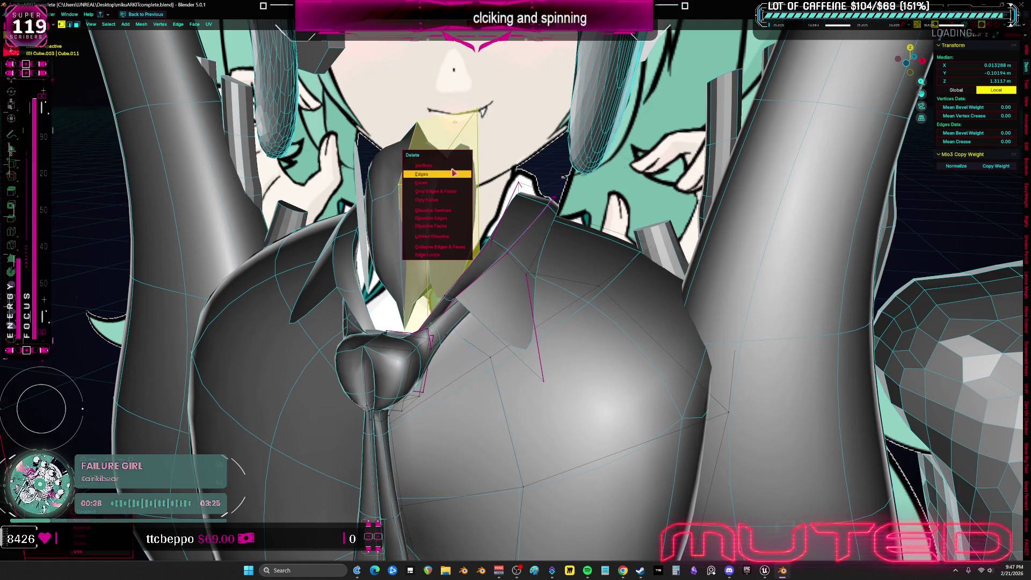
left_click(450, 167)
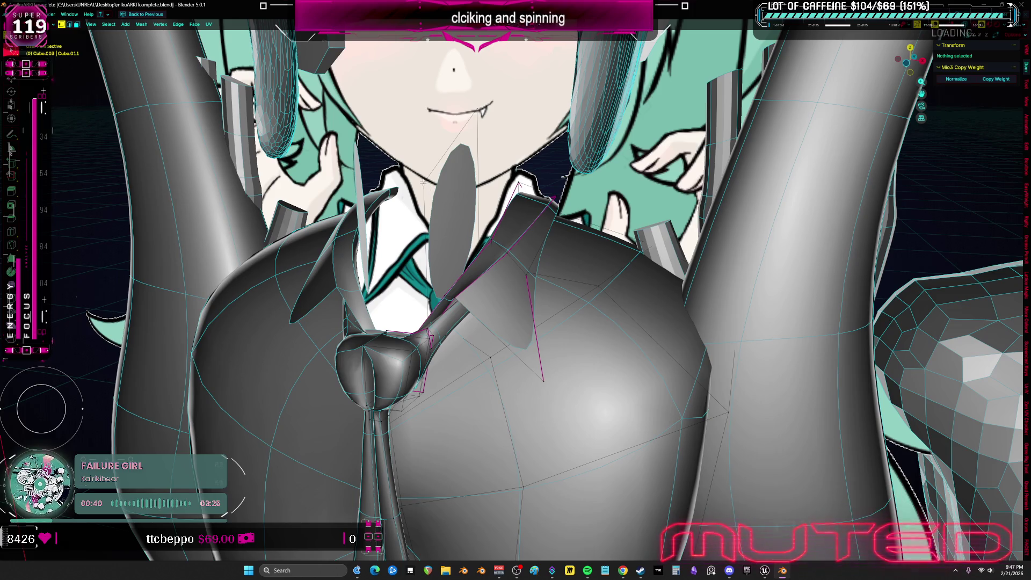
left_click(450, 167)
scroll(450, 167, "up", 3)
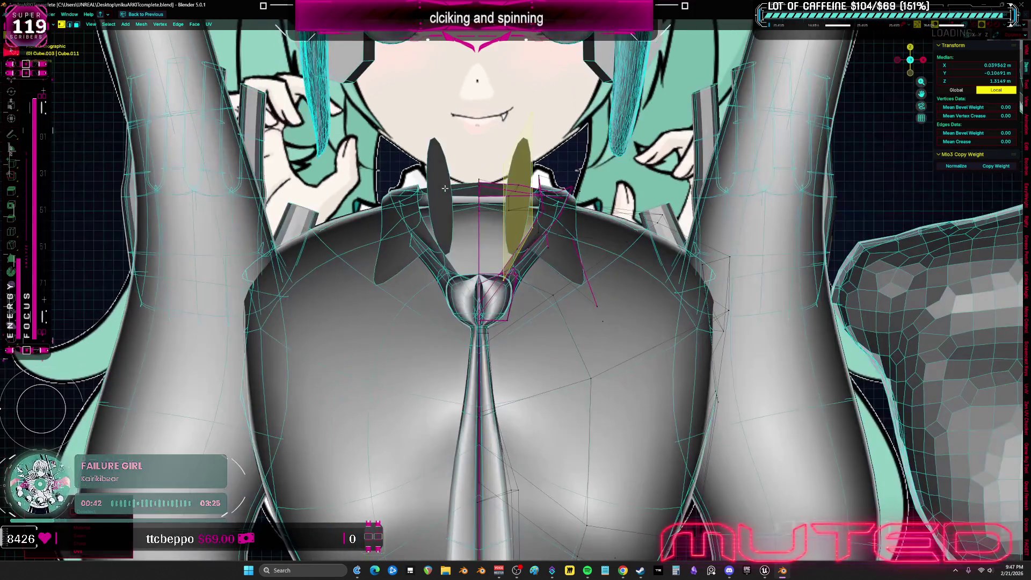
- In wireframe, shift the collar piece along X and tilt it −30° about X
key("shift+z")
key("shift+z")
mouse_move(449, 167)
middle_mouse_down()
mouse_move(622, 297)
mouse_move(632, 294)
mouse_move(628, 284)
middle_mouse_up()
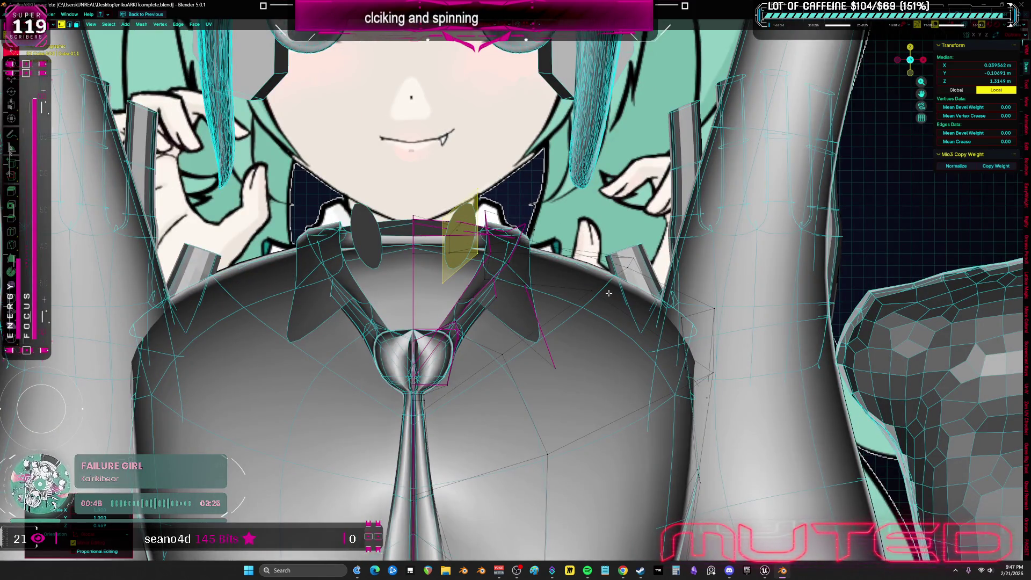
key("g")
key("x")
left_click(578, 304)
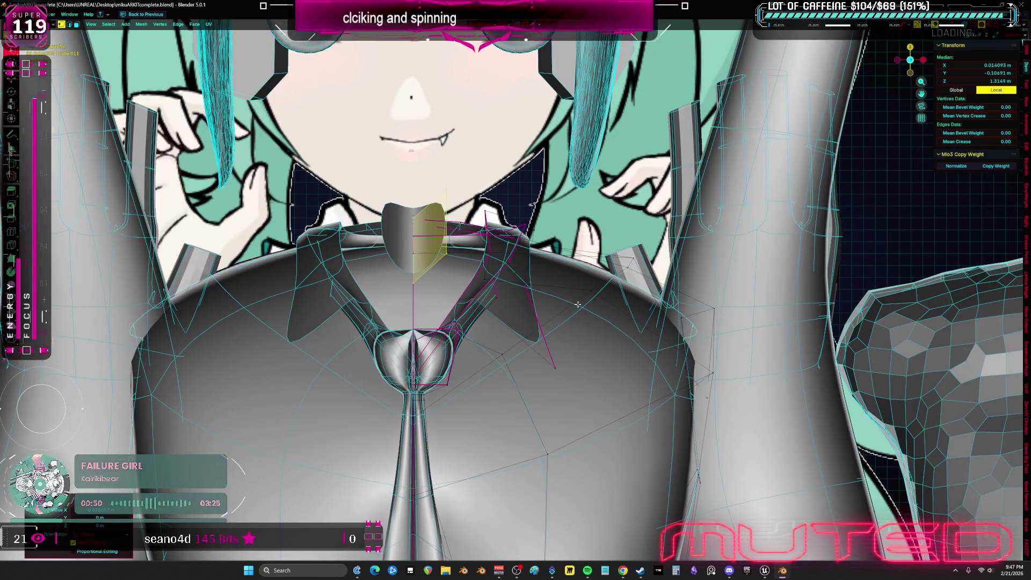
key("r")
key("x")
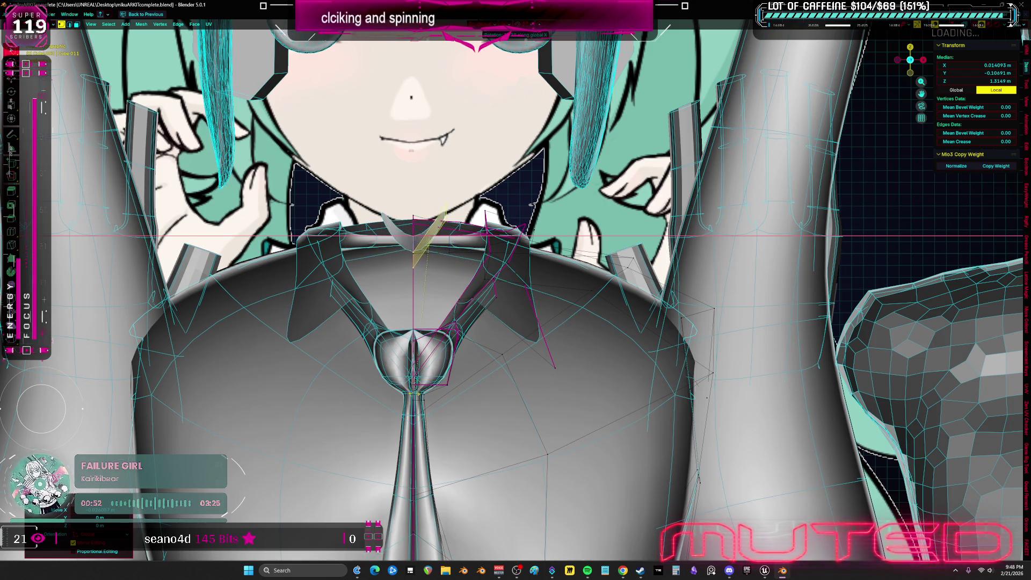
key("Return")
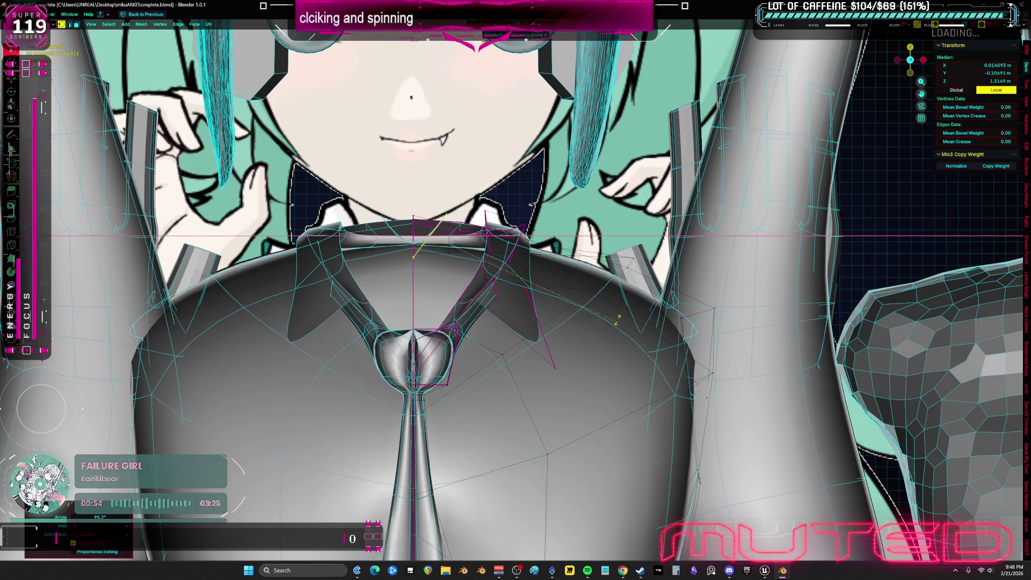
type("rx-30")
key("Return")
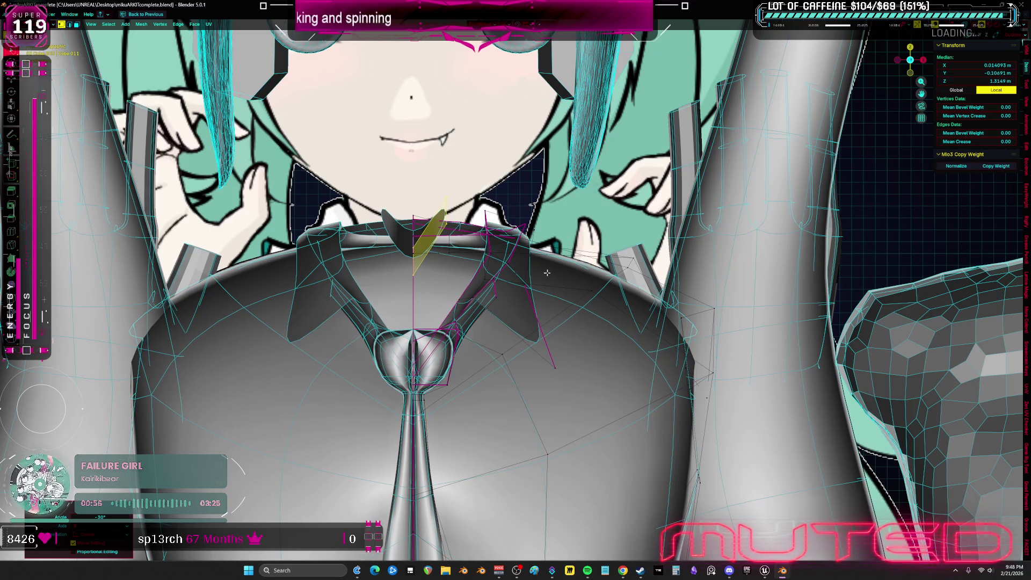
- Move the collar piece along Z until it sits at about 1.44 m on the neck
key("g")
key("x")
key("z")
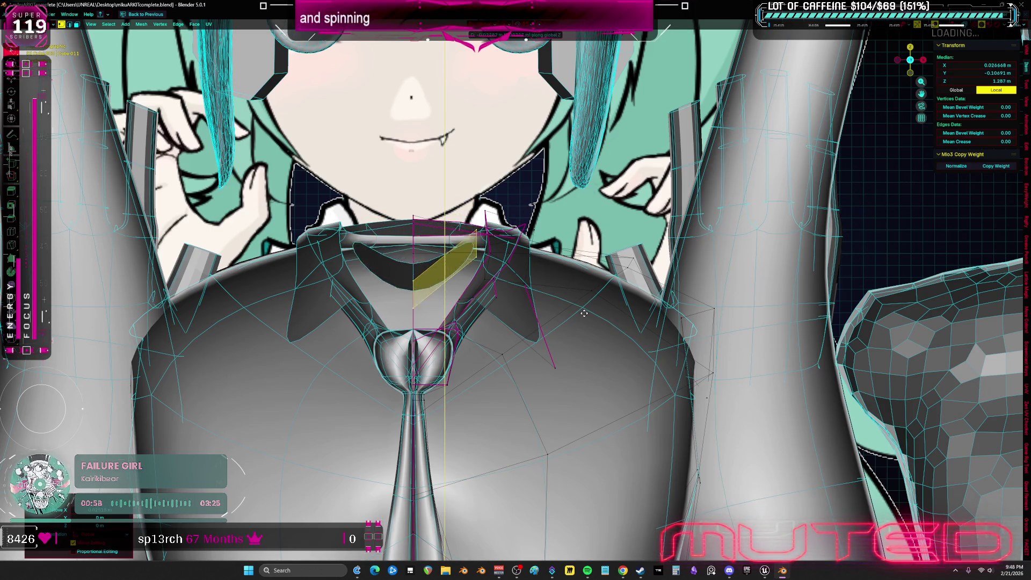
left_click(585, 303)
key("g")
key("z")
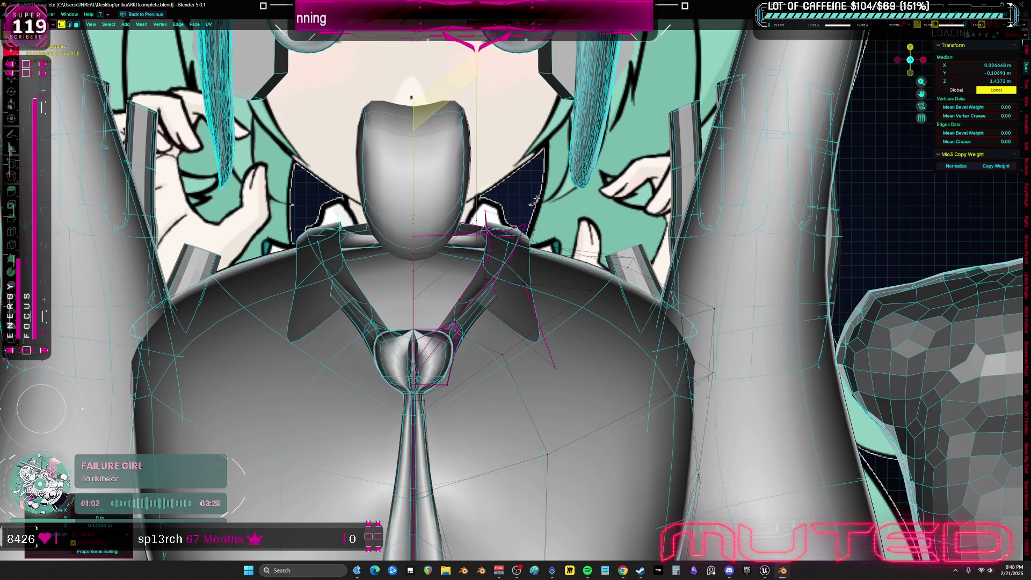
left_click(588, 133)
mouse_move(770, 345)
middle_mouse_down()
mouse_move(441, 247)
mouse_move(409, 251)
middle_mouse_up()
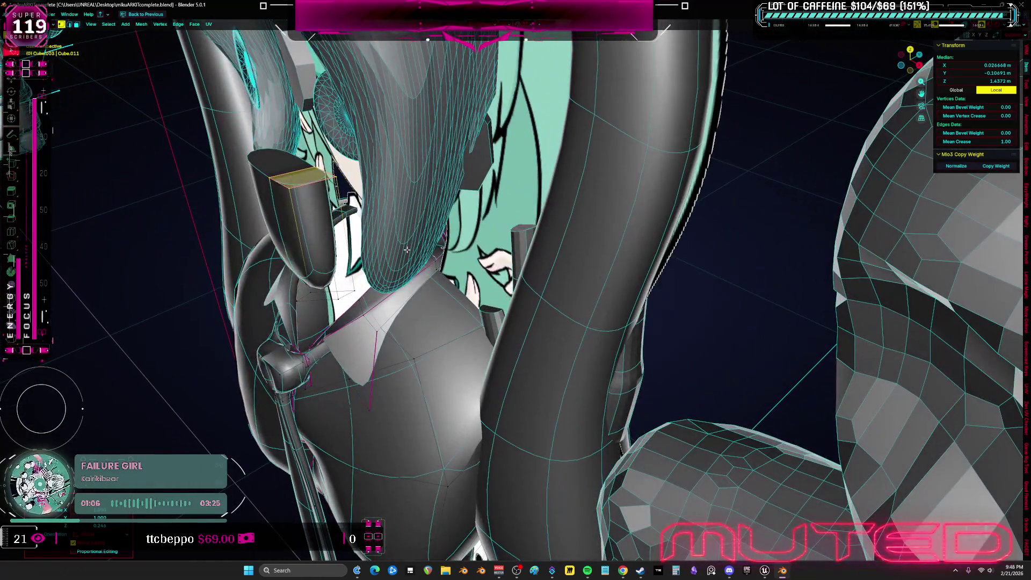
- Select the whole collar piece and scale it taller and wider against the see-through front reference
key("ctrl+l")
key("s")
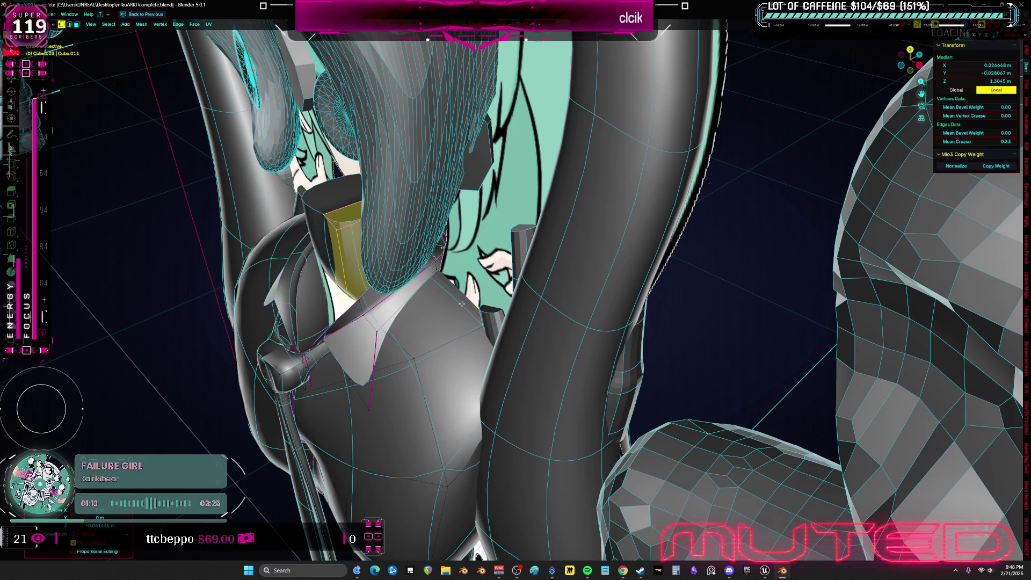
key("KP_1")
key("alt+z")
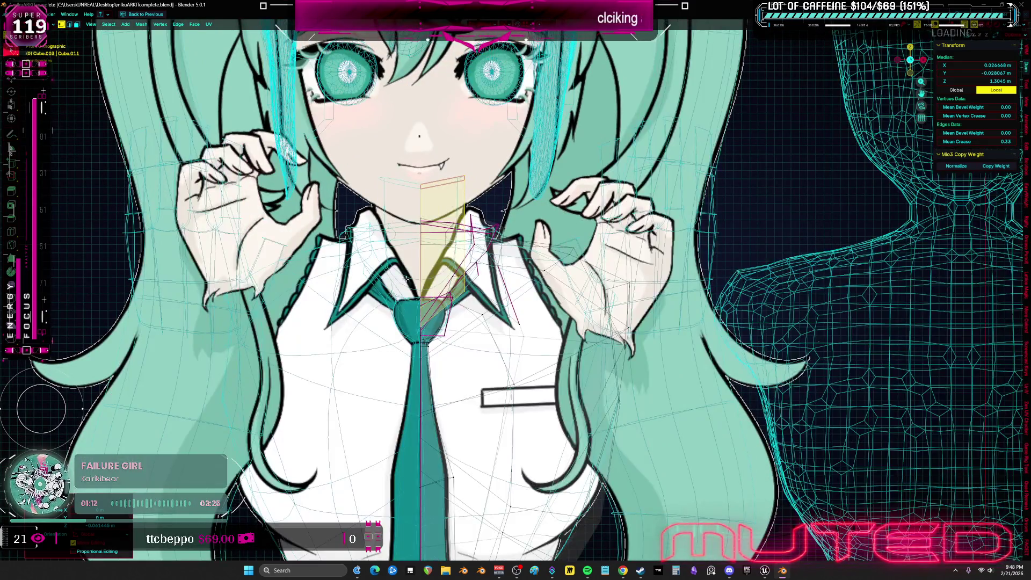
key("s")
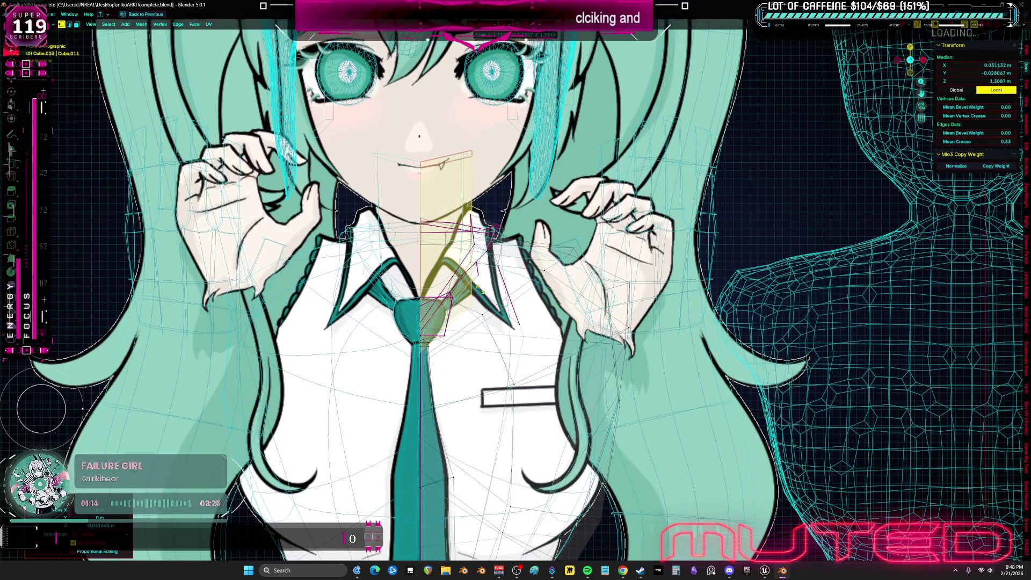
key("Return")
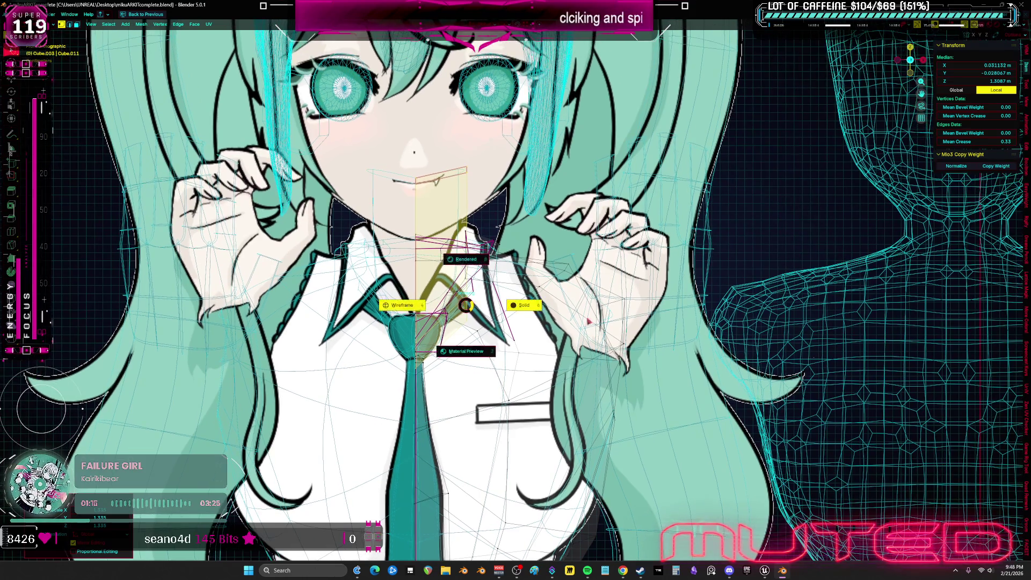
key("alt+z")
- Shift the collar piece sideways from below, then begin tilting it in a see-through side view
mouse_move(475, 287)
middle_mouse_down()
mouse_move(567, 325)
mouse_move(578, 375)
middle_mouse_up()
key("g")
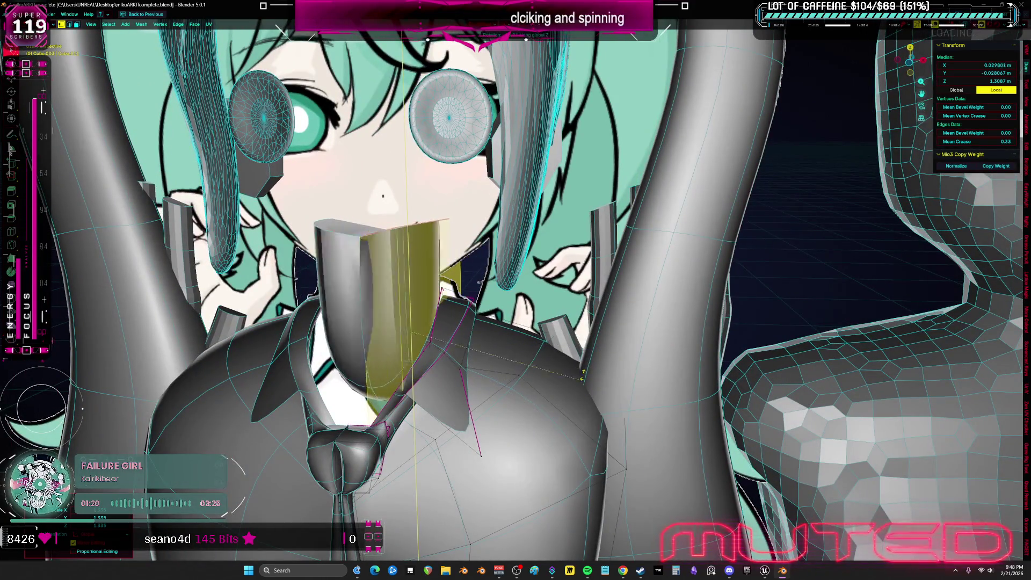
left_click(576, 379)
key("alt+z")
key("KP_3")
key("r")
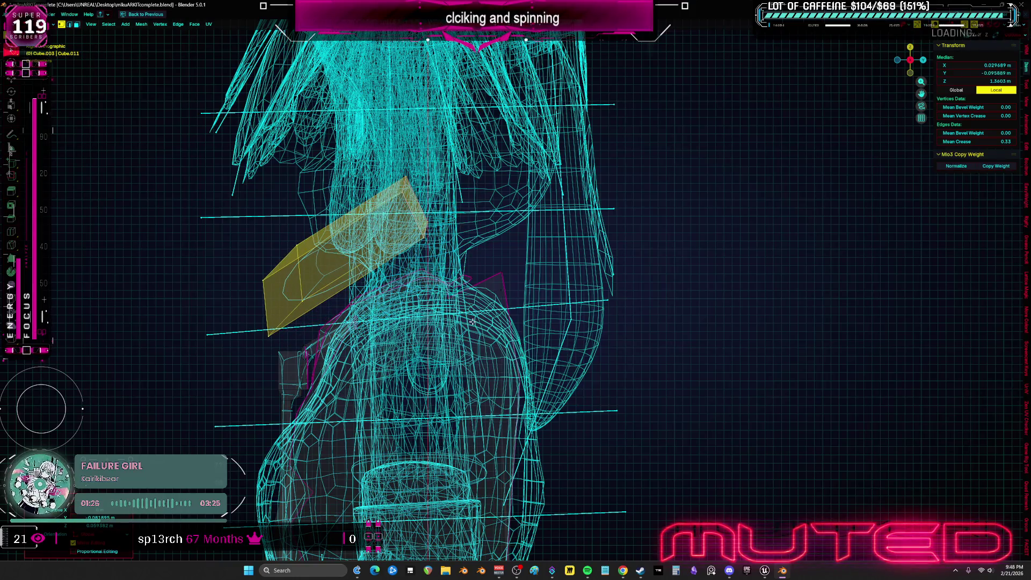
- Confirm the collar piece's tilt and raise it slightly higher on the neck along Z
left_click(501, 315)
key("alt+z")
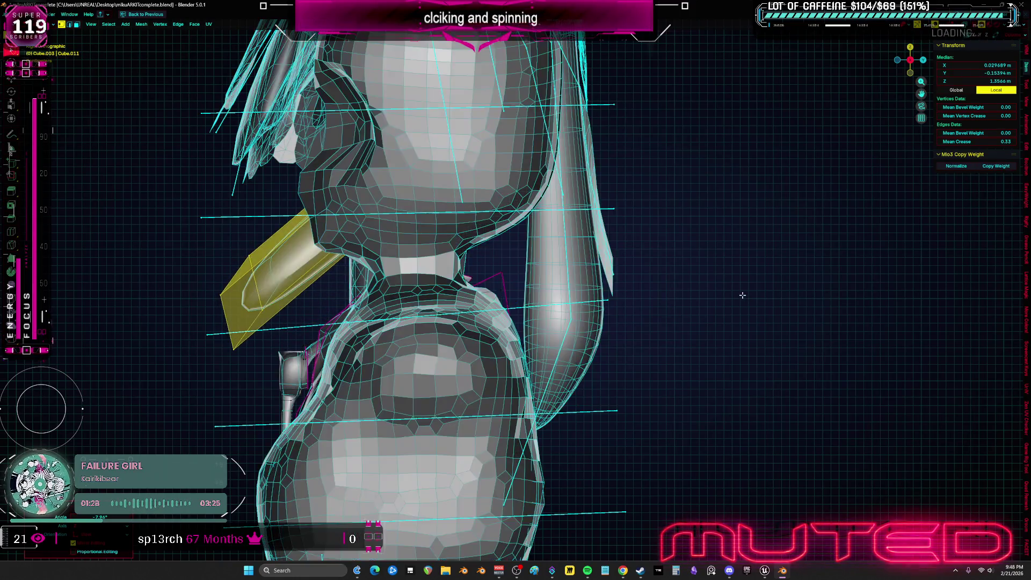
key("KP_1")
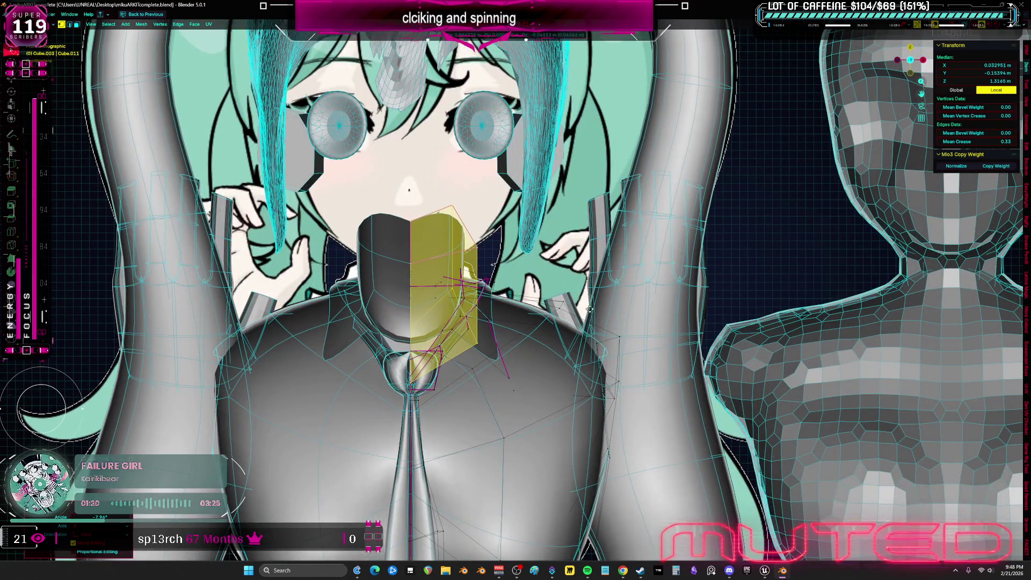
mouse_move(684, 301)
middle_mouse_down()
mouse_move(637, 311)
mouse_move(694, 258)
middle_mouse_up()
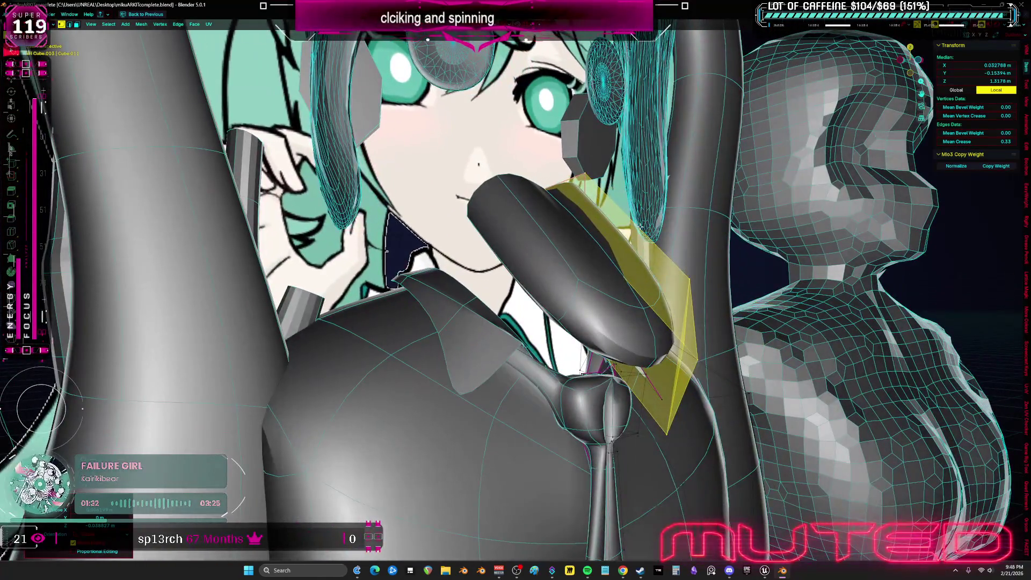
key("g")
key("z")
left_click(711, 239)
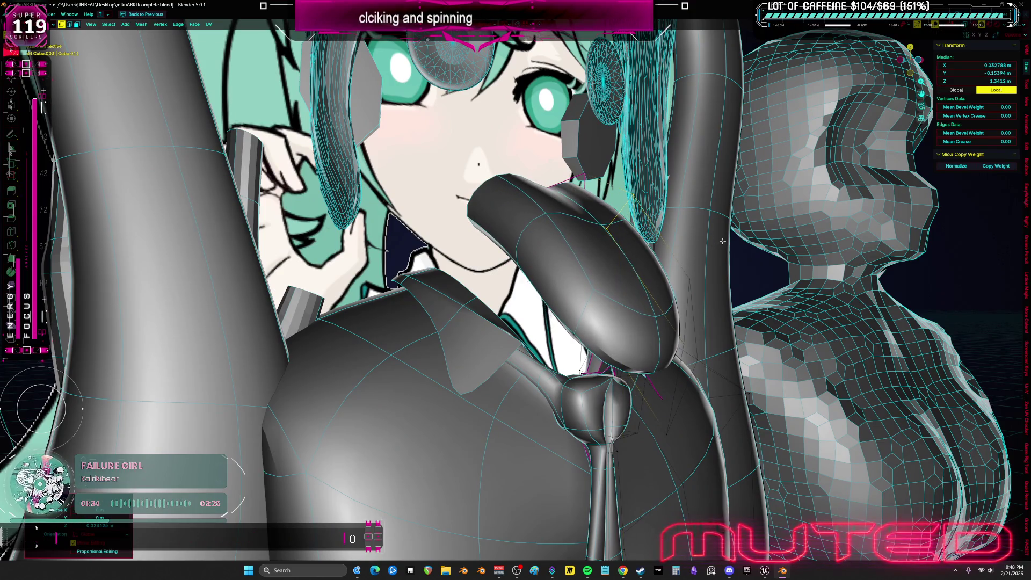
- Preview the clean model without overlays, clear the selection and return to Object Mode
mouse_move(723, 240)
middle_mouse_down()
mouse_move(693, 259)
mouse_move(517, 263)
mouse_move(497, 282)
mouse_move(816, 332)
middle_mouse_up()
key("shift+alt+z")
key("shift+alt+z")
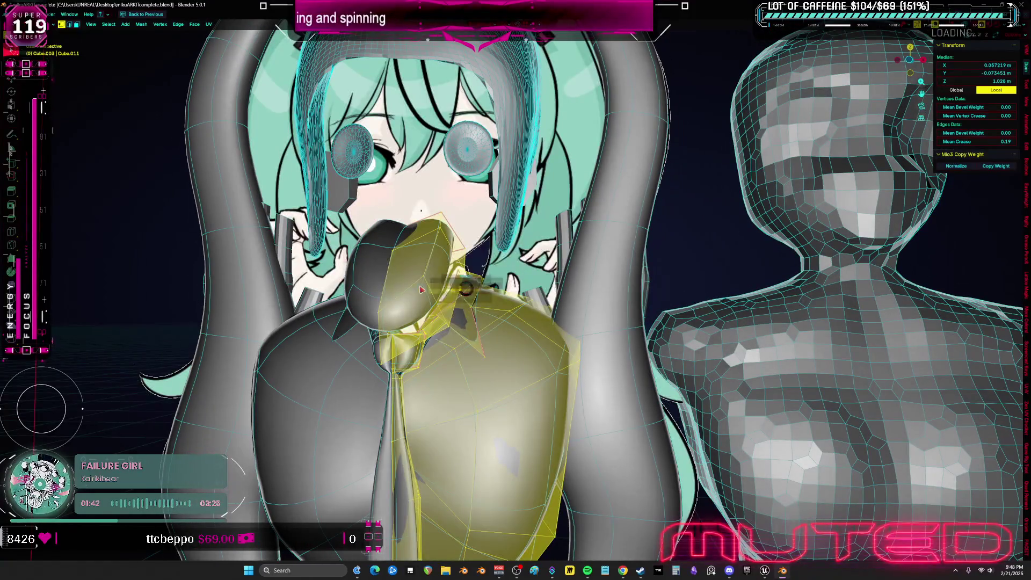
key("alt+a")
key("ctrl+Tab")
left_click(655, 330)
key("shift+alt+z")
- View the whole figure from the front and check the neck mesh in wireframe over the reference
mouse_move(807, 334)
middle_mouse_down()
mouse_move(545, 341)
mouse_move(525, 329)
middle_mouse_up()
scroll(528, 322, "down", 3)
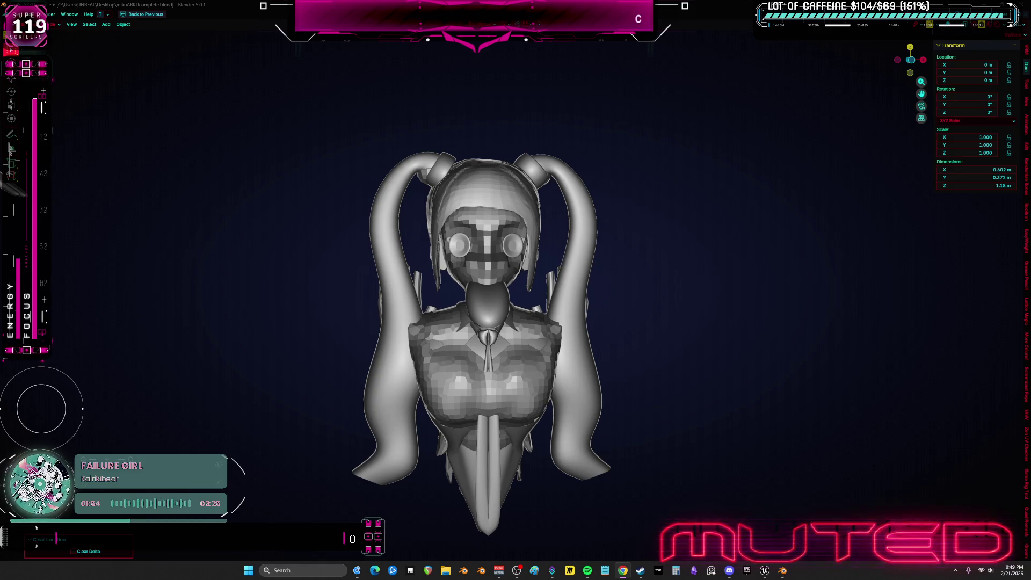
scroll(626, 339, "up", 3)
scroll(626, 339, "up", 3)
left_click(407, 283)
scroll(408, 283, "up", 1)
key("Tab")
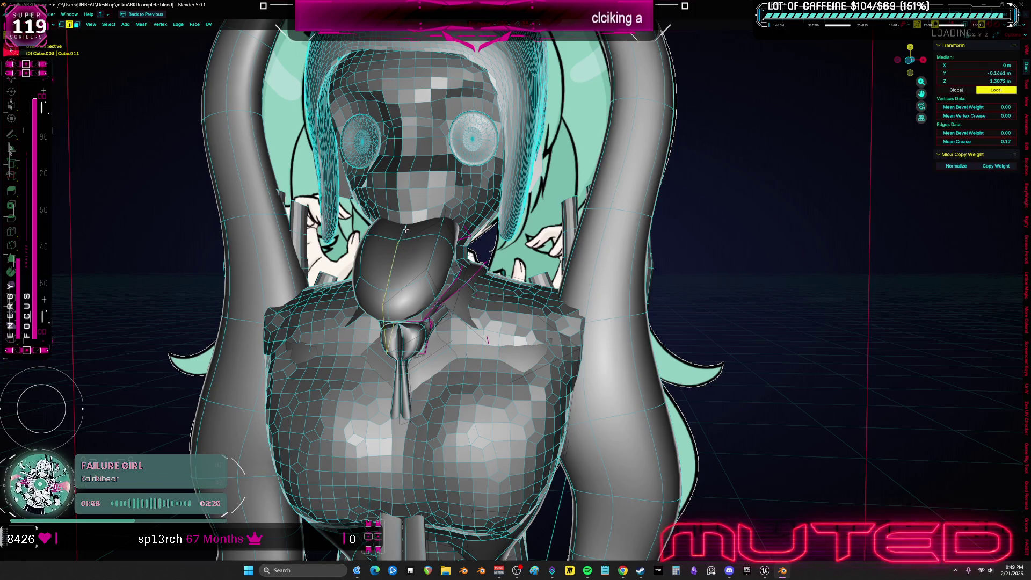
scroll(405, 230, "up", 2)
key("shift+z")
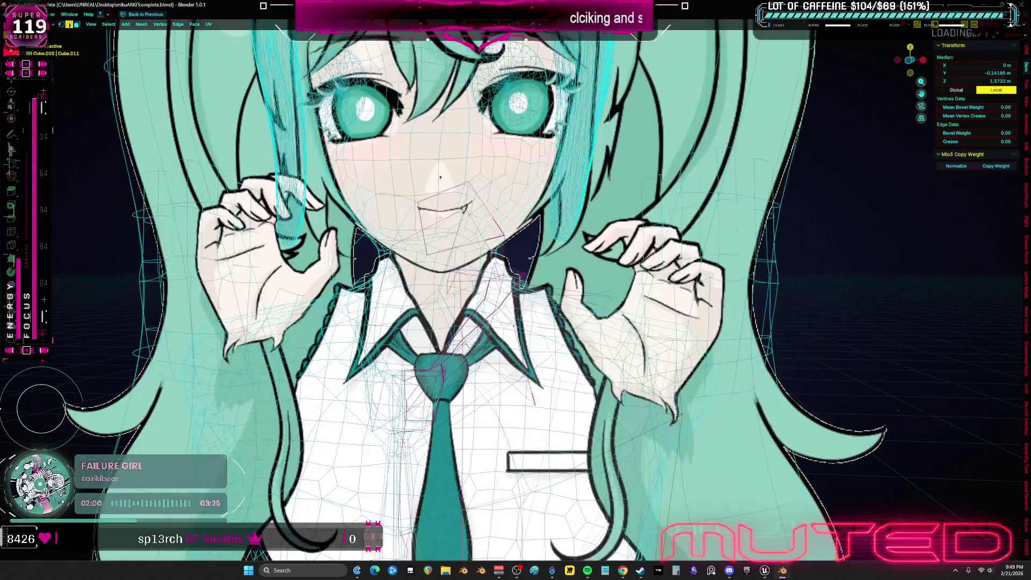
key("shift+z")
- Inspect the neck from a lower angle and return to Object Mode
mouse_move(435, 266)
middle_mouse_down()
mouse_move(457, 292)
mouse_move(609, 342)
middle_mouse_up()
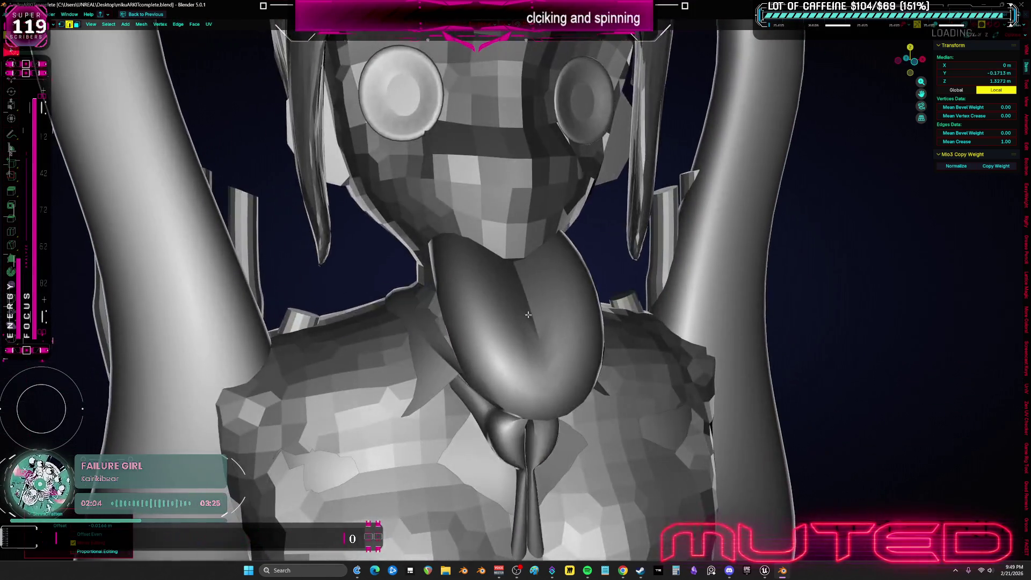
key("ctrl+Tab")
left_click(575, 300)
scroll(556, 312, "down", 4)
key("shift+z")
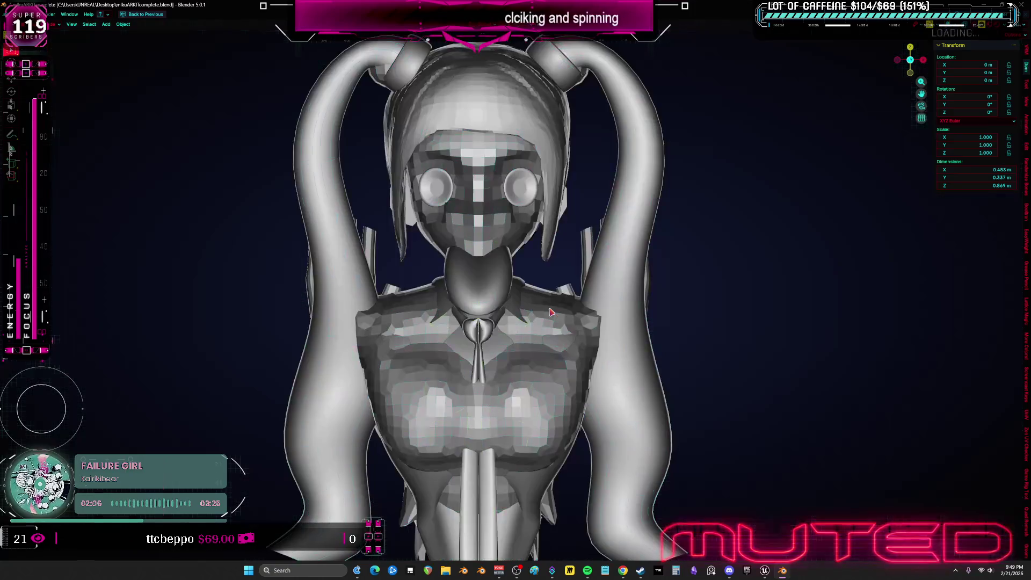
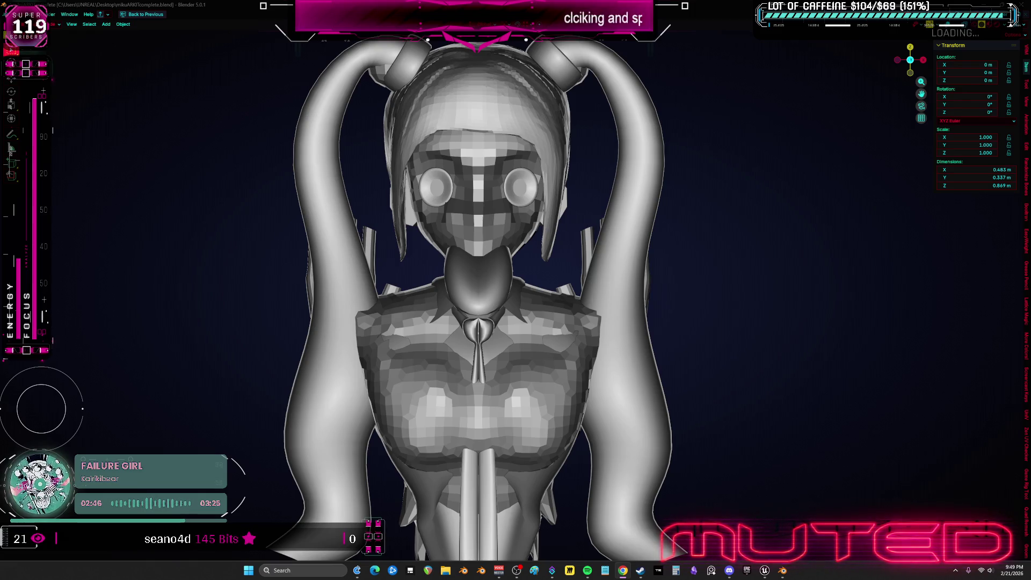
scroll(876, 293, "down", 3)
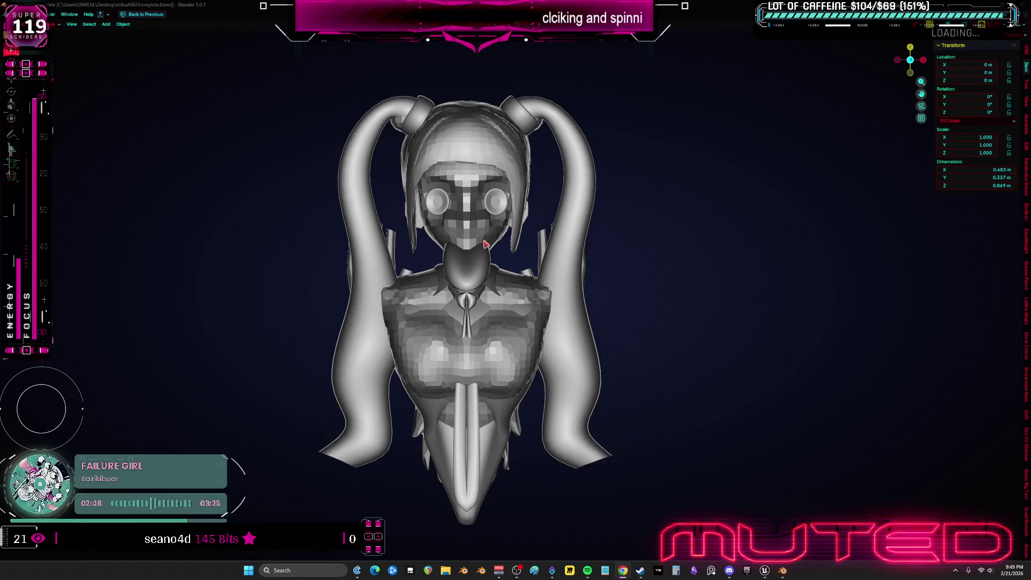
- Select the blocky hand object, checking it in wireframe and material shading from the front
mouse_move(565, 299)
middle_mouse_down()
mouse_move(476, 298)
mouse_move(524, 237)
middle_mouse_up()
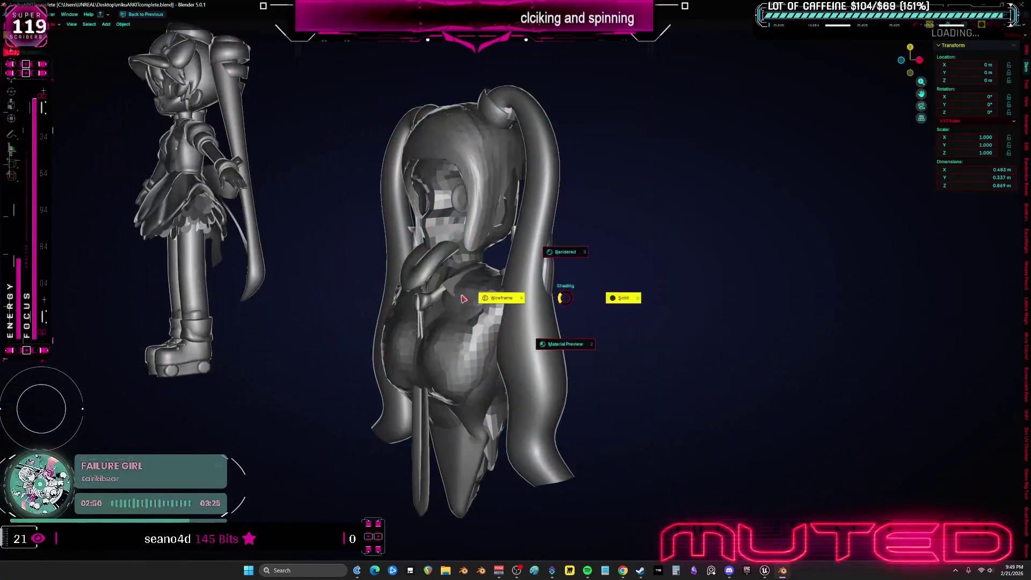
key("shift+z")
left_click(532, 242)
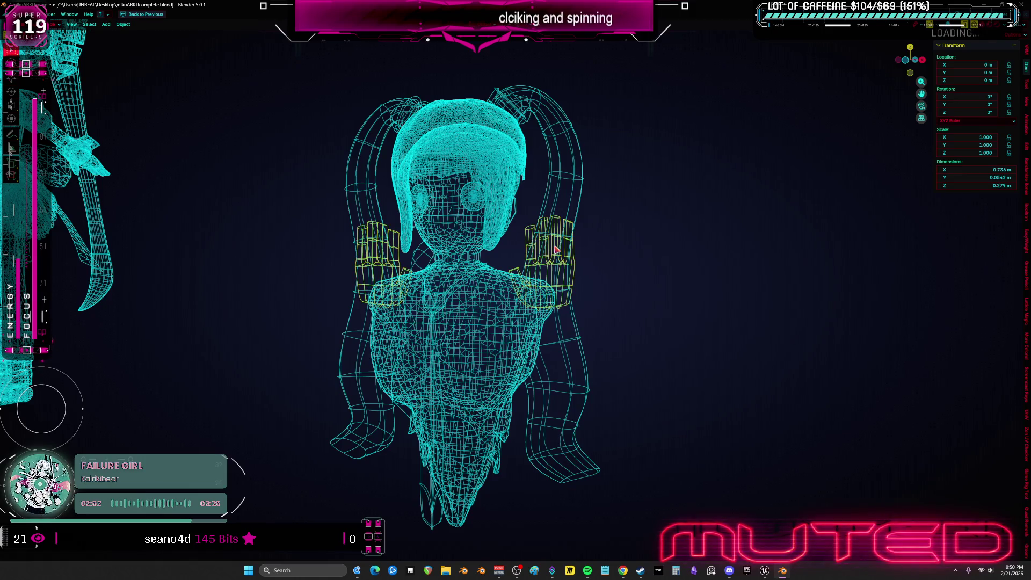
key("shift+z")
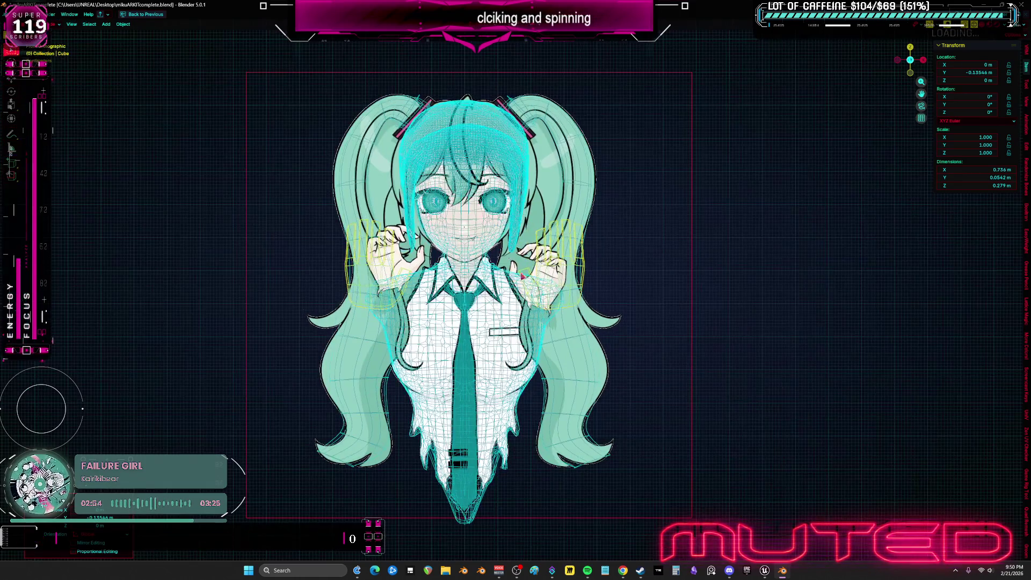
key("shift+z")
scroll(561, 302, "up", 3)
scroll(568, 316, "down", 2)
- Compare the model against the reference through the camera, then return to a solid perspective view
key("KP_0")
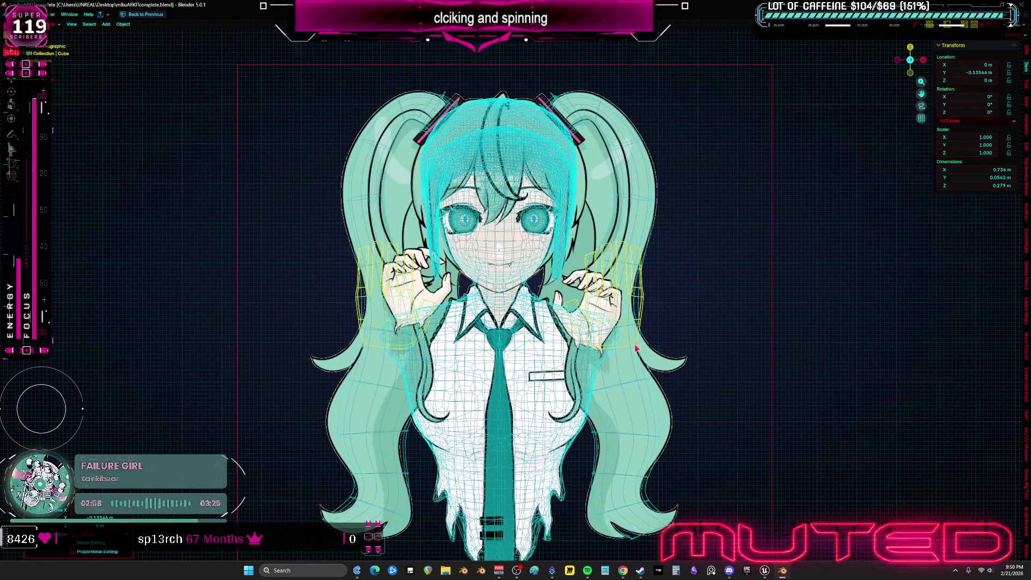
key("shift+z")
middle_click_drag(774, 372, 805, 363)
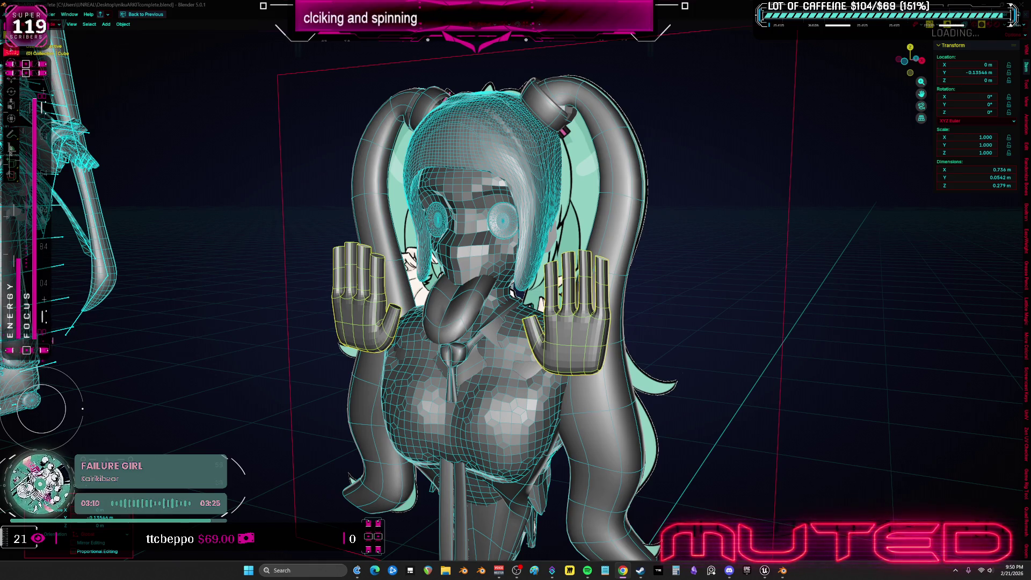
key("ctrl+Page_Down")
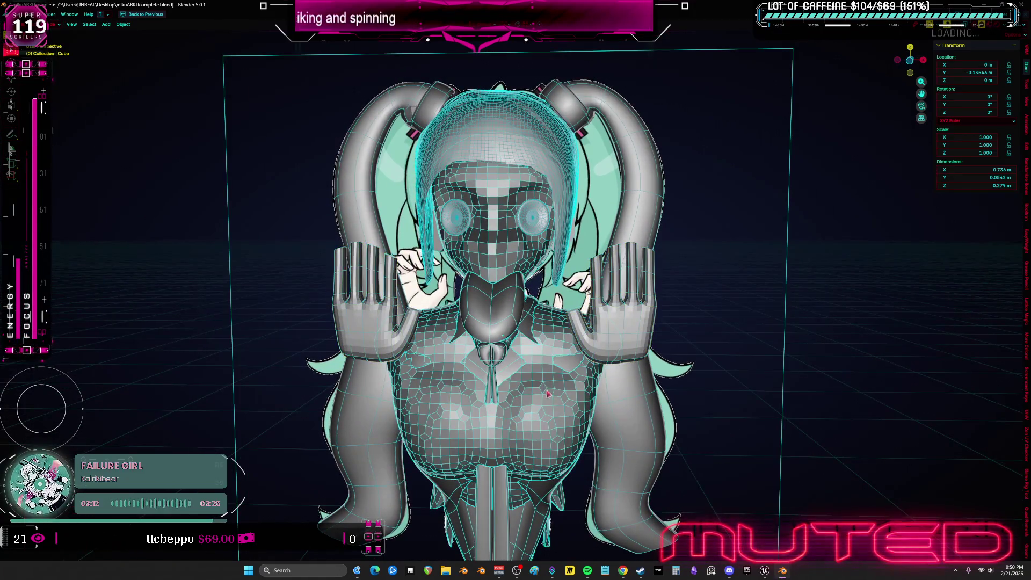
scroll(516, 291, "up", 5)
- Make the body mesh the sculpt target and reshape the chest symmetrically from the front with a 0.7-strength brush
middle_click_drag(516, 290, 564, 258)
key("alt+q")
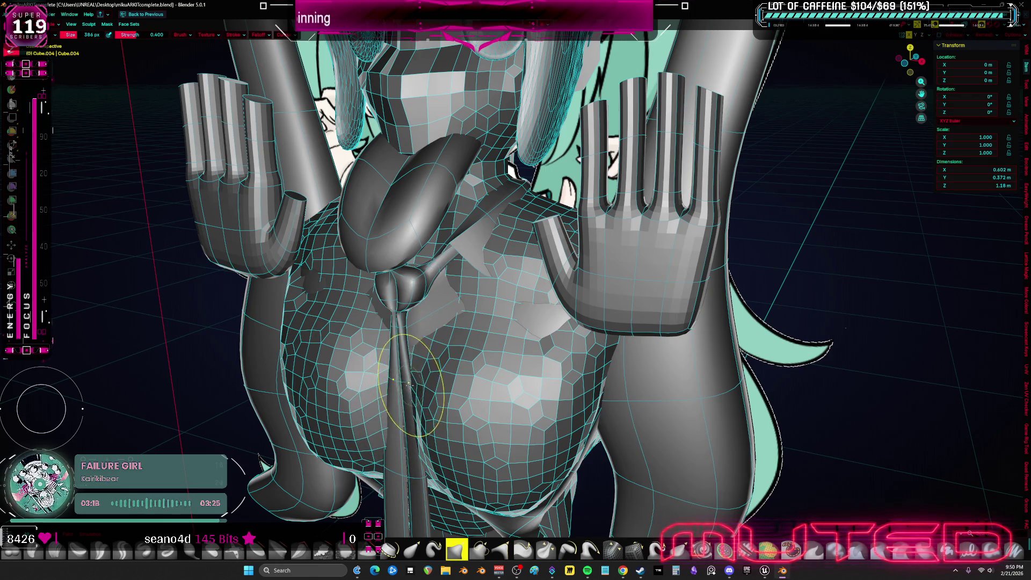
key("KP_1")
key("s")
left_click_drag(542, 360, 545, 355)
middle_click_drag(544, 354, 556, 310)
left_click_drag(556, 310, 556, 309)
middle_click_drag(556, 310, 523, 226)
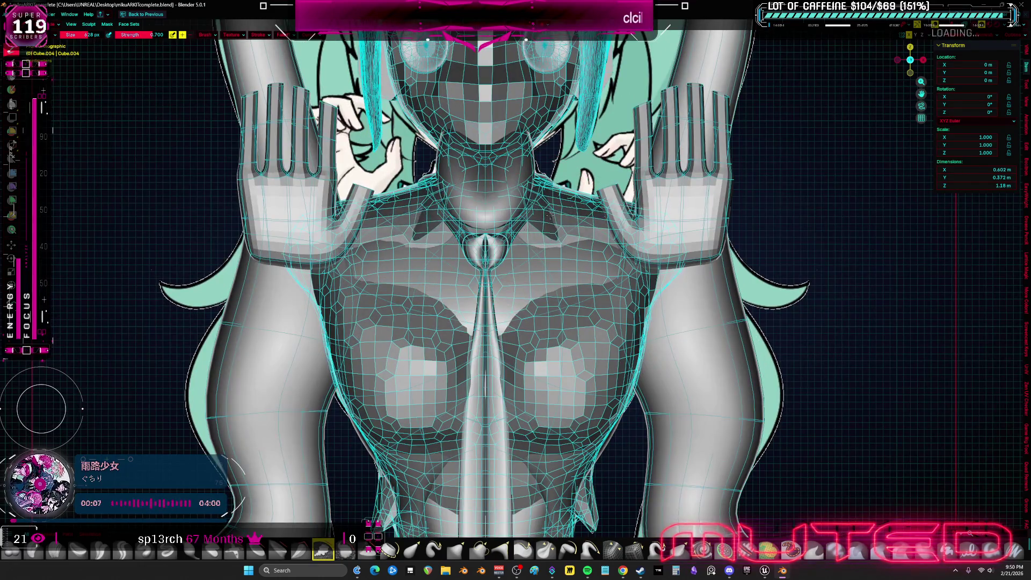
- Isolate the body, smooth its back and shoulders, then view it see-through over the reference from the front
key("shift+alt+z")
scroll(588, 319, "down", 2)
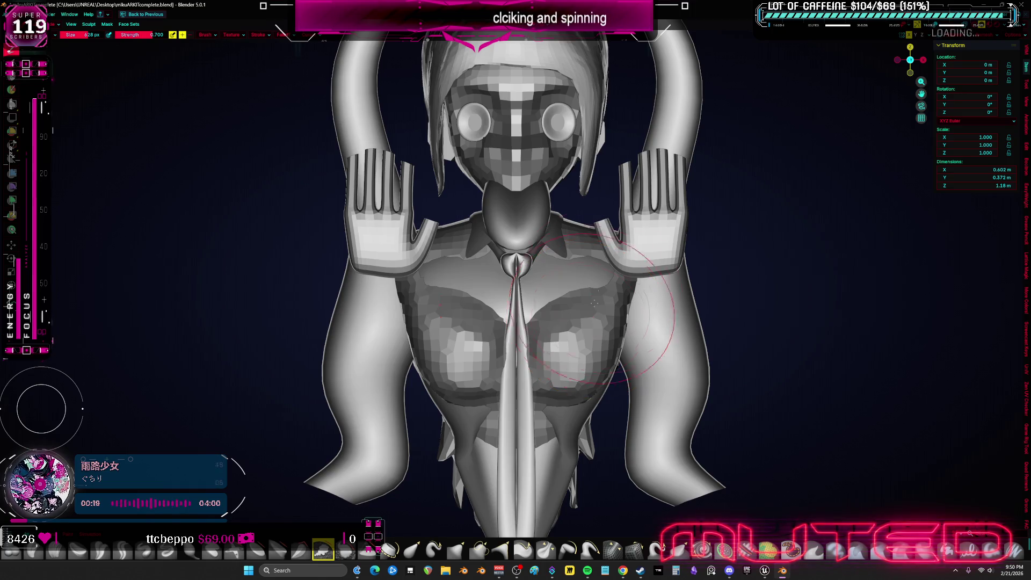
key("KP_Divide")
middle_click_drag(681, 278, 511, 244)
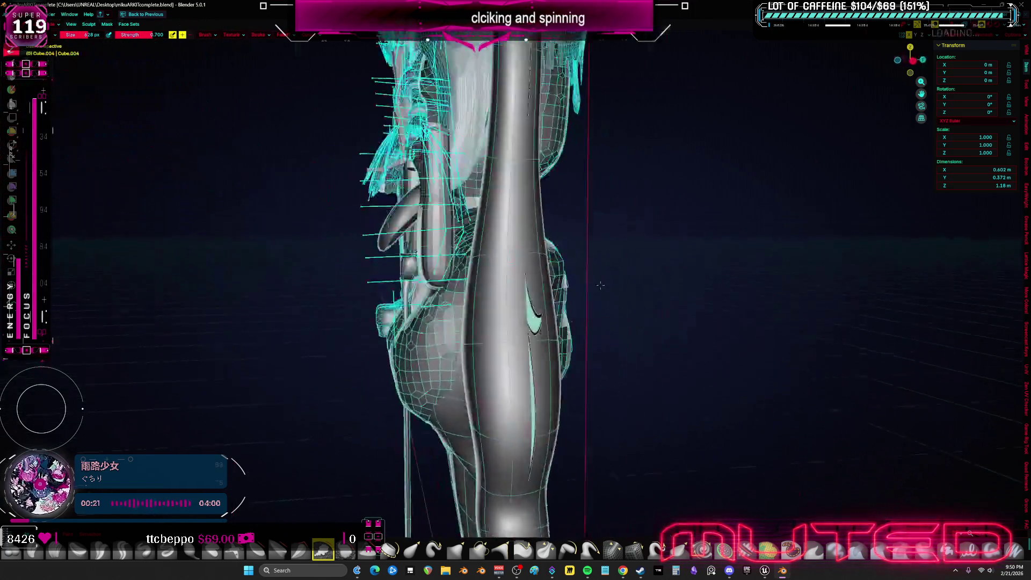
left_click_drag(513, 245, 528, 352)
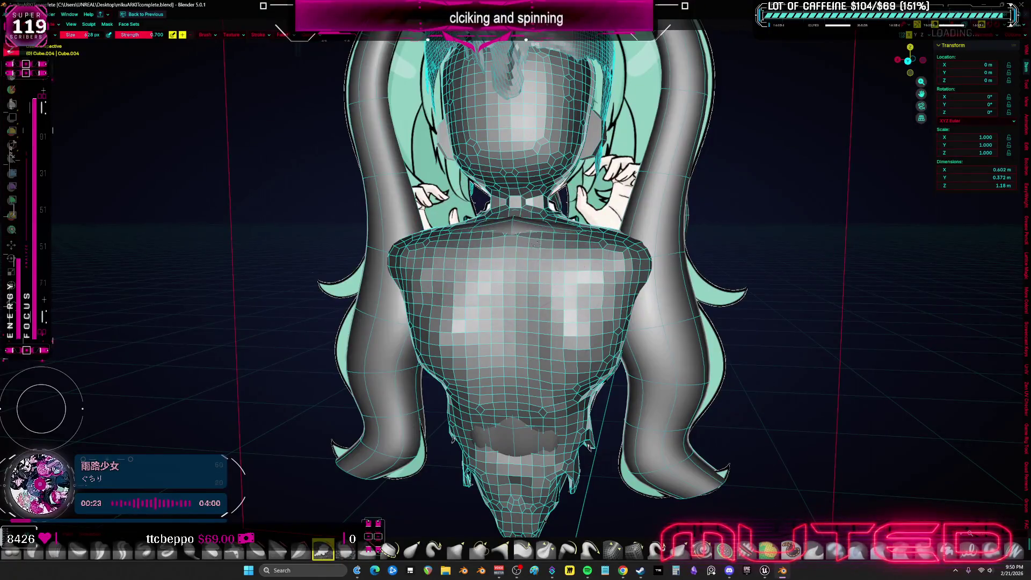
middle_click_drag(528, 351, 542, 272)
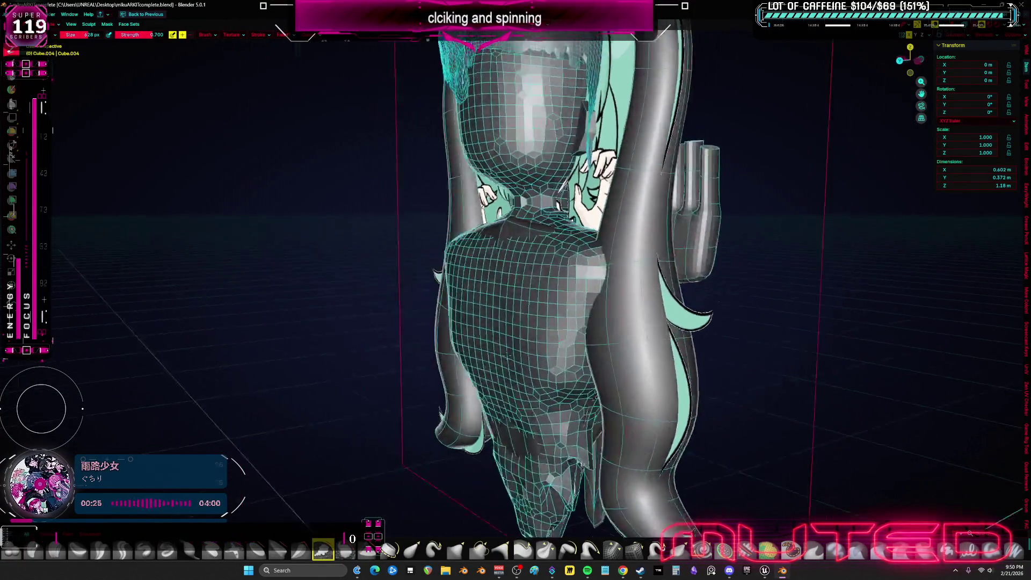
key("KP_1")
key("KP_1")
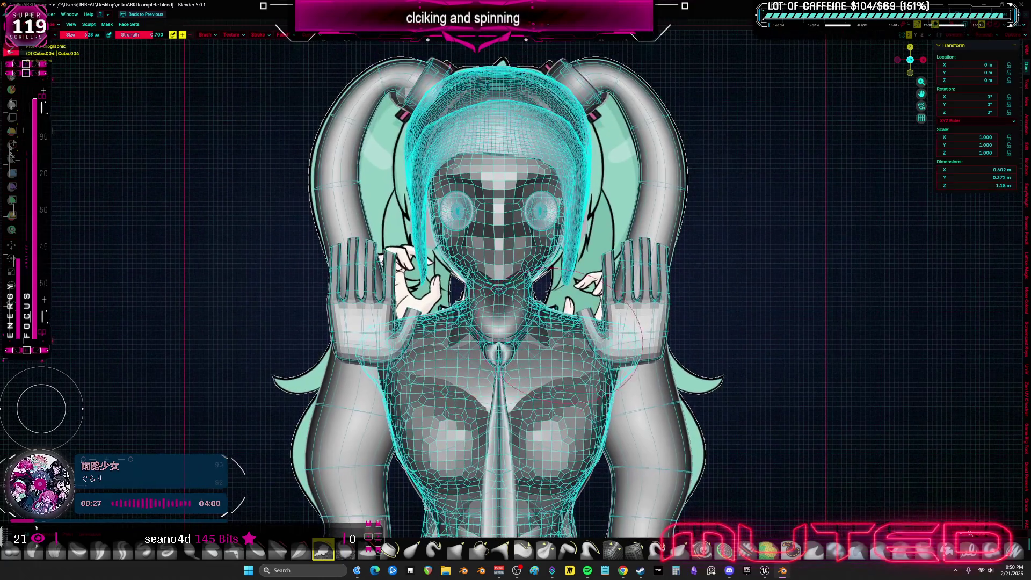
key("alt+z")
key("alt+z")
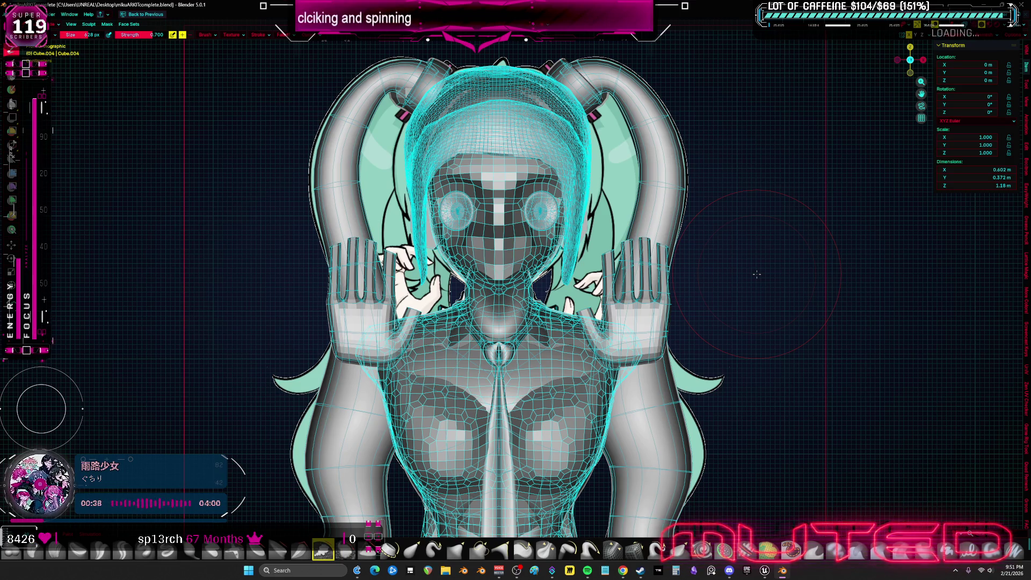
- Leave sculpting for Object Mode with the body selected, facing the front orthographic view
key("ctrl+Tab")
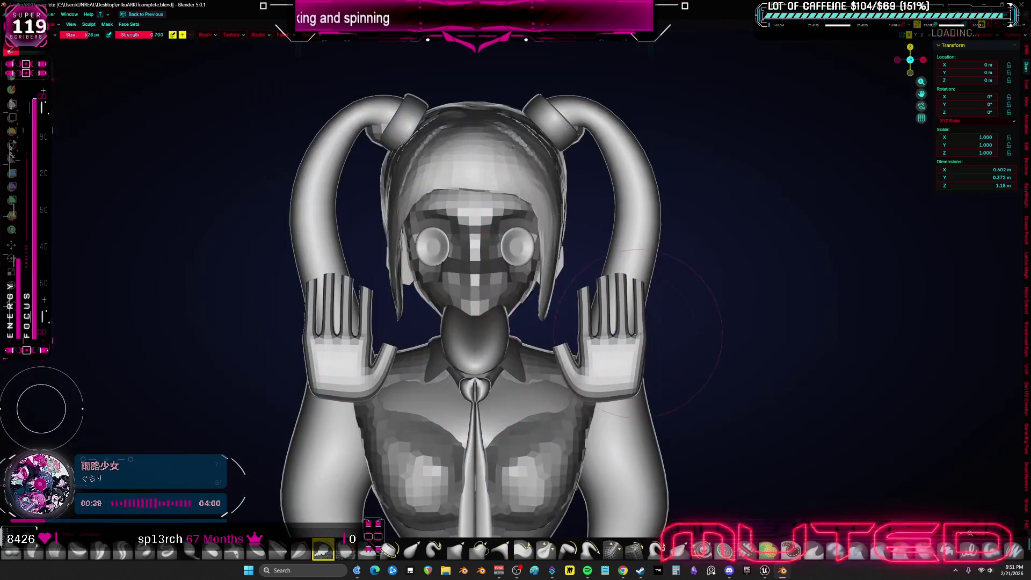
left_click(575, 299)
scroll(579, 298, "up", 2)
key("shift+a")
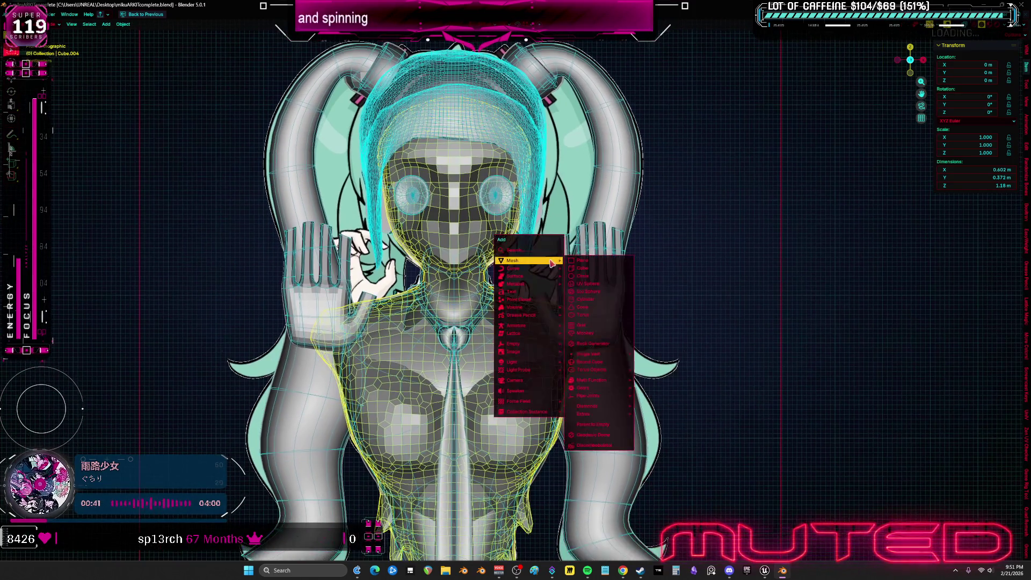
mouse_move(595, 275)
middle_mouse_down()
mouse_move(538, 186)
mouse_move(556, 186)
middle_mouse_up()
key("KP_1")
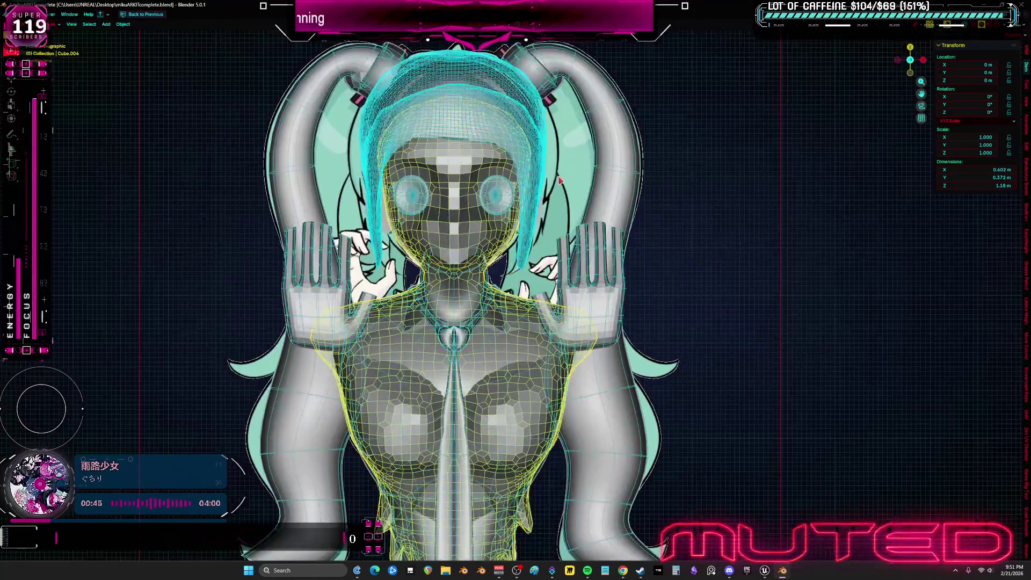
- Add a new Bézier curve to the scene and restore the full multi-editor layout
key("shift+a")
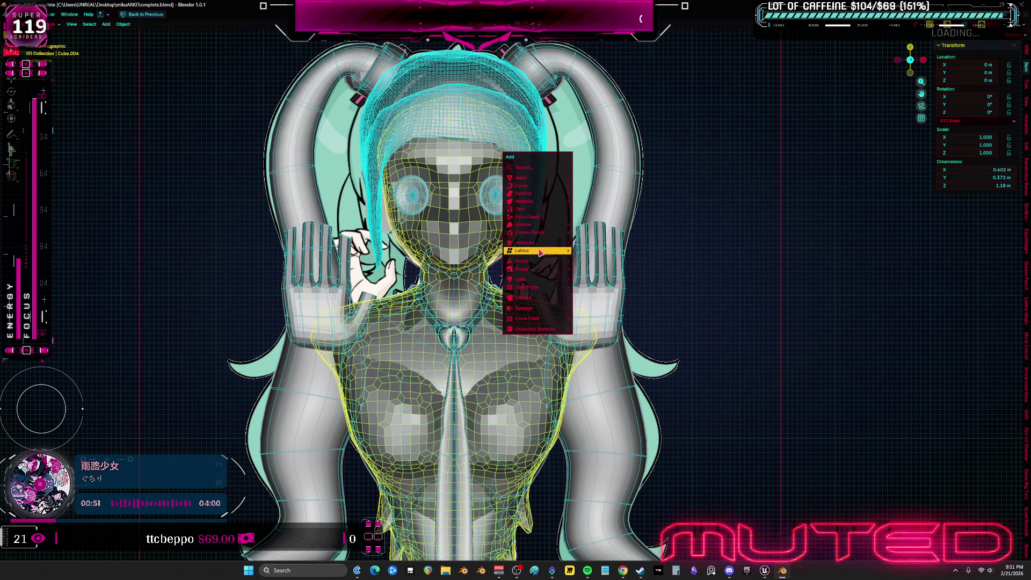
mouse_move(532, 186)
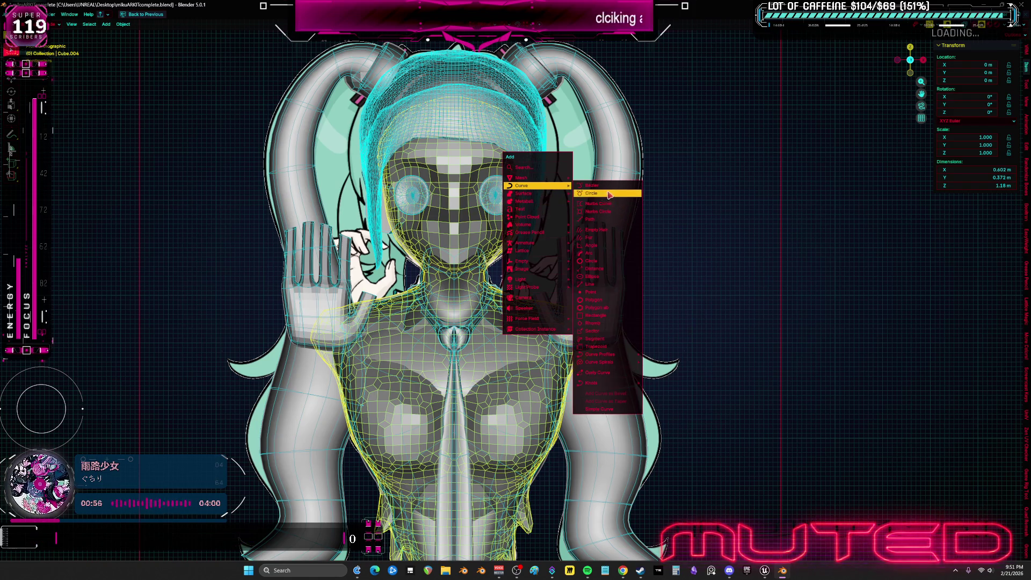
left_click(592, 187)
scroll(600, 303, "down", 5)
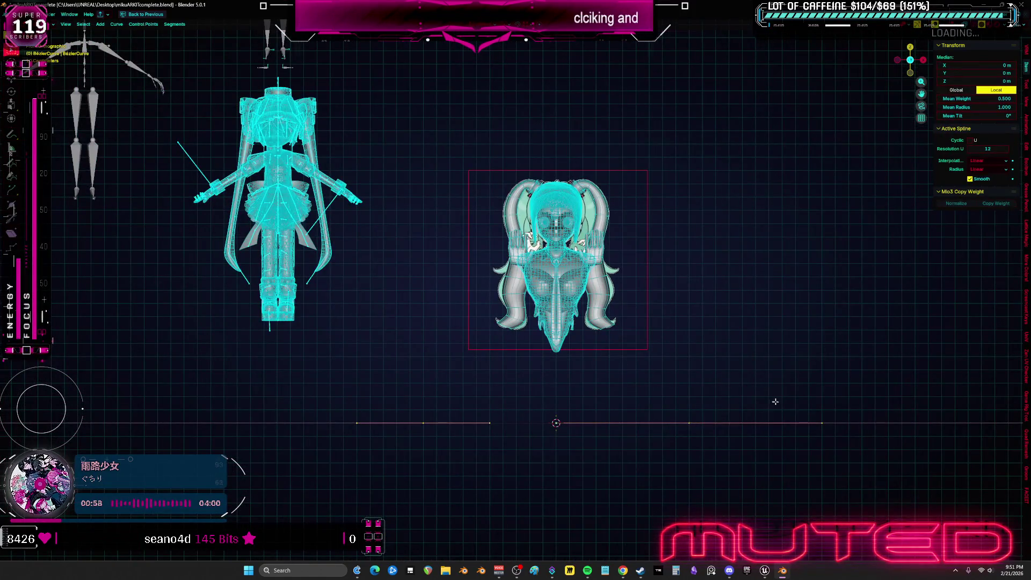
key("ctrl+space")
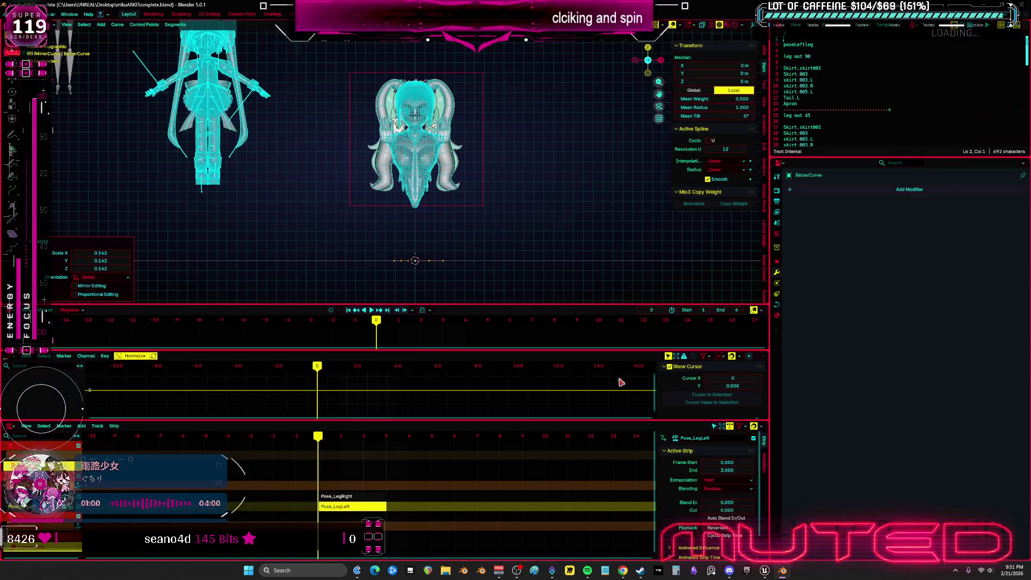
- In the curve's Geometry settings set Bevel Depth to 0.003 m, then maximize the viewport
left_click(778, 304)
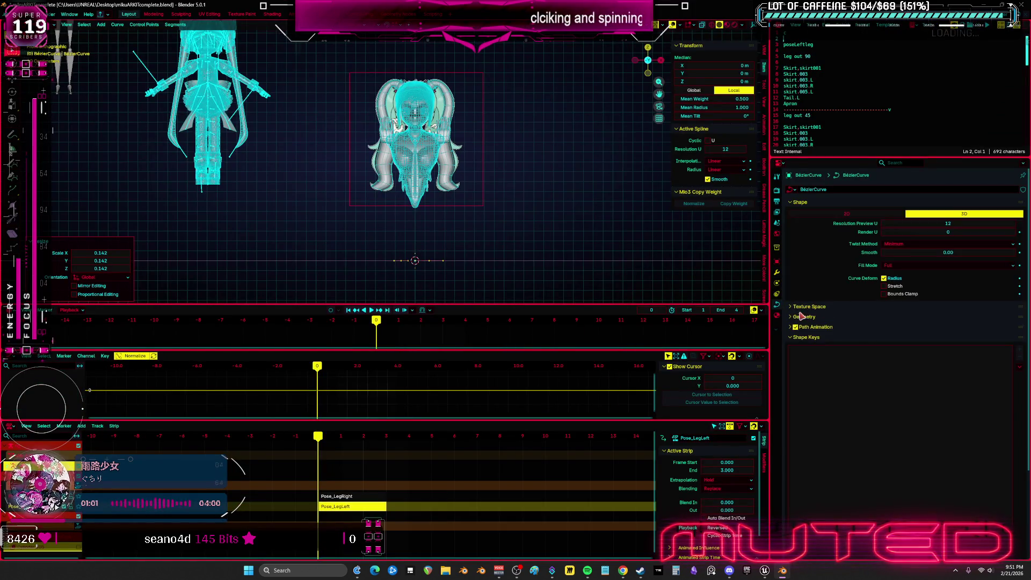
left_click(797, 337)
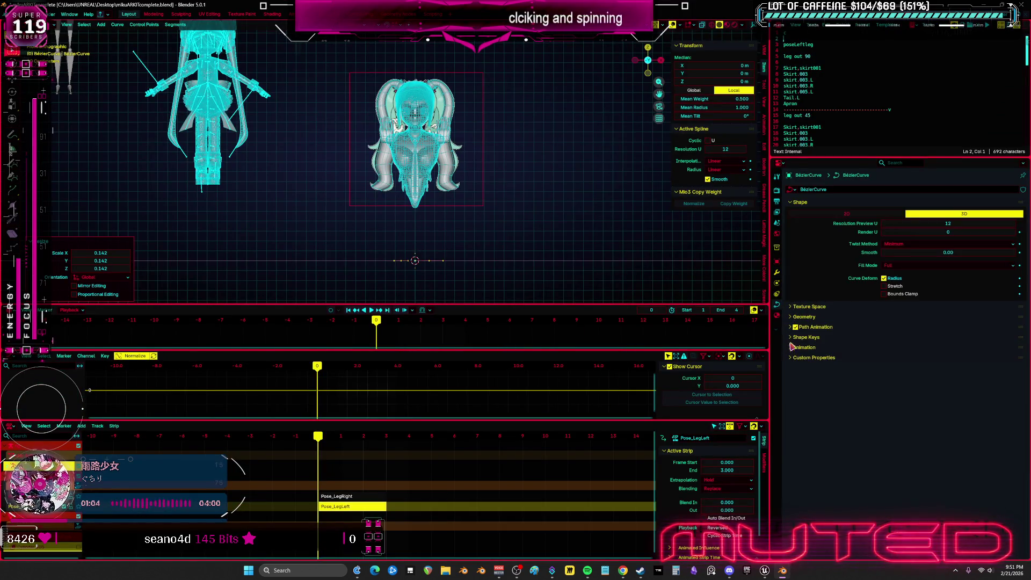
left_click(845, 316)
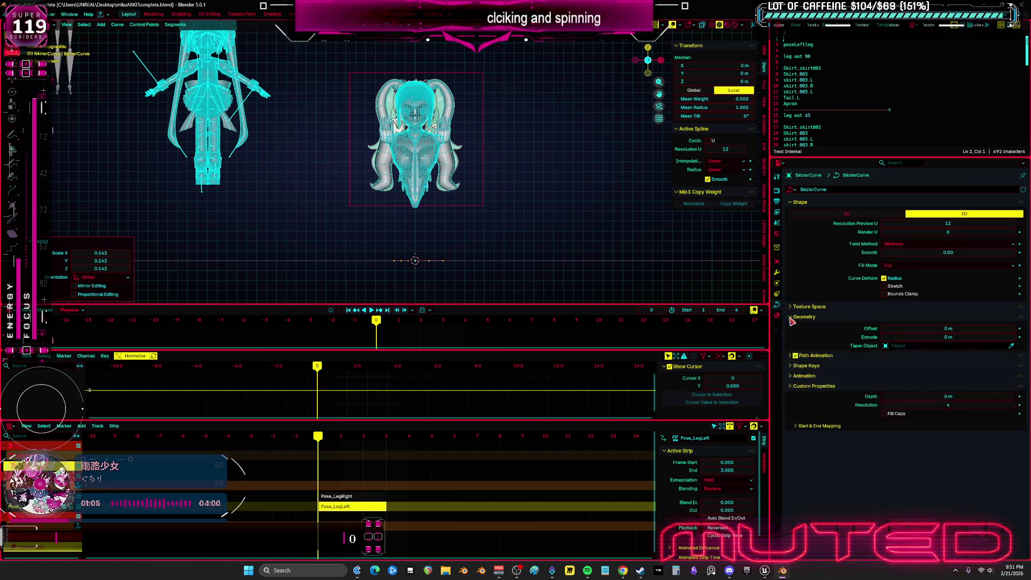
left_click_drag(982, 395, 989, 395)
key("ctrl+space")
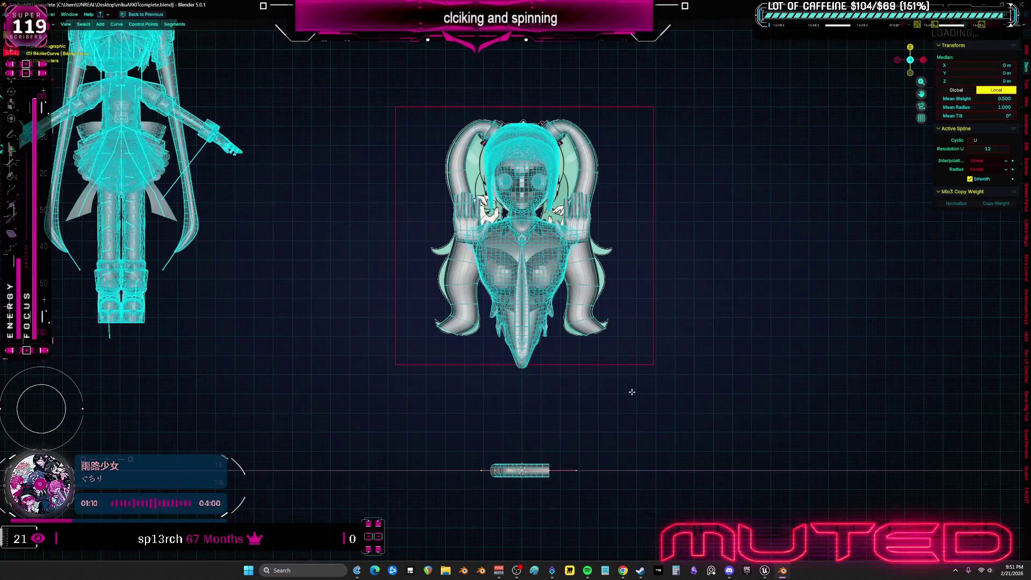
scroll(611, 181, "up", 2)
scroll(611, 181, "up", 6)
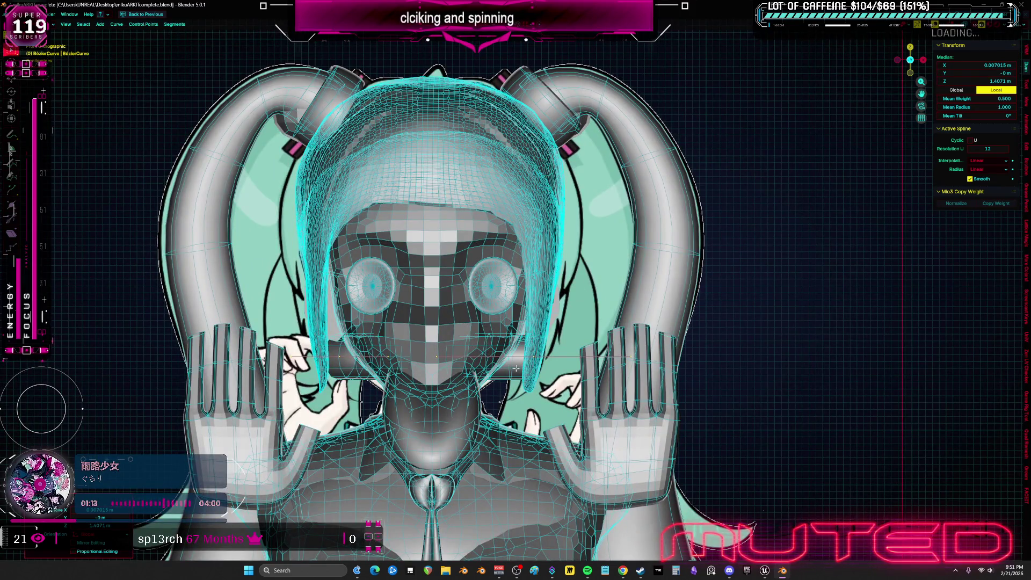
- Isolate the curve tube in local view and start editing its points from a side view
key("Tab")
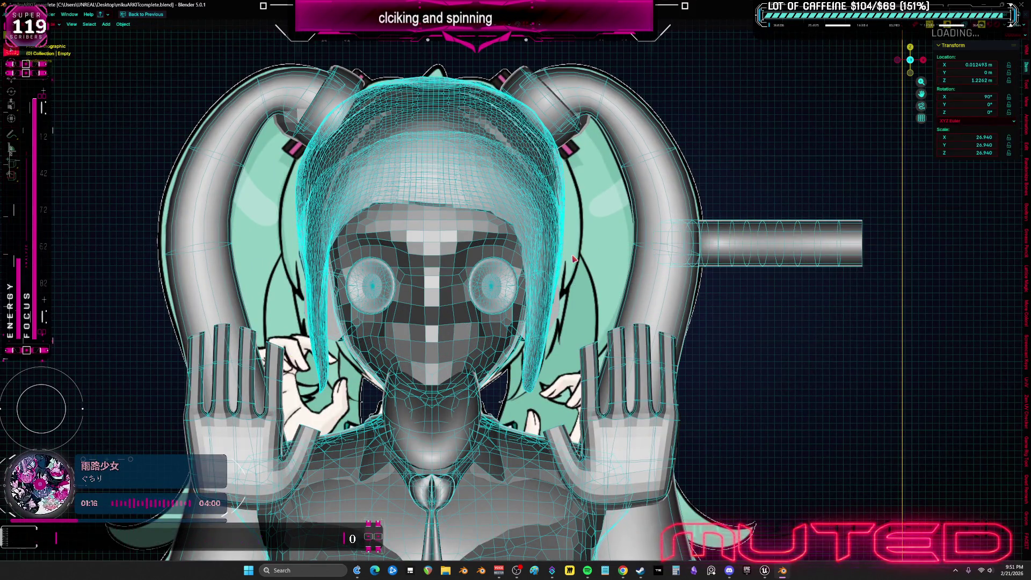
left_click(741, 246)
key("KP_Divide")
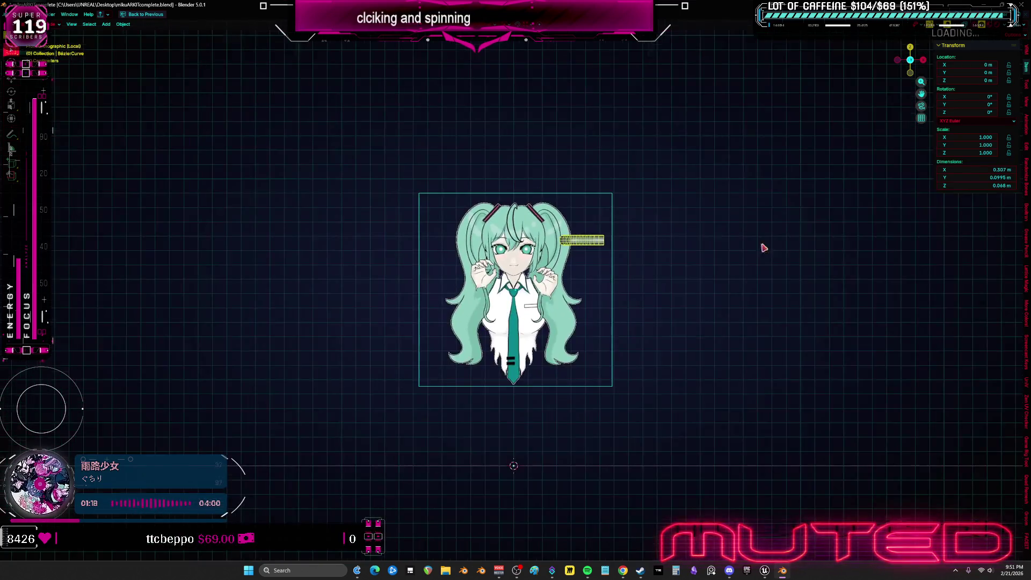
scroll(597, 250, "up", 4)
scroll(596, 250, "up", 1)
key("Tab")
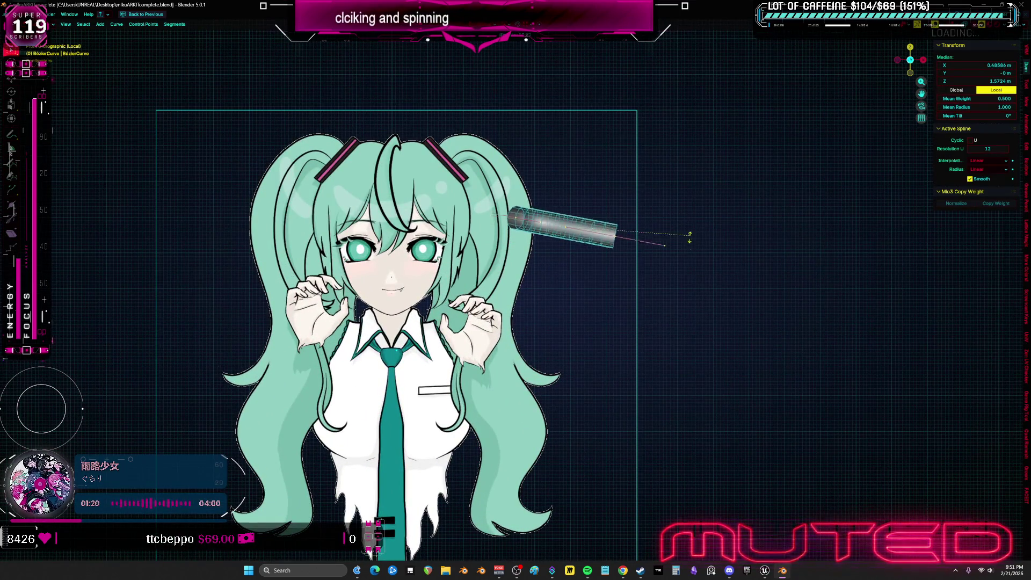
scroll(477, 331, "up", 3)
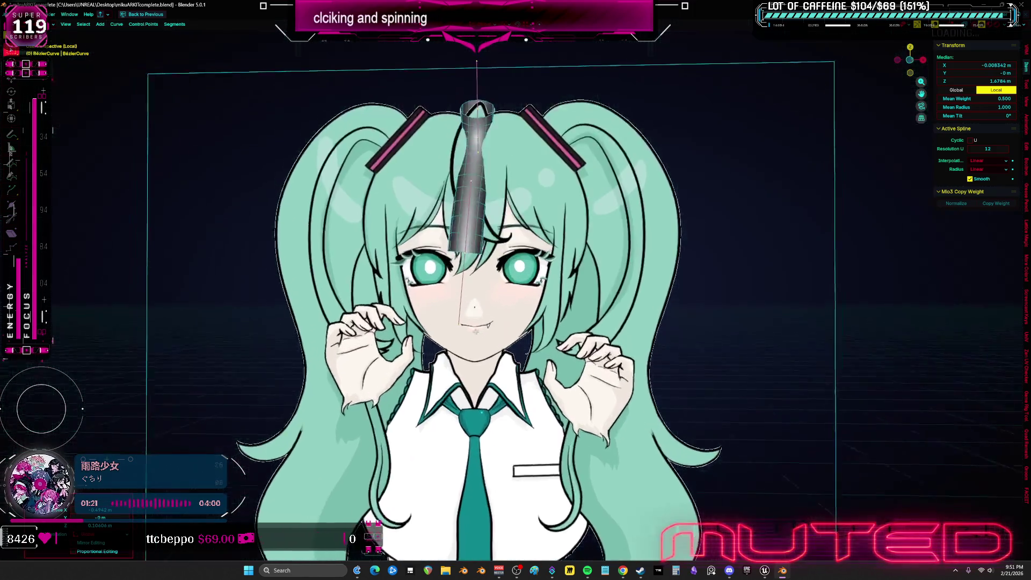
middle_click_drag(477, 331, 578, 317)
key("KP_1")
key("KP_3")
- Rotate the curve's top point to bend the tube sideways and begin scaling its tip
key("r")
key("Escape")
left_click_drag(599, 71, 364, 233)
key("r")
left_click(580, 306)
left_click_drag(606, 81, 510, 237)
key("s")
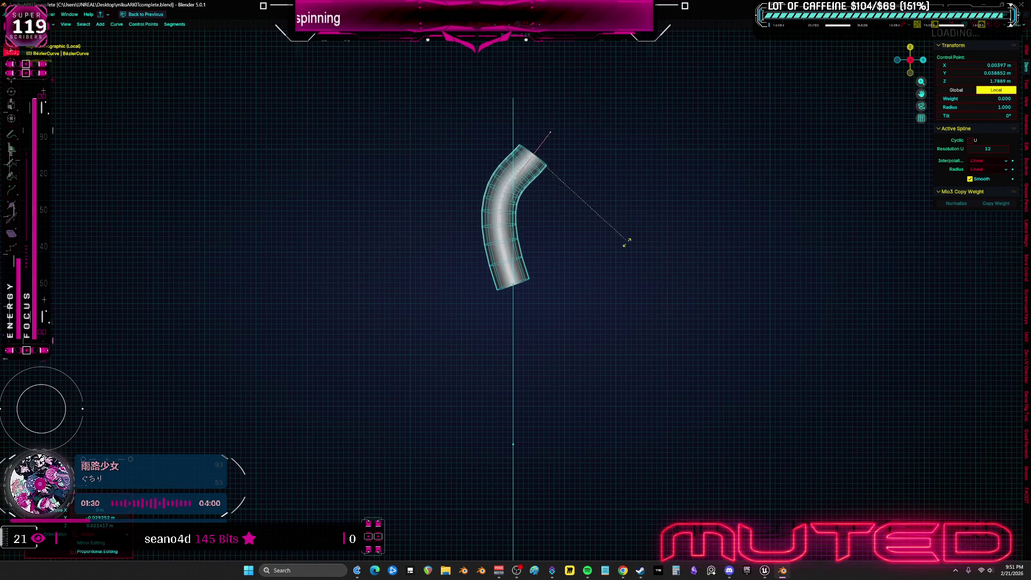
- Taper the tube ends with Alt+S and move and rotate points so it curves like a horn
left_click(576, 345)
left_click(513, 285)
key("alt+s")
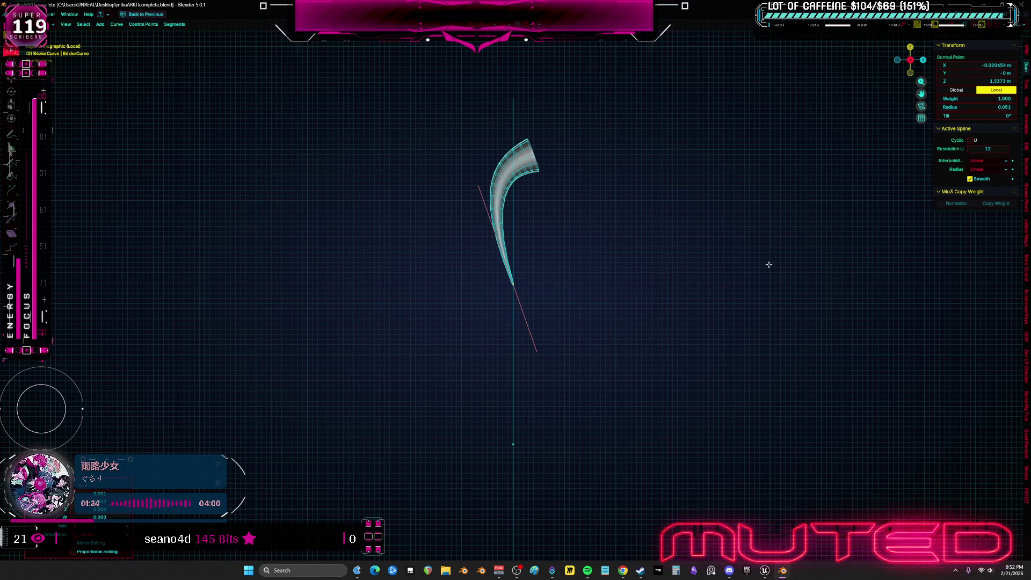
key("KP_0")
scroll(565, 278, "up", 2)
key("alt+s")
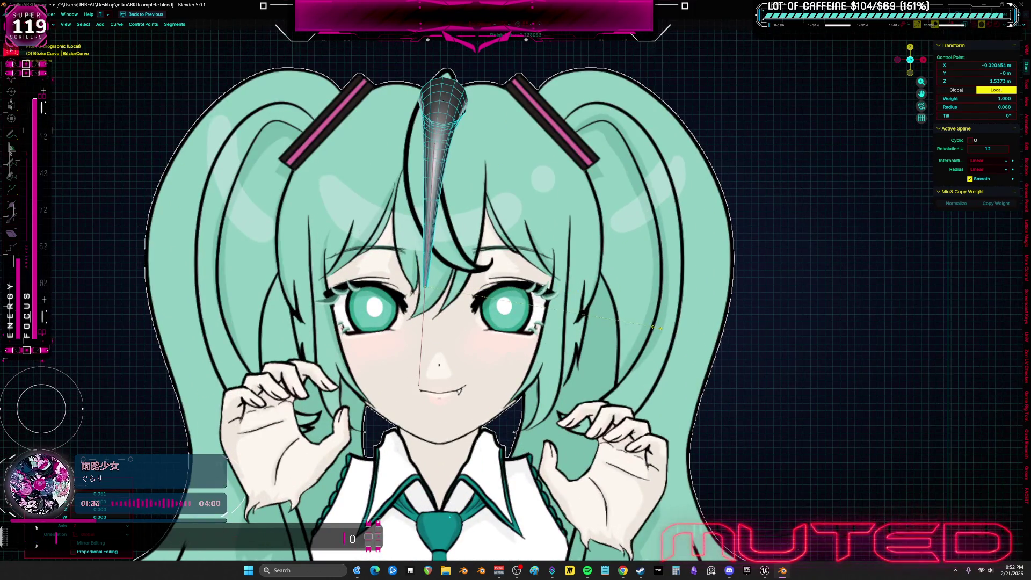
key("g")
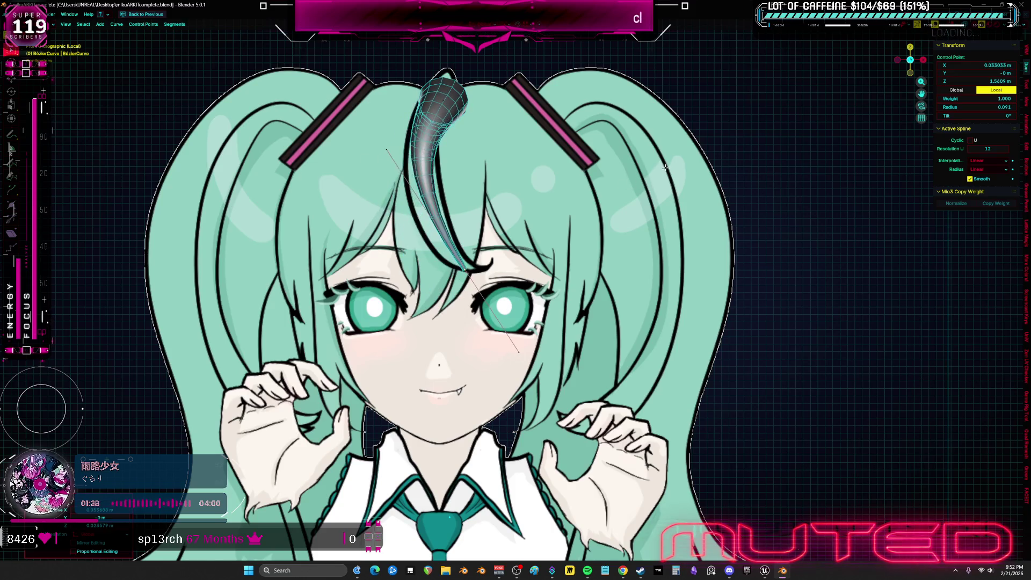
key("alt+s")
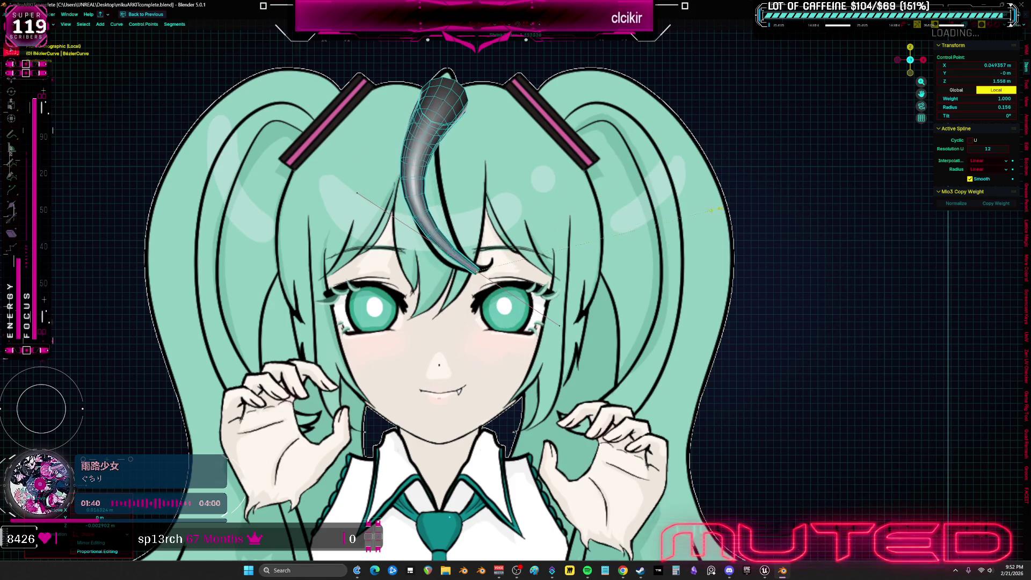
key("r")
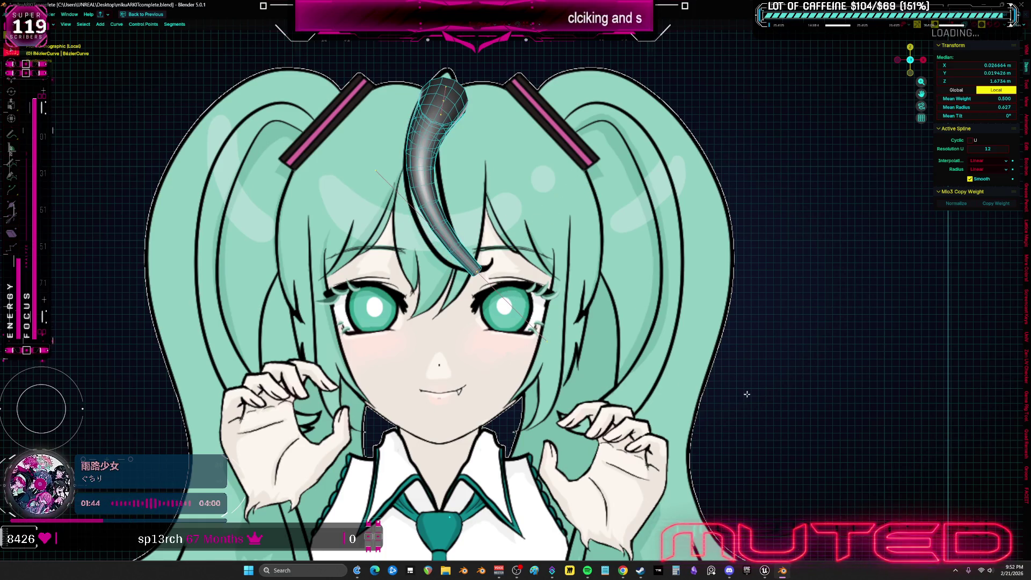
- Thicken the horn and reposition its tip and middle control points against the camera view
key("g")
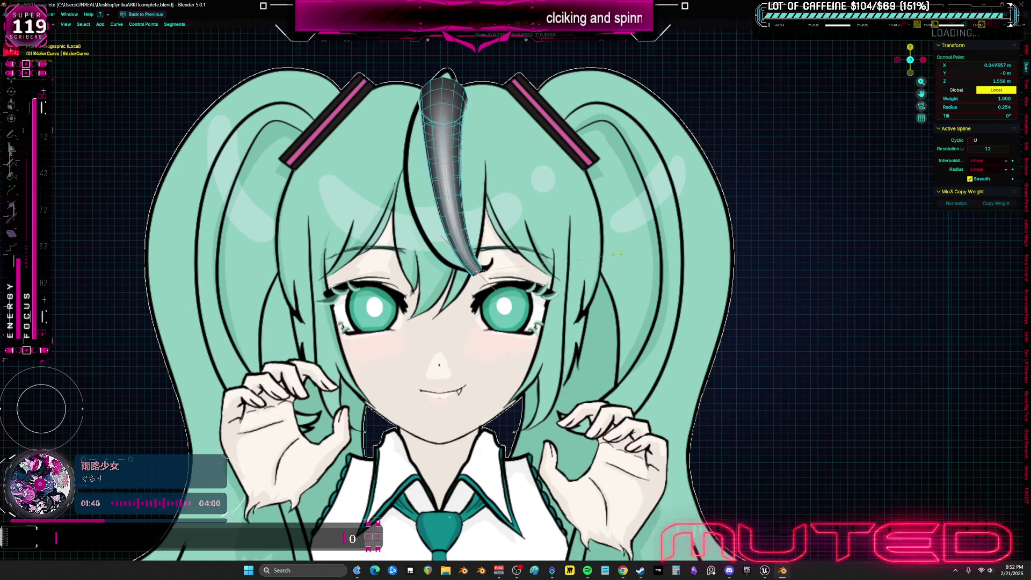
key("alt+s")
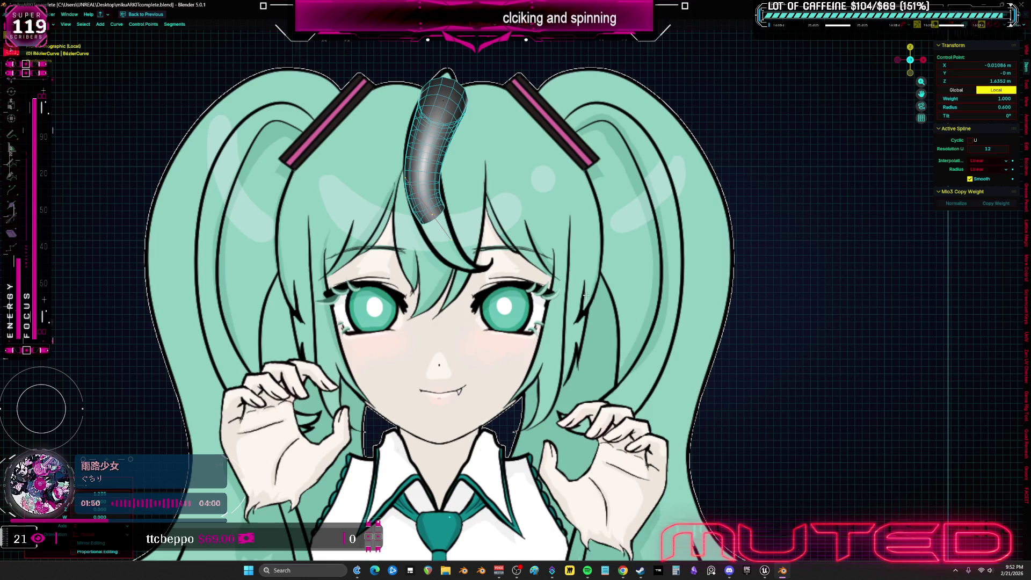
key("g")
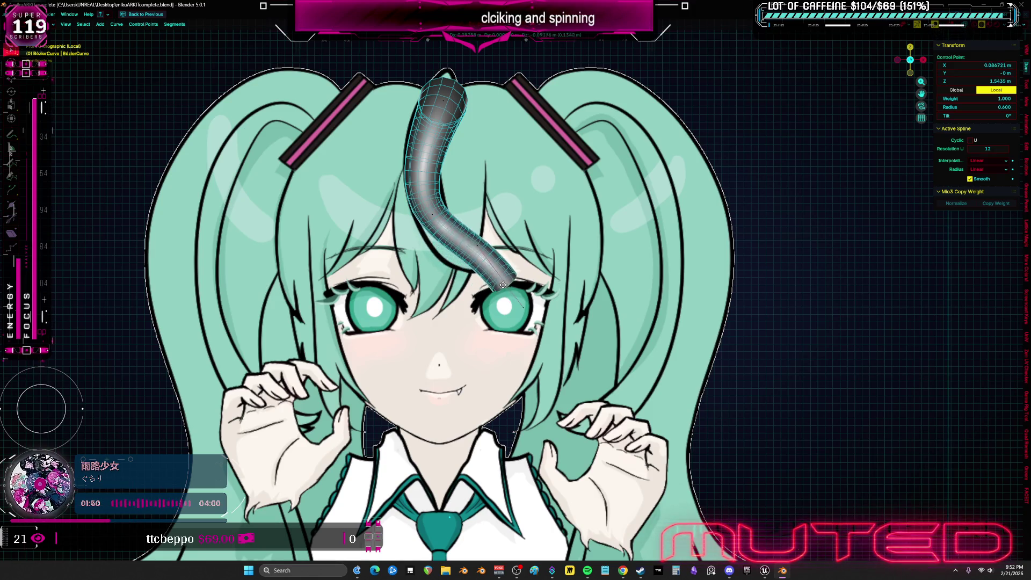
key("alt+s")
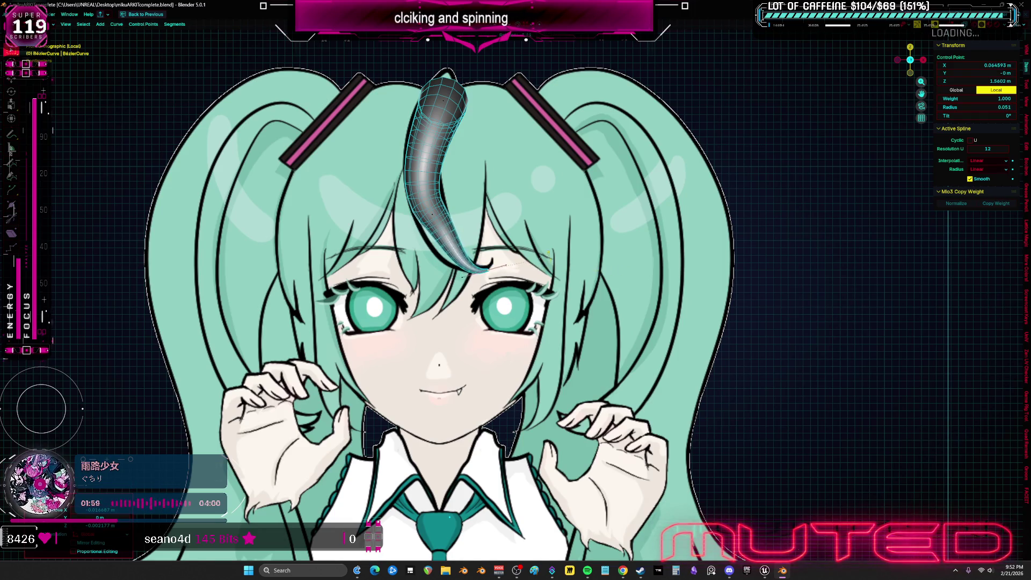
key("a")
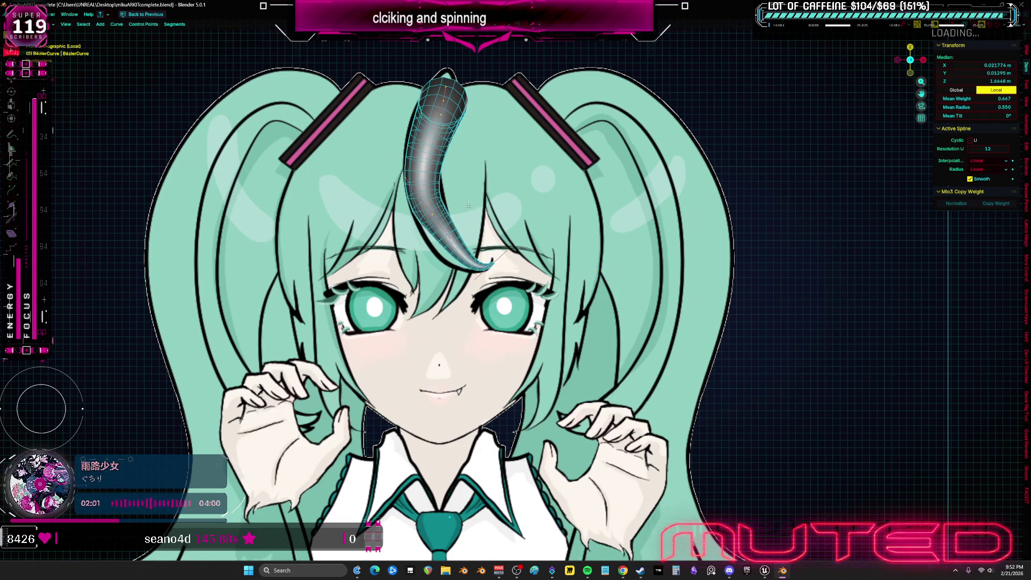
left_click(433, 215)
key("g")
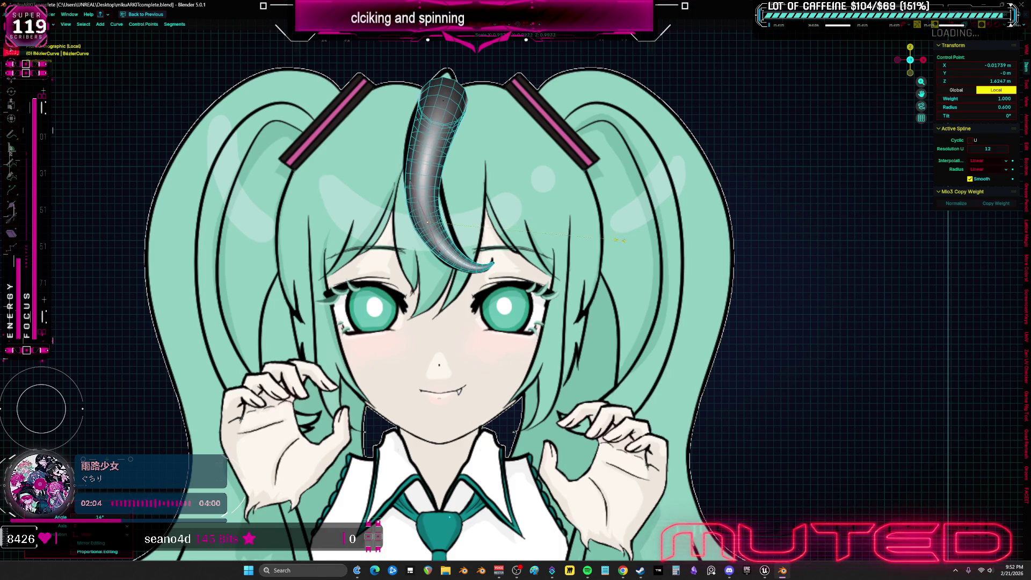
left_click(593, 239)
- Select all of the horn's points and duplicate them to make a second horn
left_click(403, 202)
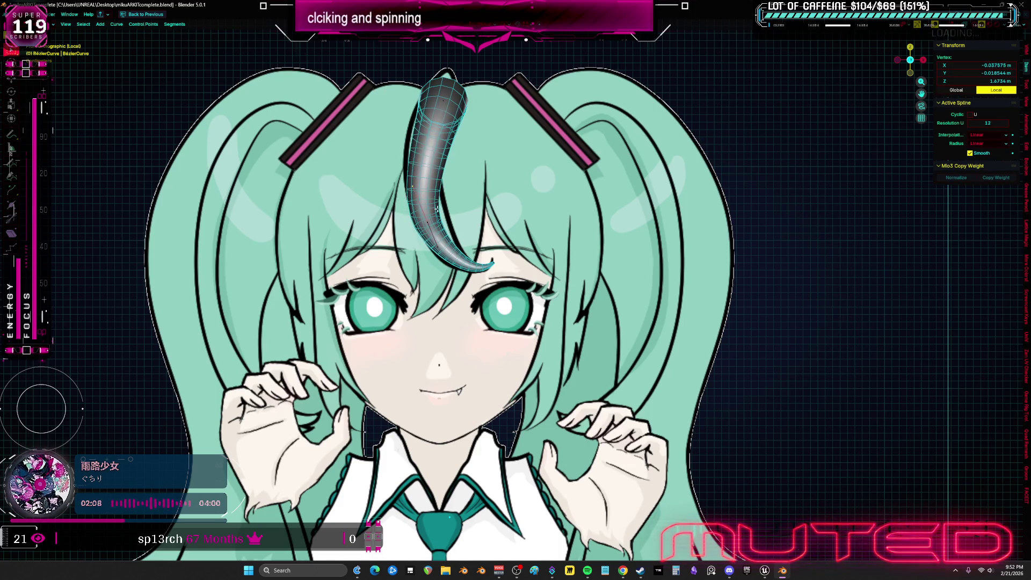
left_click(442, 223)
left_click(444, 85)
middle_click_drag(484, 137, 509, 104, "shift")
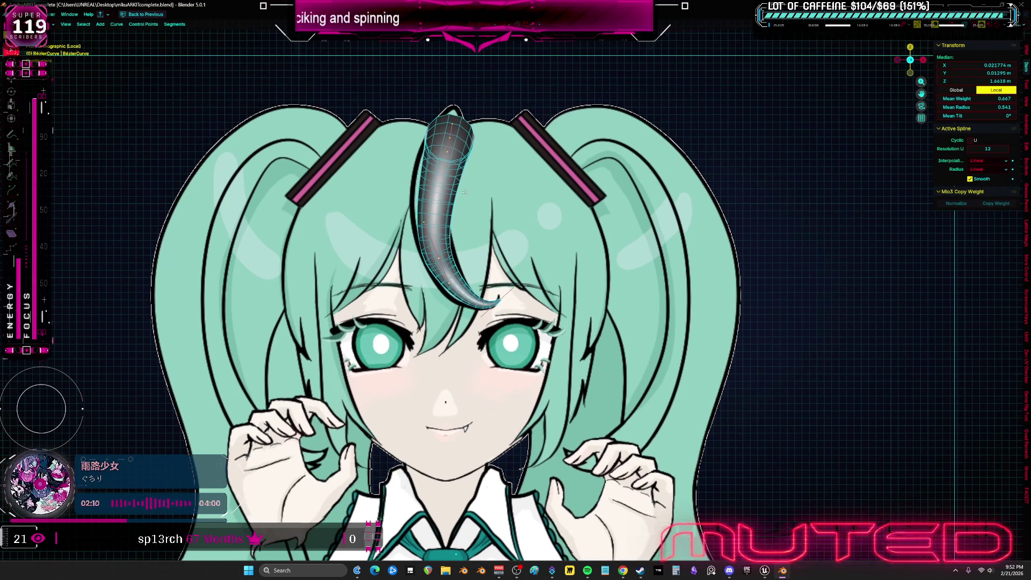
key("a")
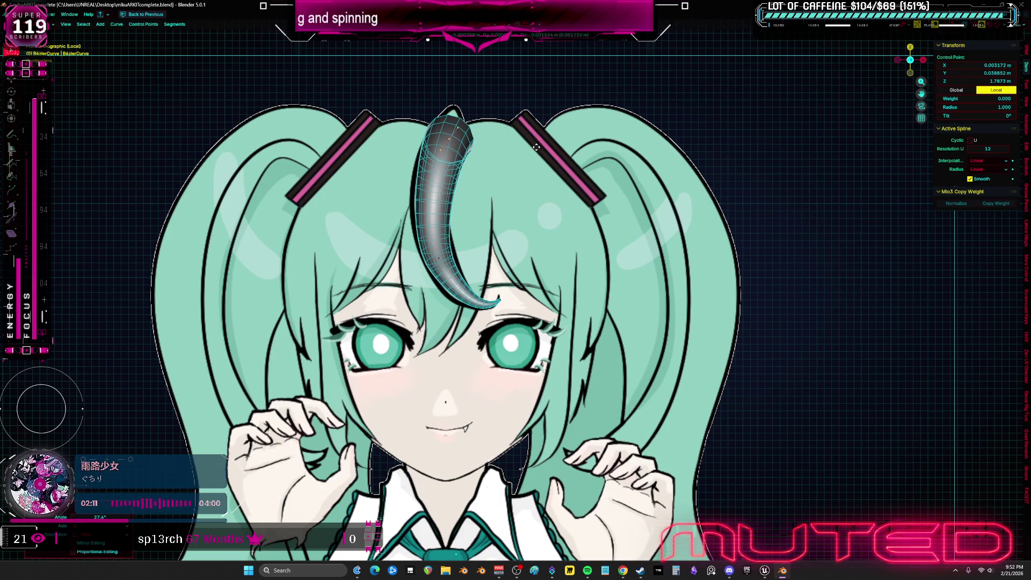
key("shift+d")
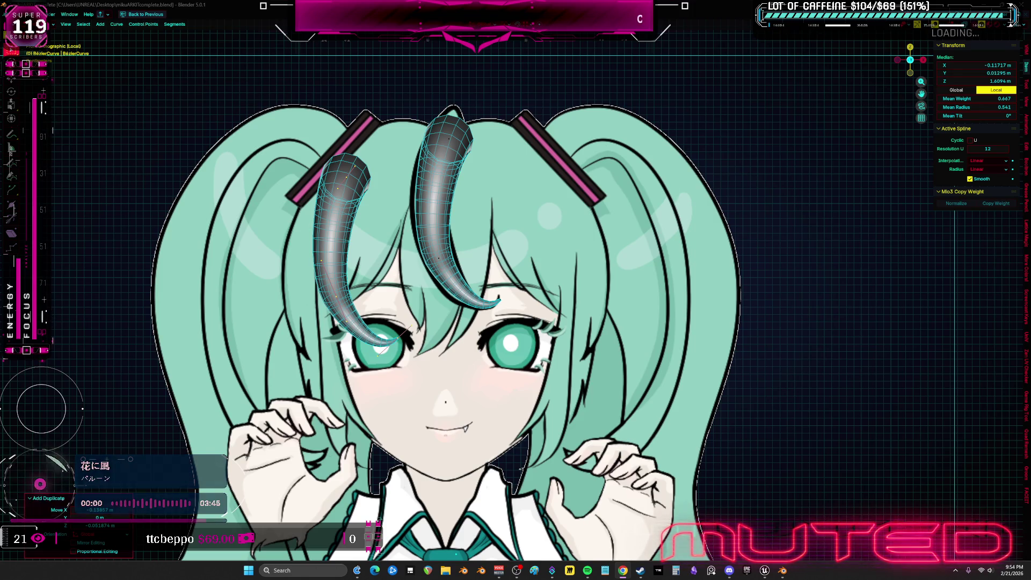
- Show the grey solid-shaded model from the front over the reference and return to Object Mode
key("KP_0")
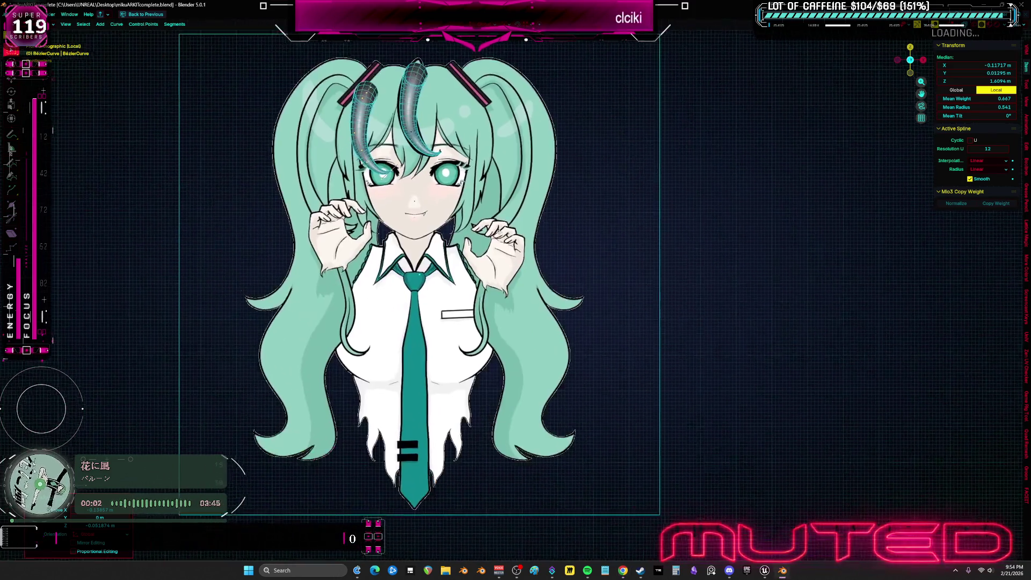
middle_click_drag(462, 432, 294, 429)
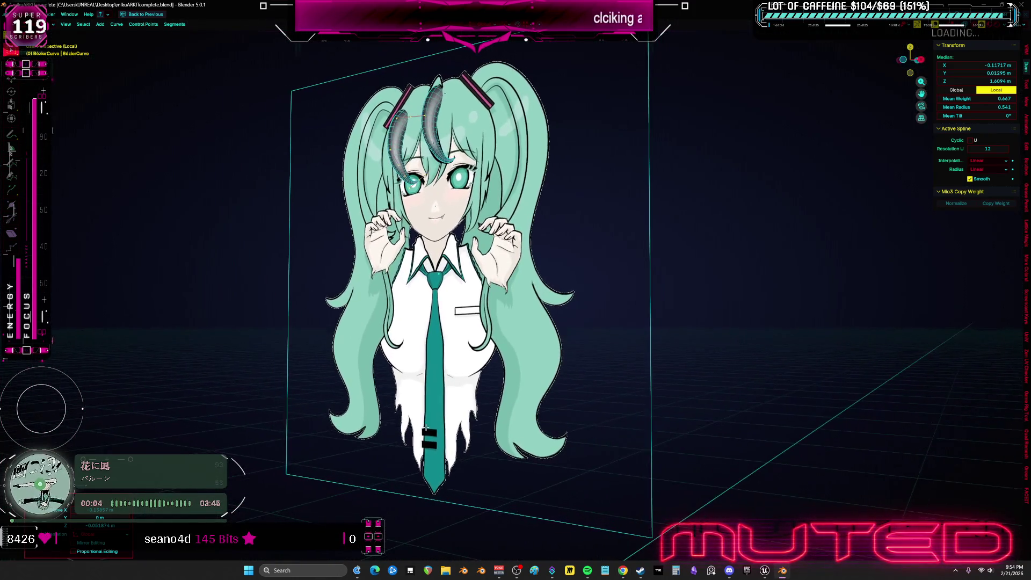
key("KP_1")
key("z")
scroll(484, 395, "up", 5)
key("KP_Divide")
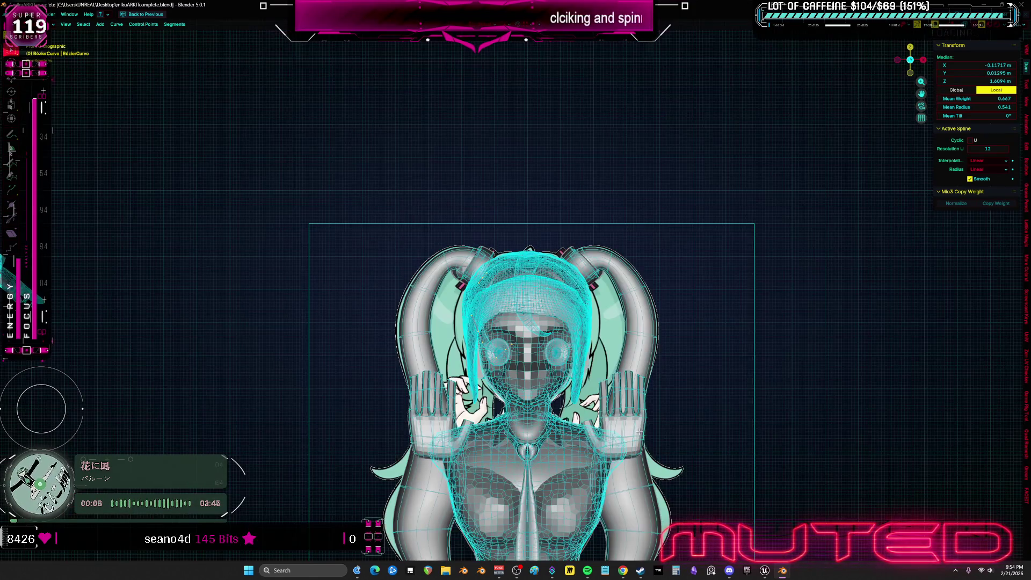
key("Tab")
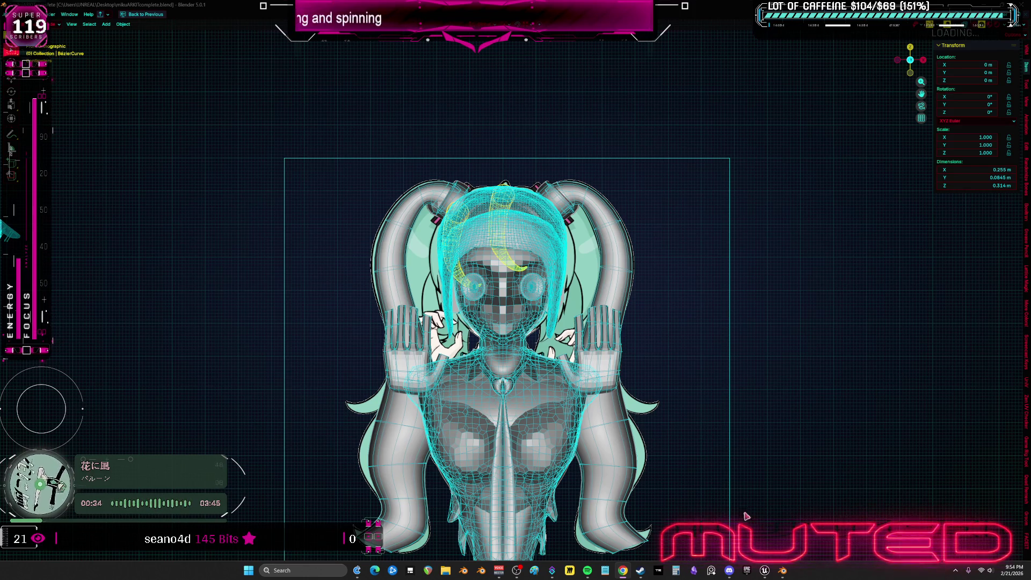
left_click(676, 571)
left_click(515, 383)
left_click(609, 355)
left_click(658, 324)
left_click(609, 387)
left_click(658, 419)
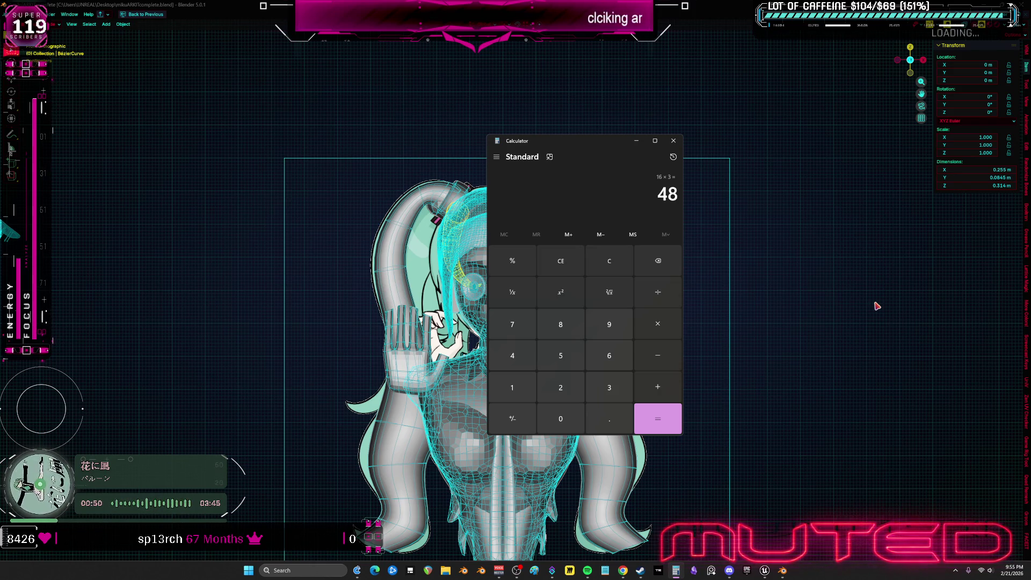
left_click(674, 142)
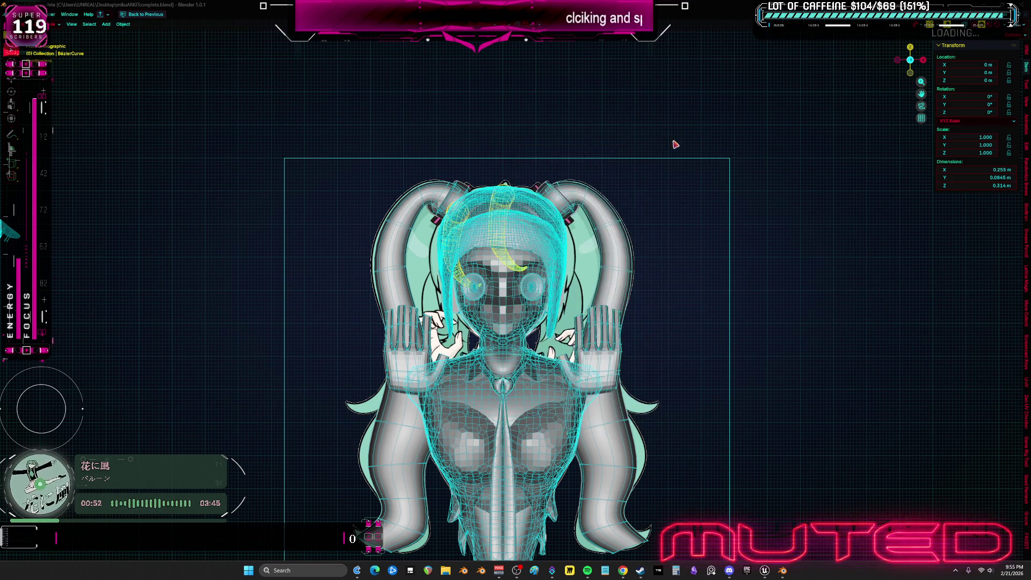
key("shift+alt+z")
- From the front view with overlays restored, drag the reference artwork along X to the right of the model
mouse_move(677, 279)
middle_mouse_down()
mouse_move(301, 295)
mouse_move(358, 308)
middle_mouse_up()
key("alt+h")
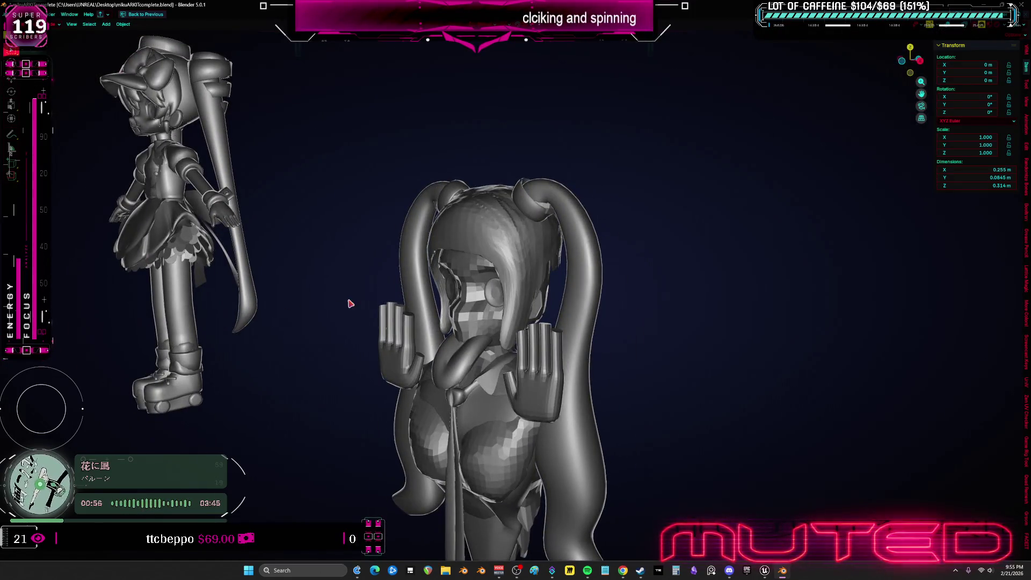
key("KP_1")
key("shift+alt+z")
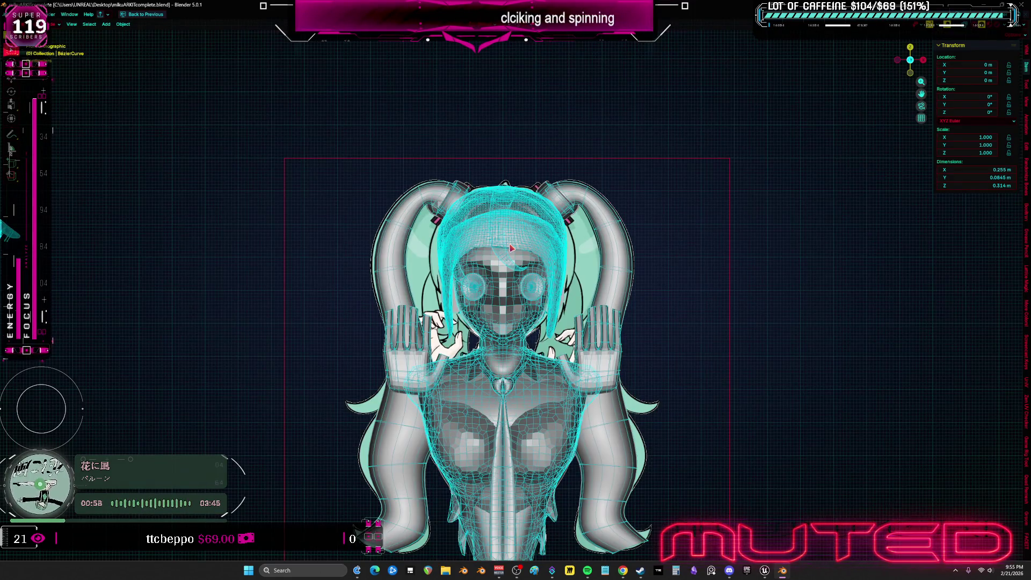
scroll(720, 449, "down", 4)
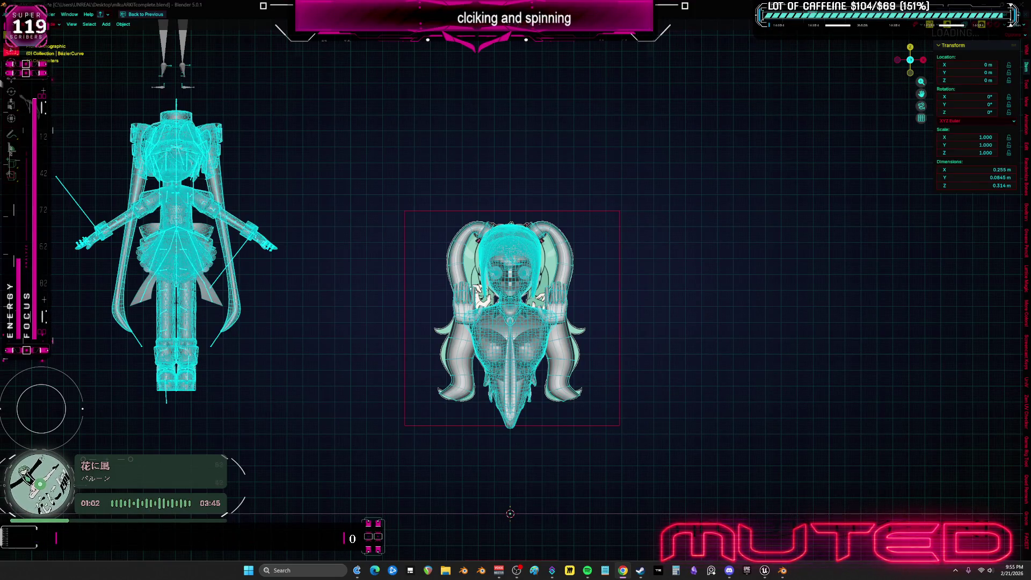
scroll(653, 335, "up", 3)
left_click(478, 235)
left_click_drag(477, 235, 703, 236)
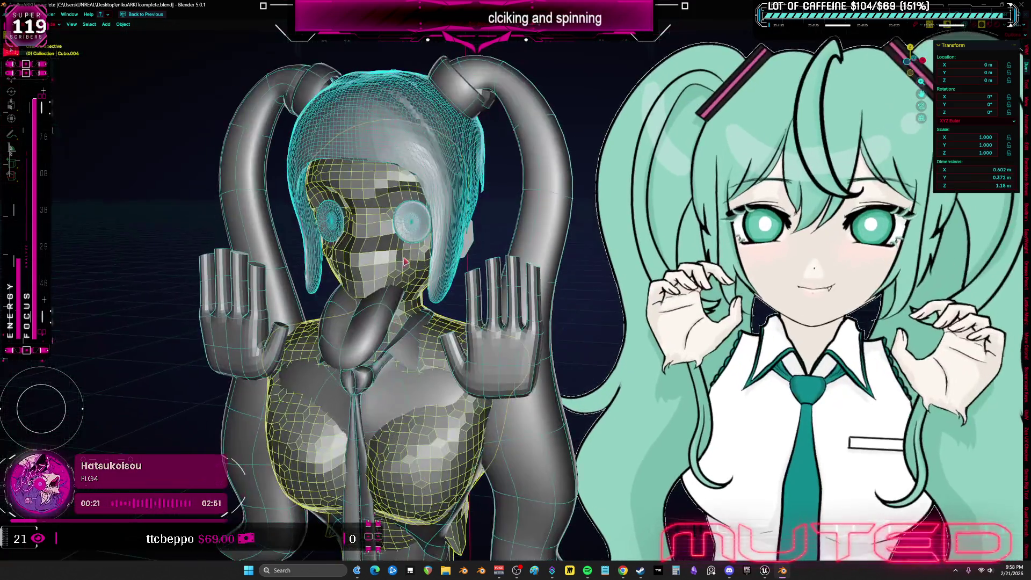
- Apply Shade Auto Smooth to the body mesh, face it front and enter Sculpt Mode
right_click(405, 261)
left_click(406, 261)
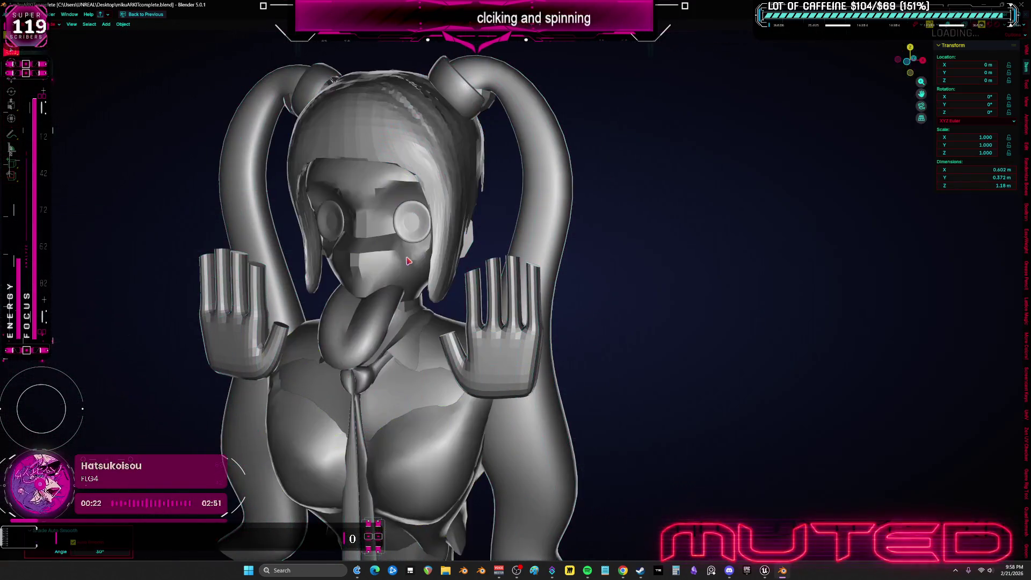
middle_click_drag(405, 260, 462, 250)
key("ctrl+Tab")
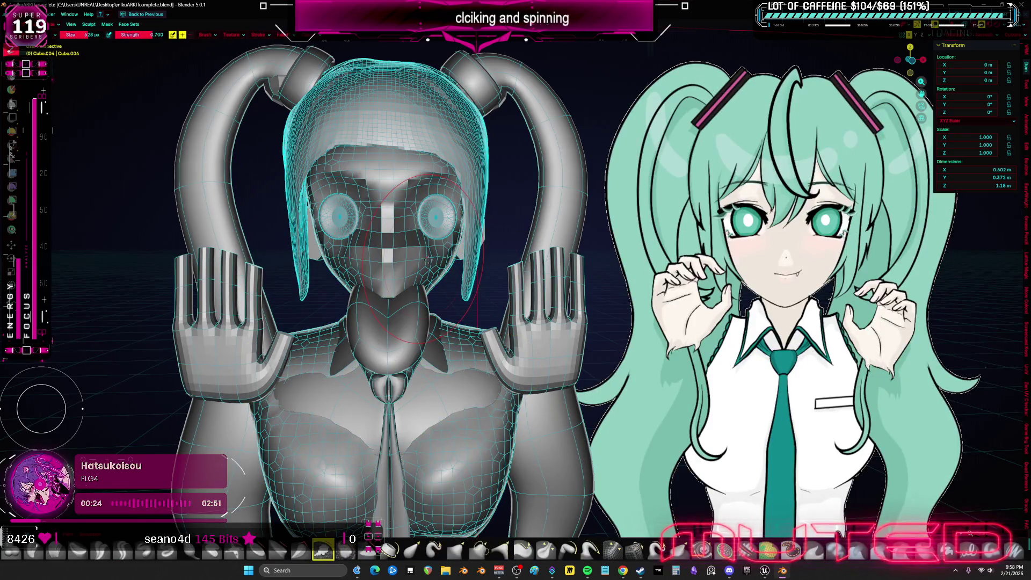
- Voxel-remesh the model into a dense even mesh, then symmetrically reshape the brow and dent both cheeks
key("shift+r")
key("ctrl+r")
scroll(307, 214, "up", 3)
scroll(306, 214, "up", 2)
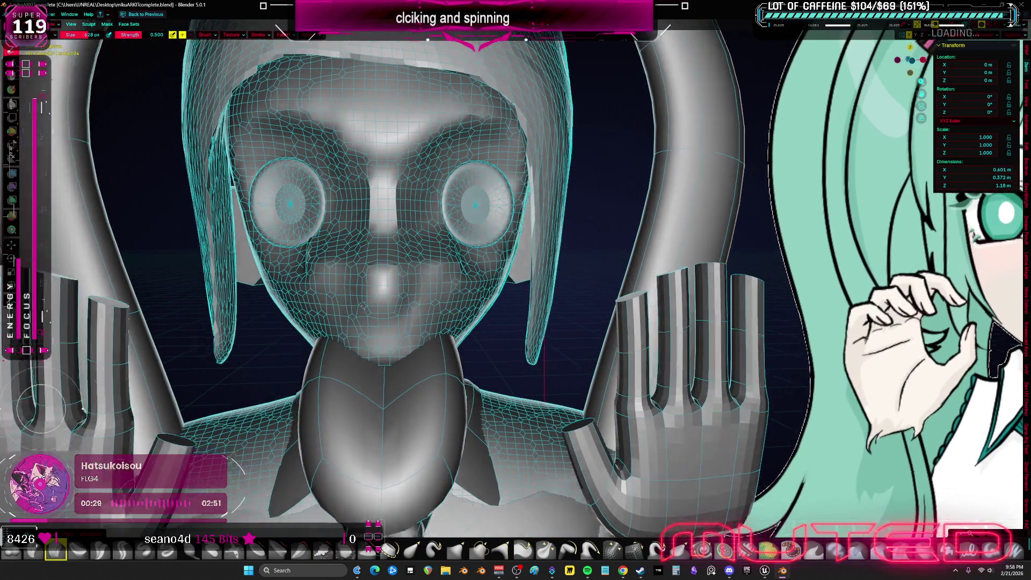
middle_click_drag(435, 178, 479, 201)
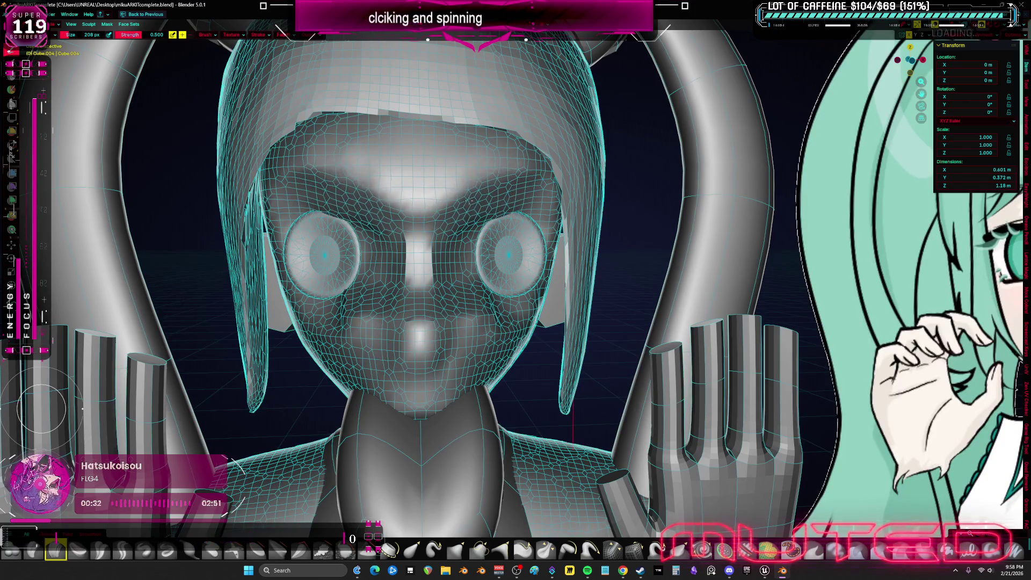
left_click_drag(480, 201, 492, 197)
middle_click_drag(492, 197, 422, 312)
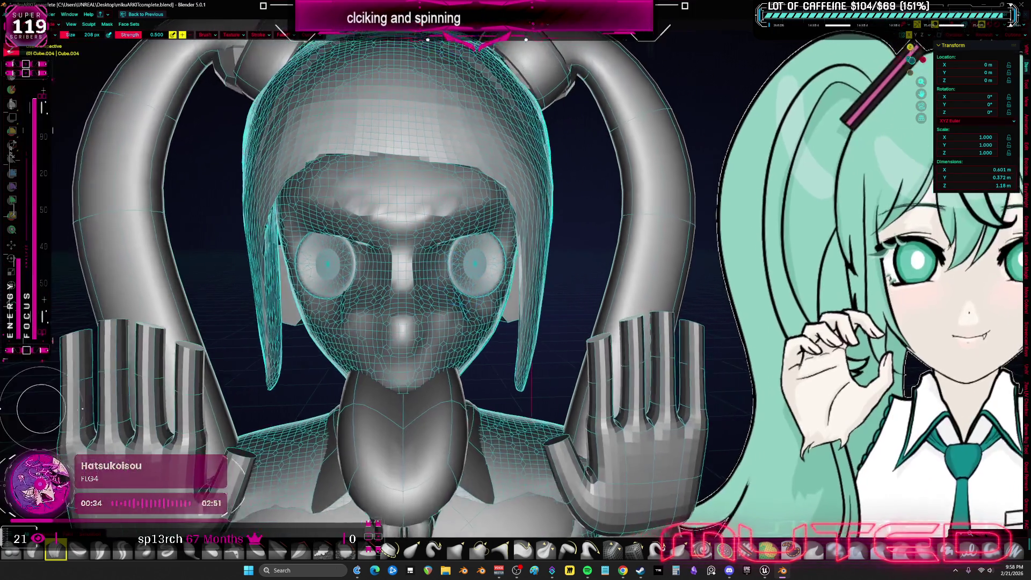
left_click_drag(422, 312, 480, 310)
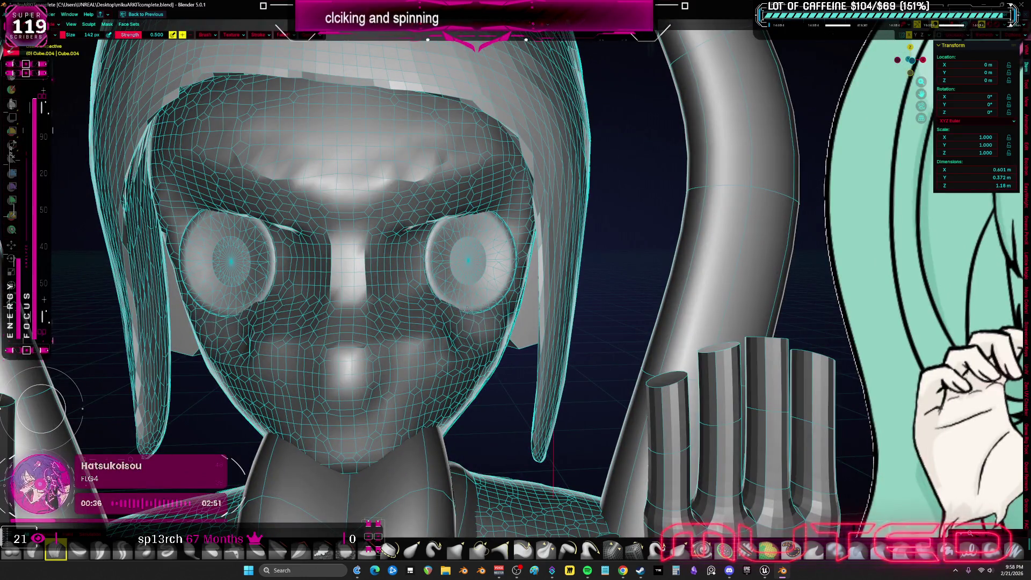
- Orbit around the head to inspect the new facial shaping from front, profile and three-quarter views
mouse_move(512, 298)
middle_mouse_down()
mouse_move(387, 310)
mouse_move(336, 273)
middle_mouse_up()
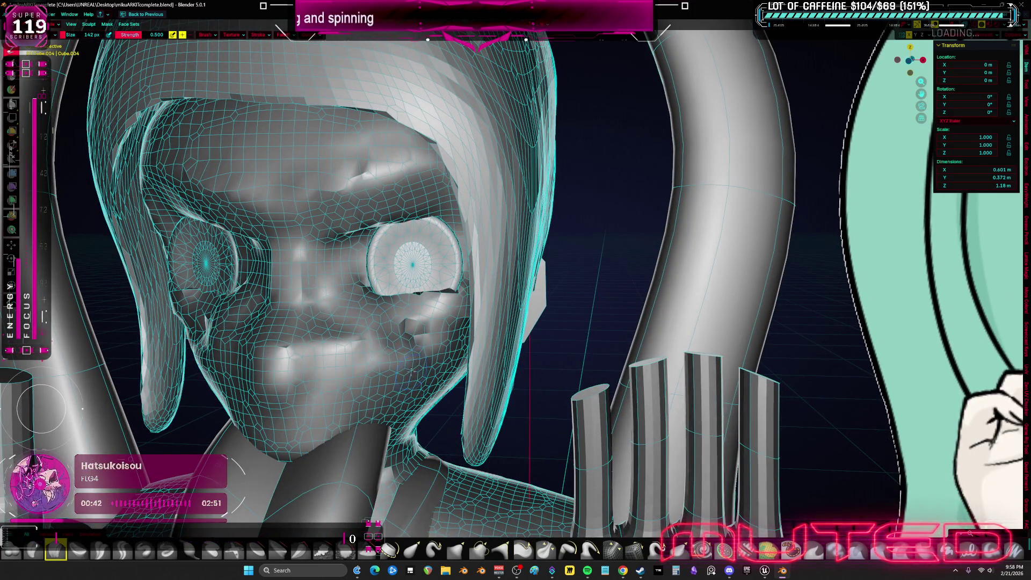
middle_click_drag(335, 272, 435, 336)
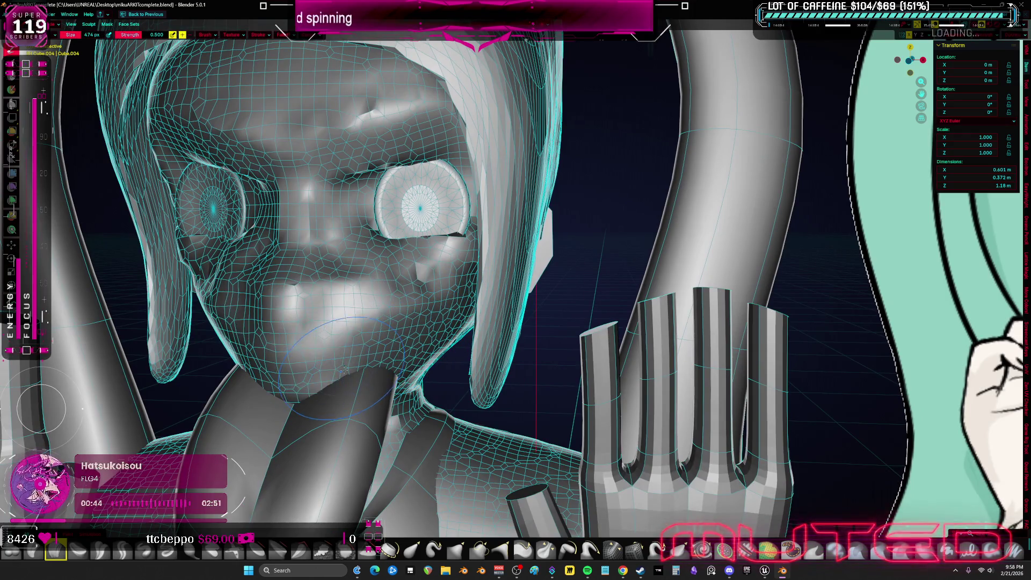
middle_click_drag(290, 360, 343, 374)
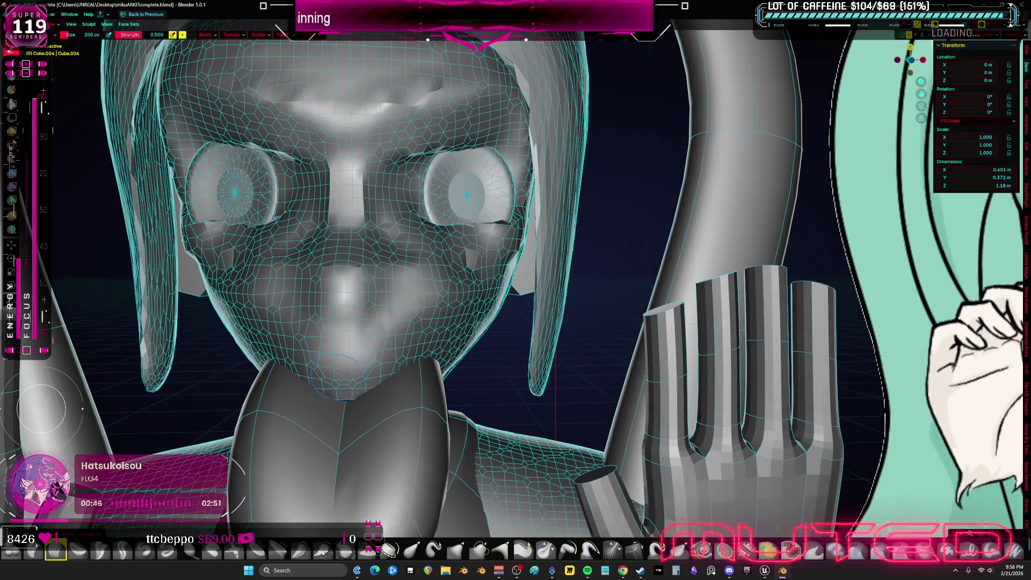
middle_click_drag(341, 282, 292, 281)
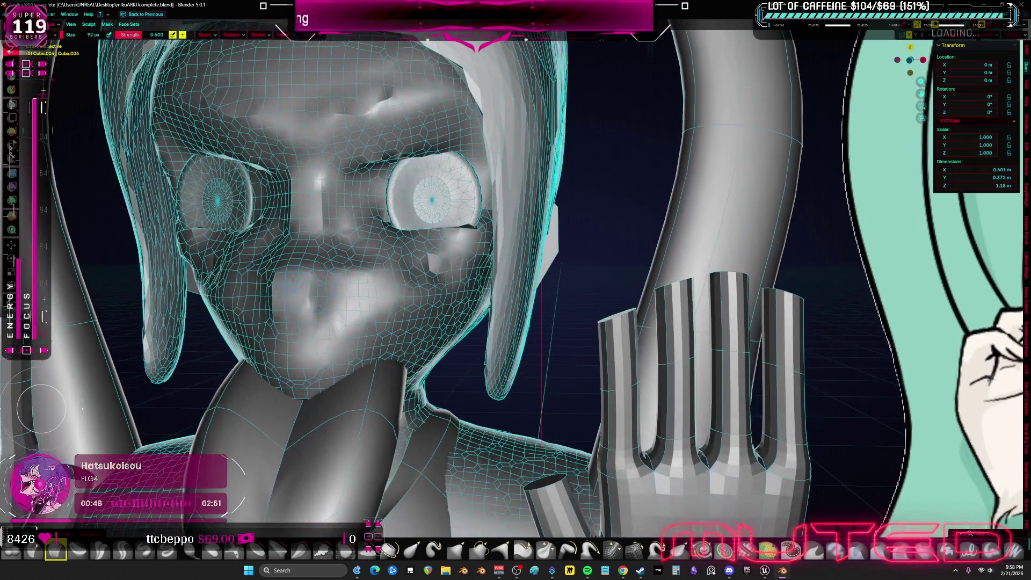
middle_click_drag(284, 305, 359, 256)
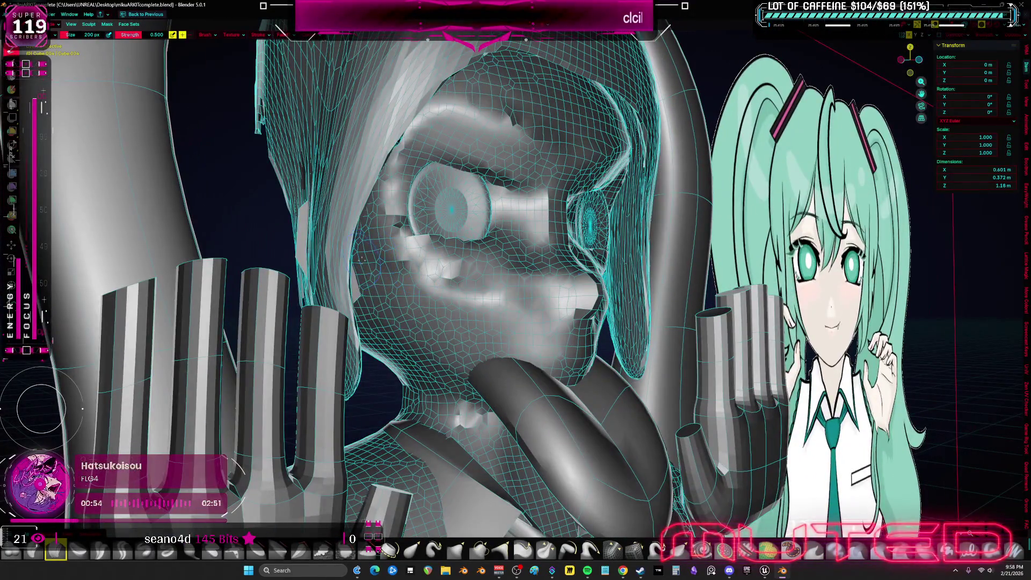
middle_click_drag(359, 257, 323, 266)
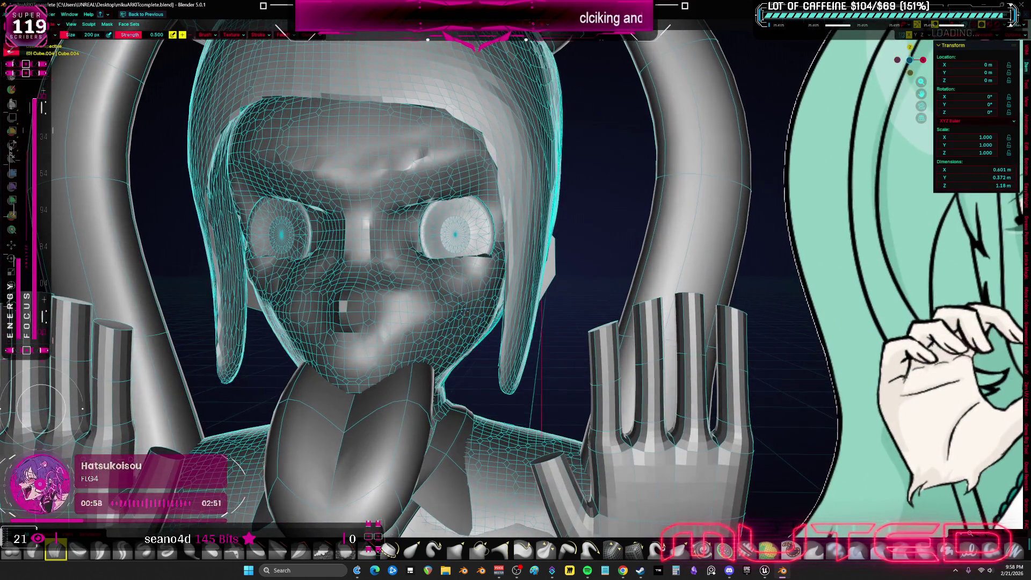
middle_click_drag(271, 327, 282, 323)
mouse_move(426, 382)
middle_mouse_down()
mouse_move(266, 286)
mouse_move(406, 315)
middle_mouse_up()
middle_click_drag(350, 343, 375, 359)
mouse_move(553, 415)
middle_mouse_down()
mouse_move(484, 387)
mouse_move(528, 367)
mouse_move(480, 359)
middle_mouse_up()
scroll(529, 367, "down", 5)
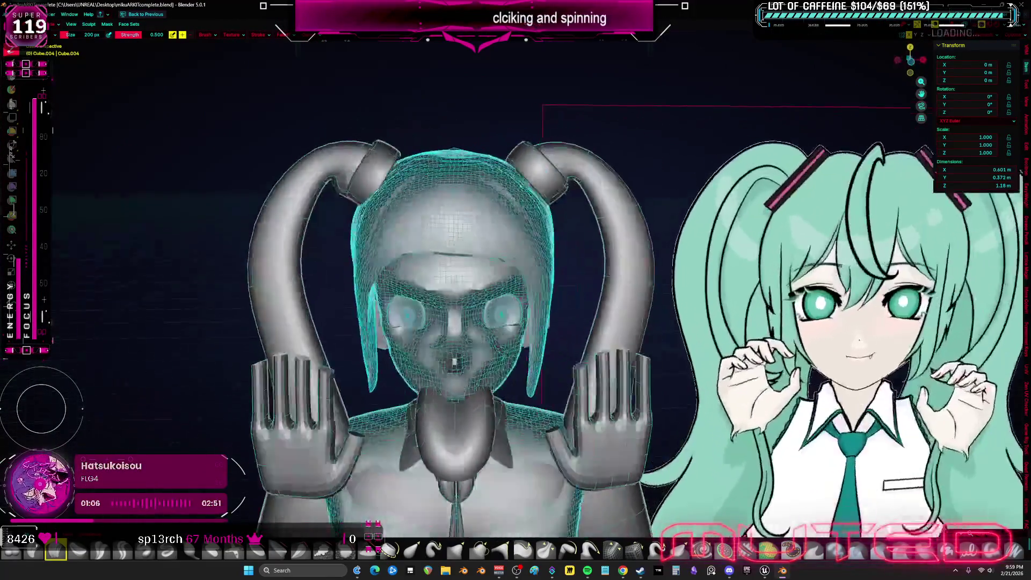
scroll(476, 237, "up", 3)
scroll(475, 238, "up", 2)
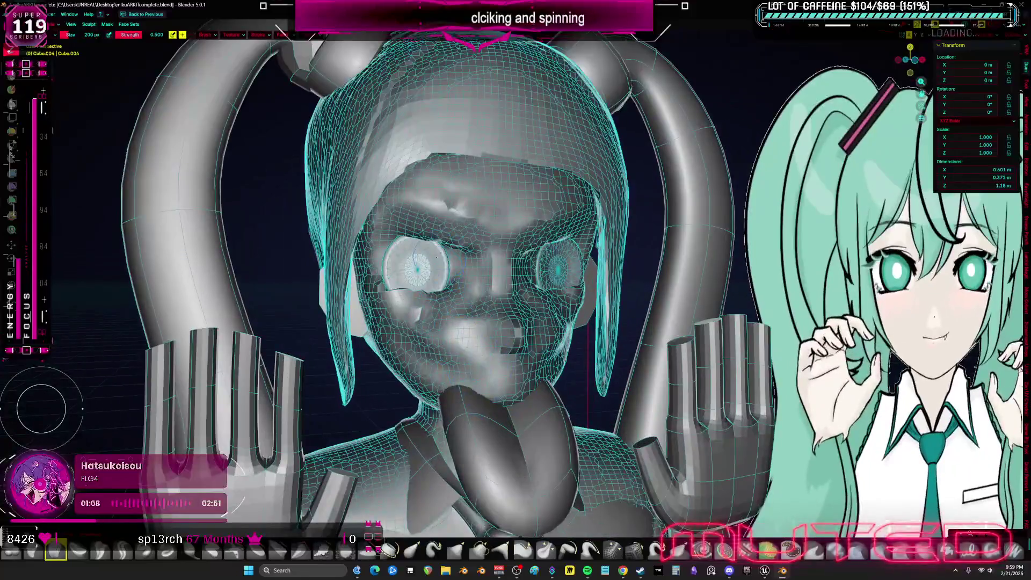
- Deepen the ridge above both eyes, Shift-smooth the brow and forehead, and check it in front orthographic view
middle_click_drag(476, 242, 476, 238)
left_click_drag(472, 239, 433, 266)
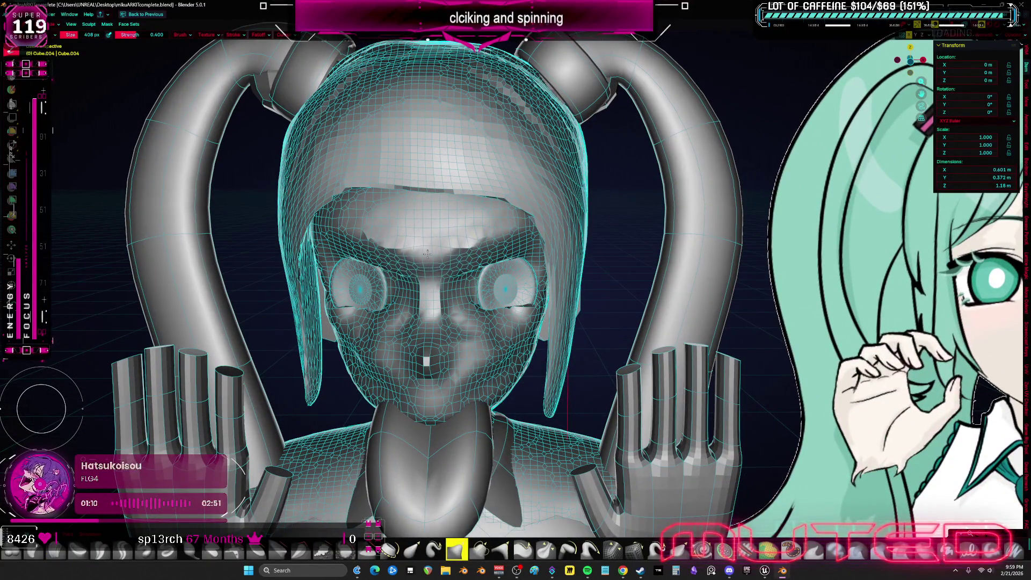
left_click_drag(384, 199, 539, 226)
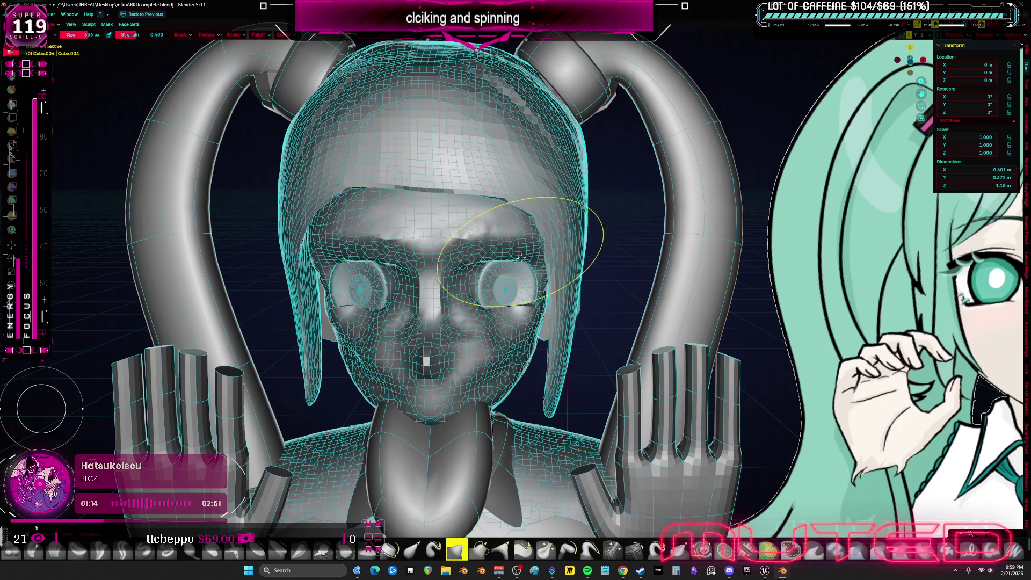
mouse_move(476, 306)
middle_mouse_down()
mouse_move(403, 330)
mouse_move(625, 311)
middle_mouse_up()
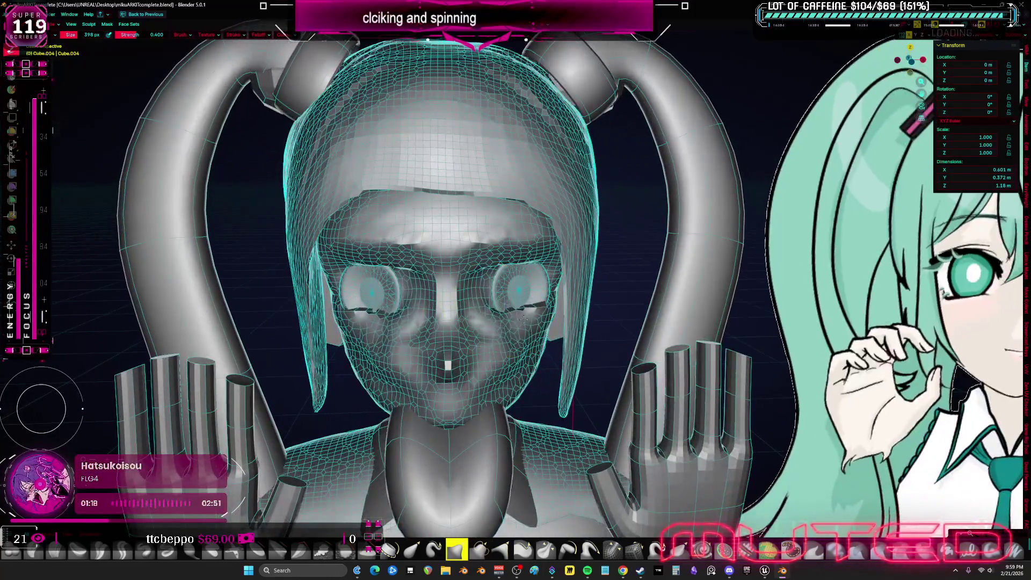
key("KP_1")
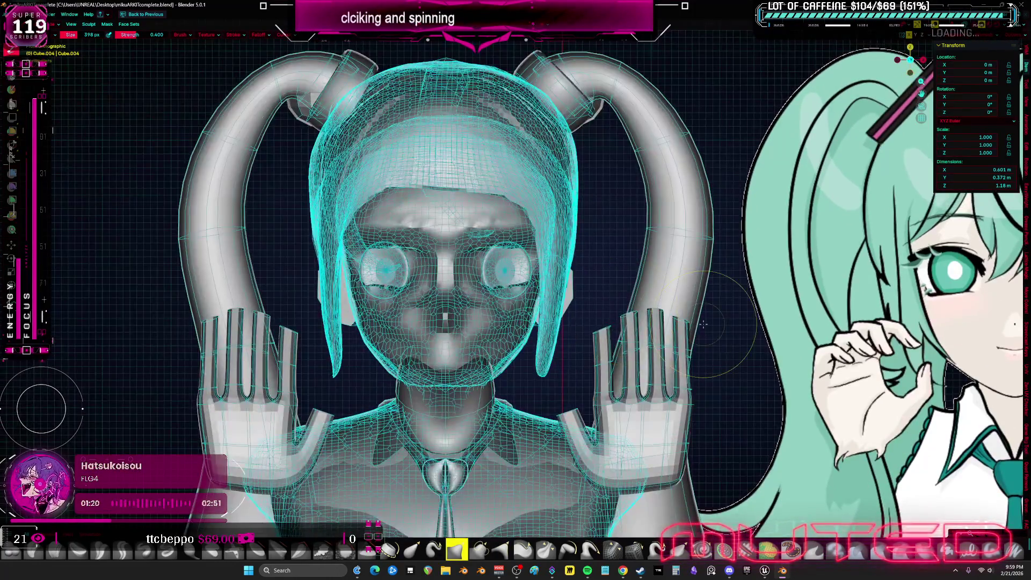
scroll(613, 290, "down", 3)
scroll(610, 288, "up", 6)
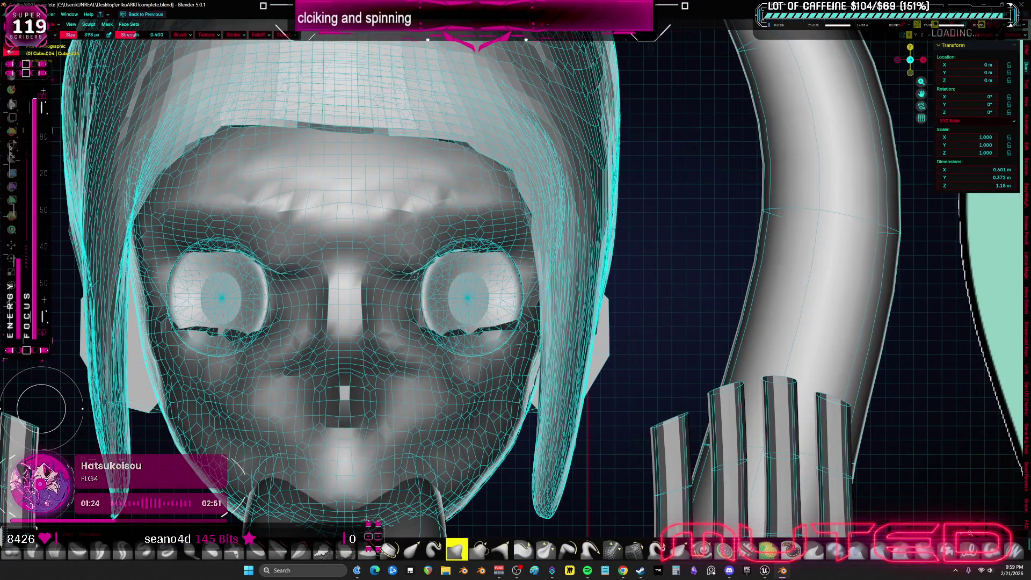
scroll(404, 259, "down", 2)
- Reshape the cheeks and mouth symmetrically, build up under and above both eyes, and view the figure in wireframe
mouse_move(404, 258)
middle_mouse_down()
mouse_move(387, 294)
mouse_move(298, 272)
middle_mouse_up()
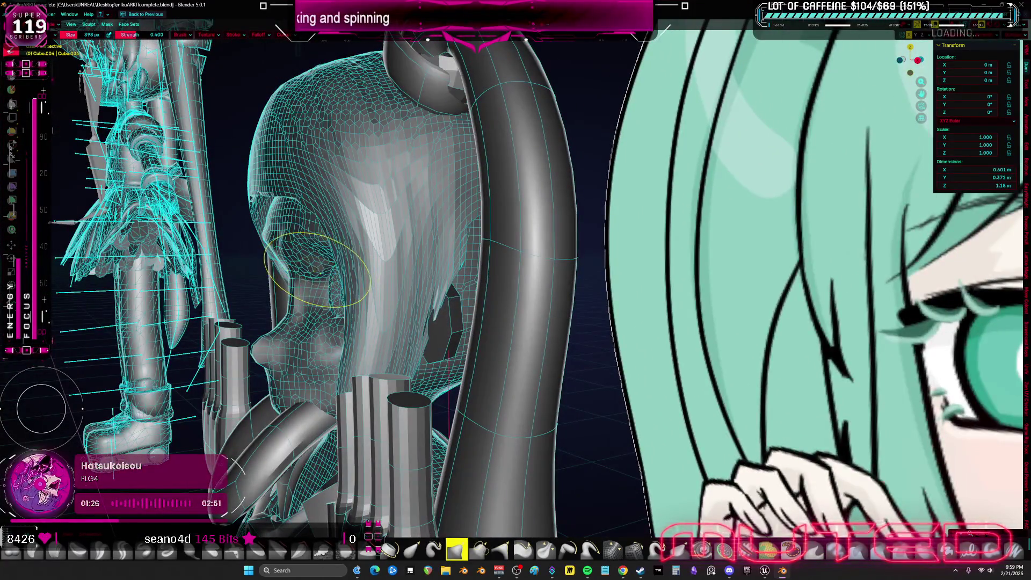
mouse_move(306, 220)
middle_mouse_down()
mouse_move(483, 290)
mouse_move(441, 387)
middle_mouse_up()
scroll(483, 290, "down", 2)
scroll(484, 291, "up", 2)
scroll(440, 387, "up", 2)
left_click_drag(441, 387, 427, 262)
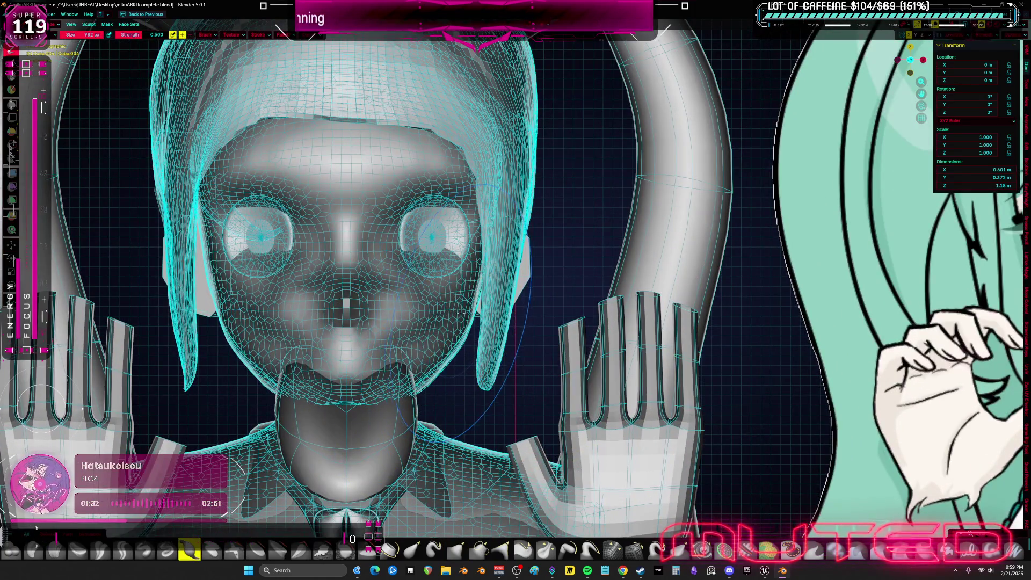
mouse_move(423, 262)
middle_mouse_down()
mouse_move(325, 298)
mouse_move(266, 299)
middle_mouse_up()
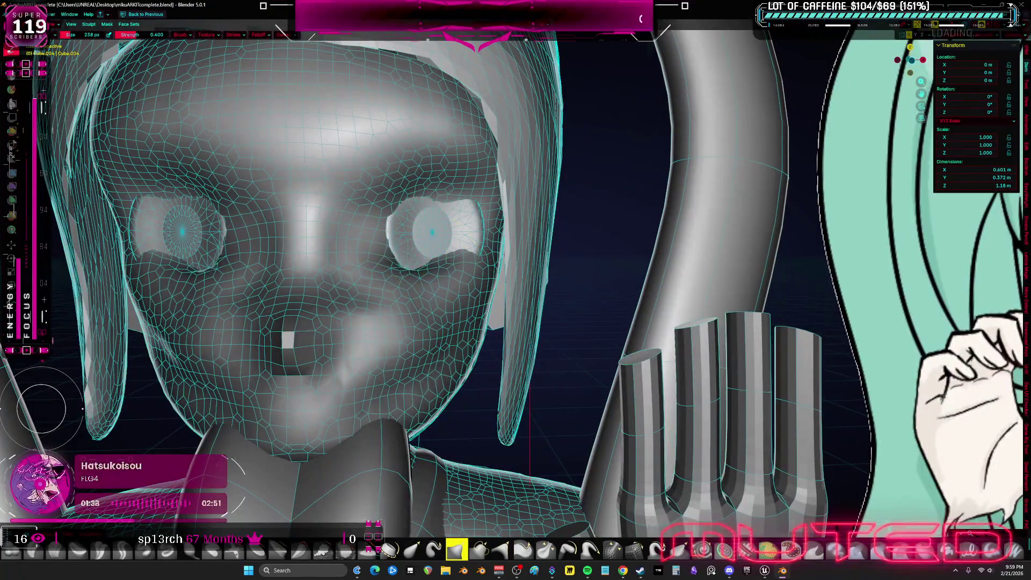
left_click_drag(451, 256, 476, 257)
middle_click_drag(476, 256, 484, 242)
mouse_move(483, 243)
left_mouse_down()
mouse_move(524, 210)
mouse_move(528, 181)
left_mouse_up()
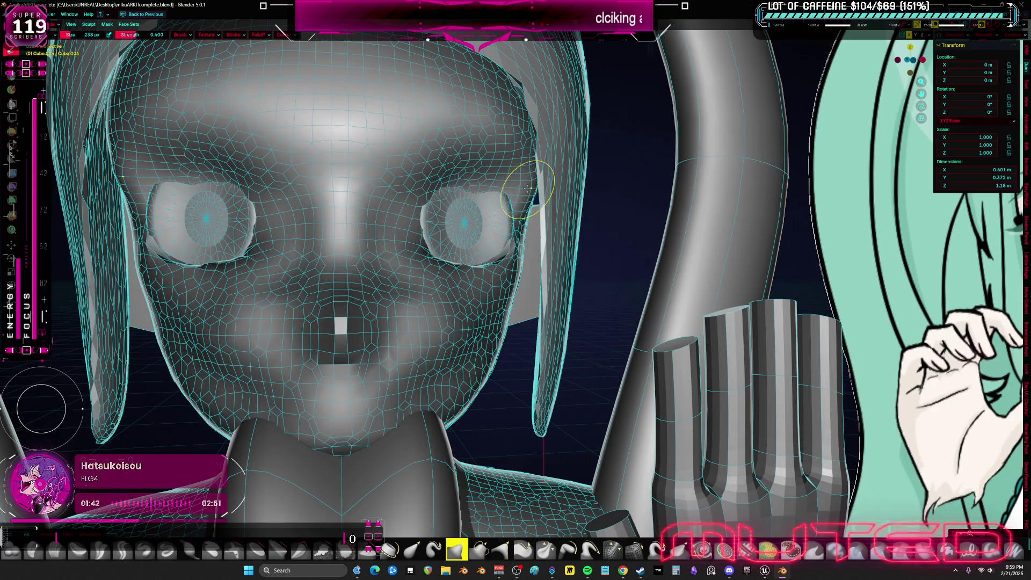
scroll(505, 199, "down", 3)
key("shift+z")
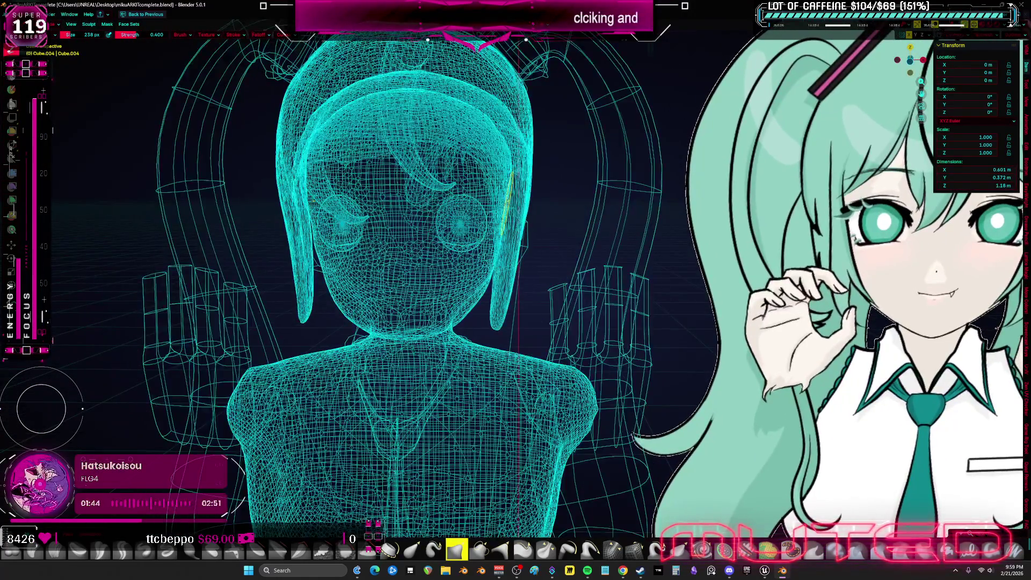
scroll(520, 216, "down", 3)
- Return to solid orthographic shading and leave Sculpt mode for object editing
key("shift+z")
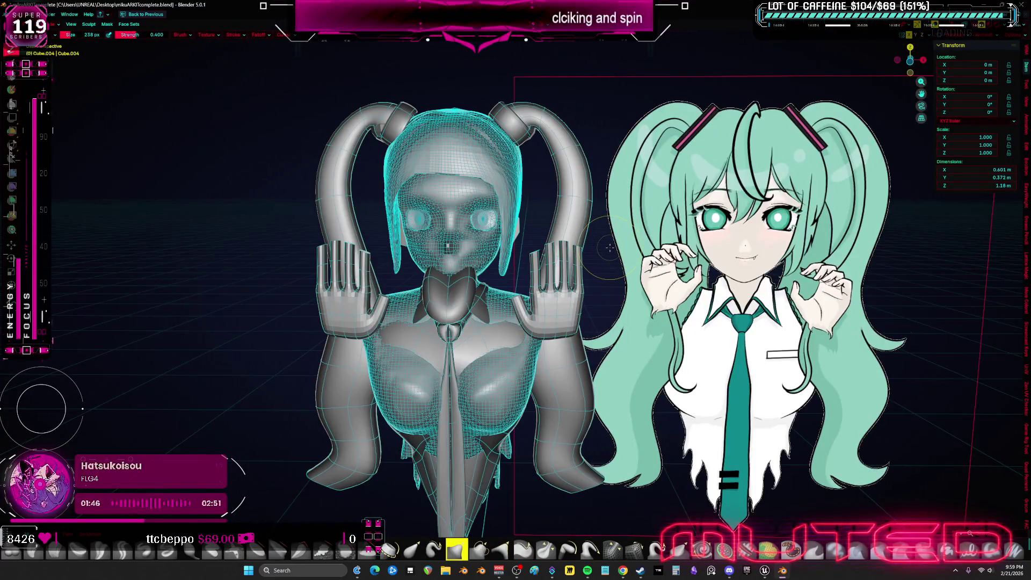
key("KP_5")
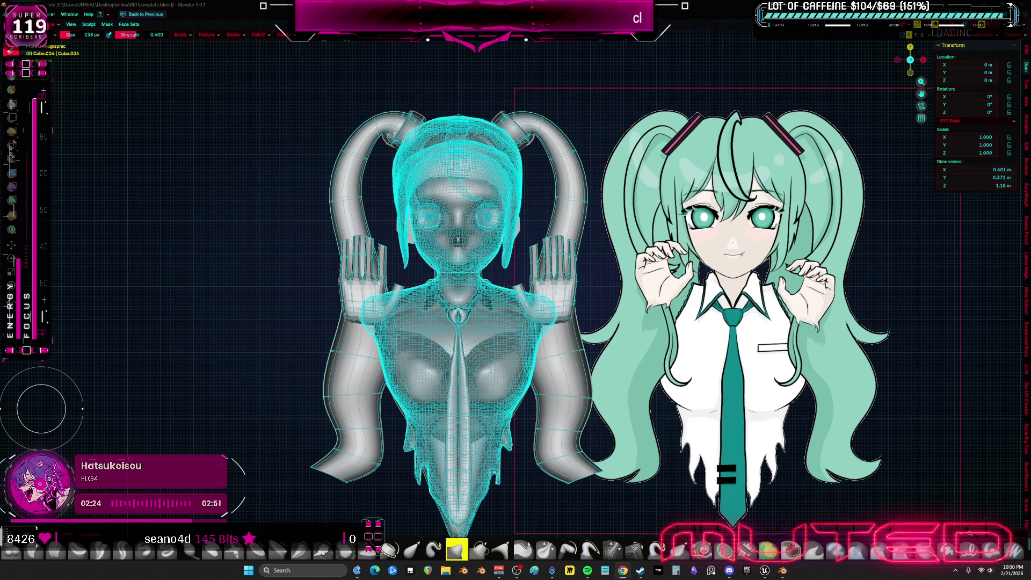
scroll(602, 355, "down", 3)
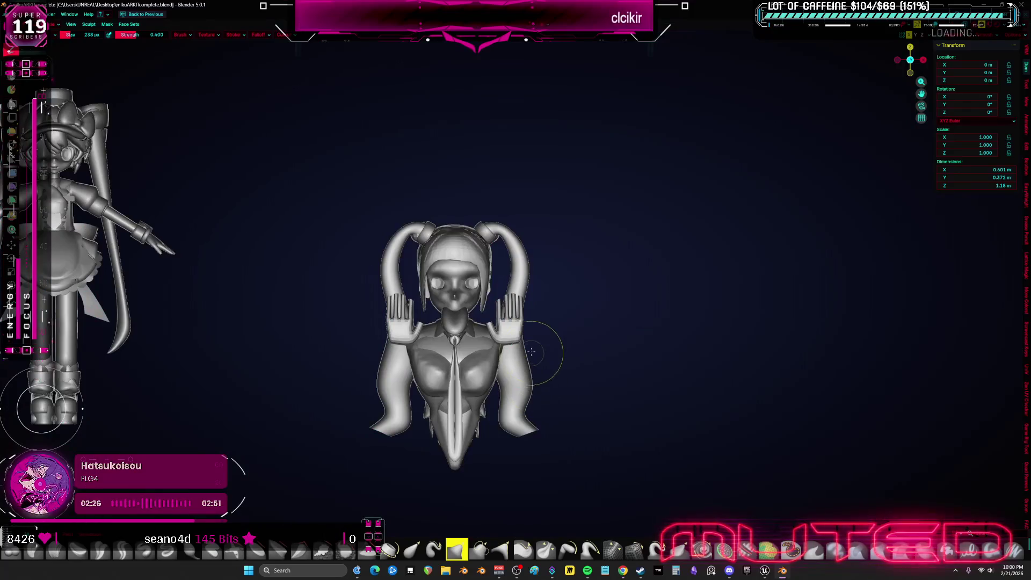
key("ctrl+Tab")
mouse_move(603, 356)
middle_mouse_down()
mouse_move(628, 386)
mouse_move(632, 376)
middle_mouse_up()
middle_click_drag(450, 316, 587, 325)
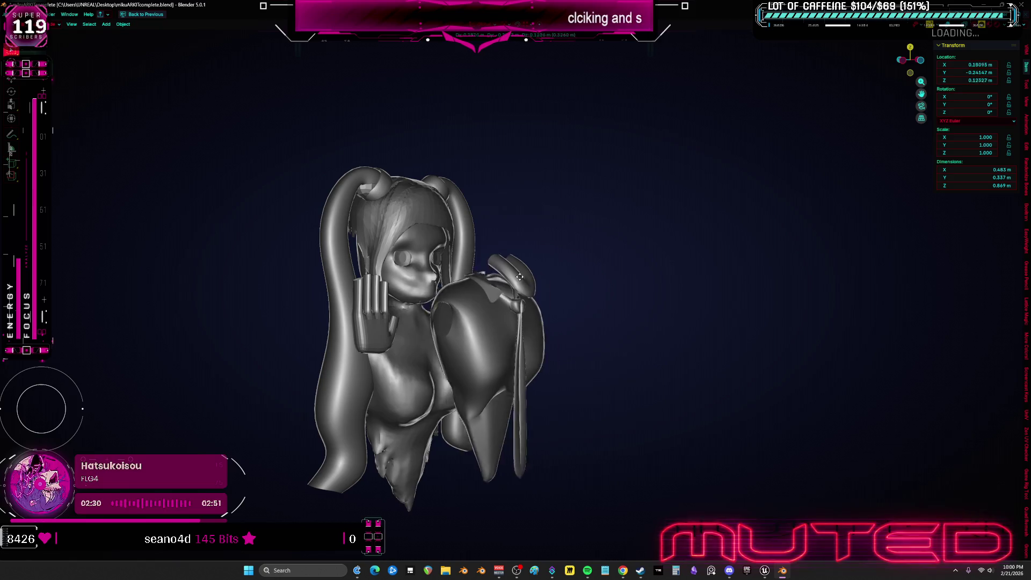
- Exit local view to show the full scene with the reference in front ortho, and switch to Unreal Engine
key("KP_Divide")
key("KP_1")
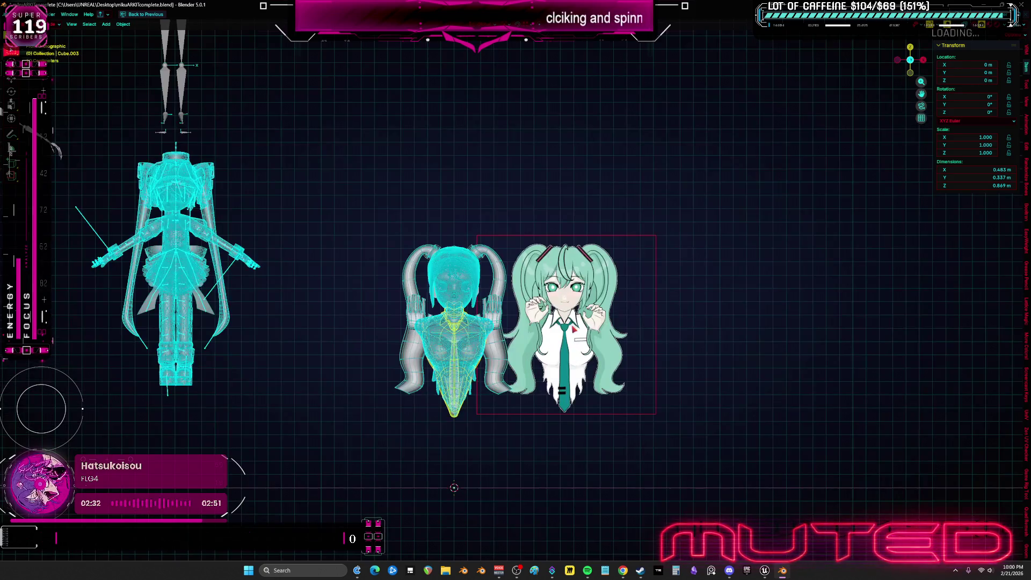
mouse_move(765, 570)
left_click(806, 503)
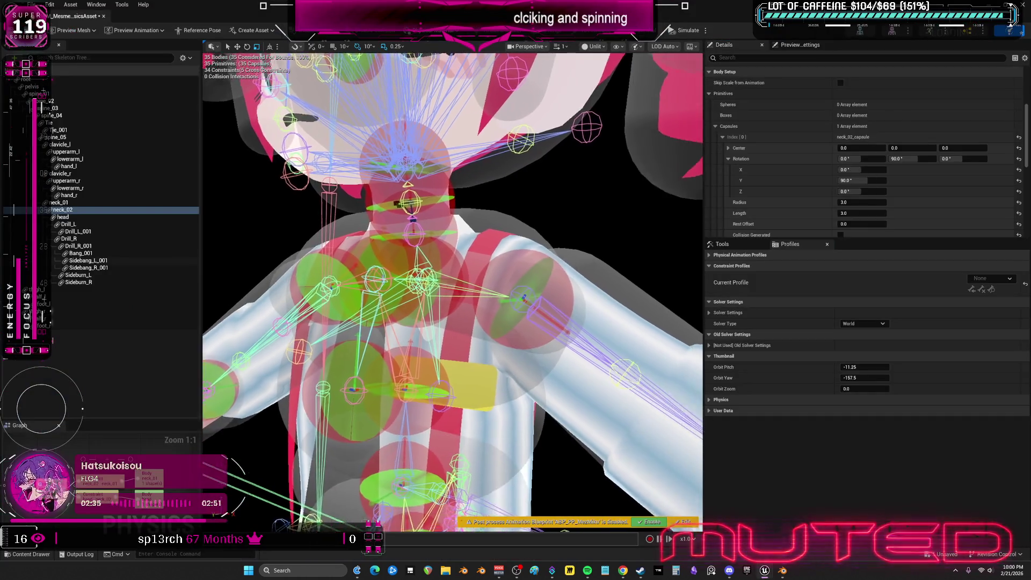
- Slim the Drill_L capsule's radius and slightly lengthen it with the gizmo so it fits the left twin-tail
mouse_move(451, 290)
left_mouse_down()
mouse_move(484, 306)
mouse_move(553, 296)
left_mouse_up()
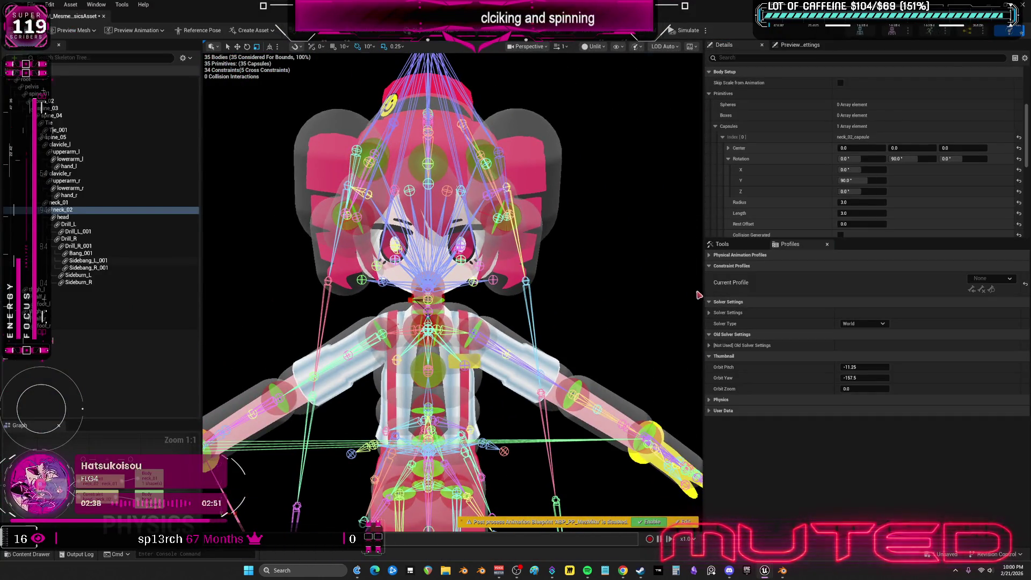
left_click_drag(655, 300, 598, 331)
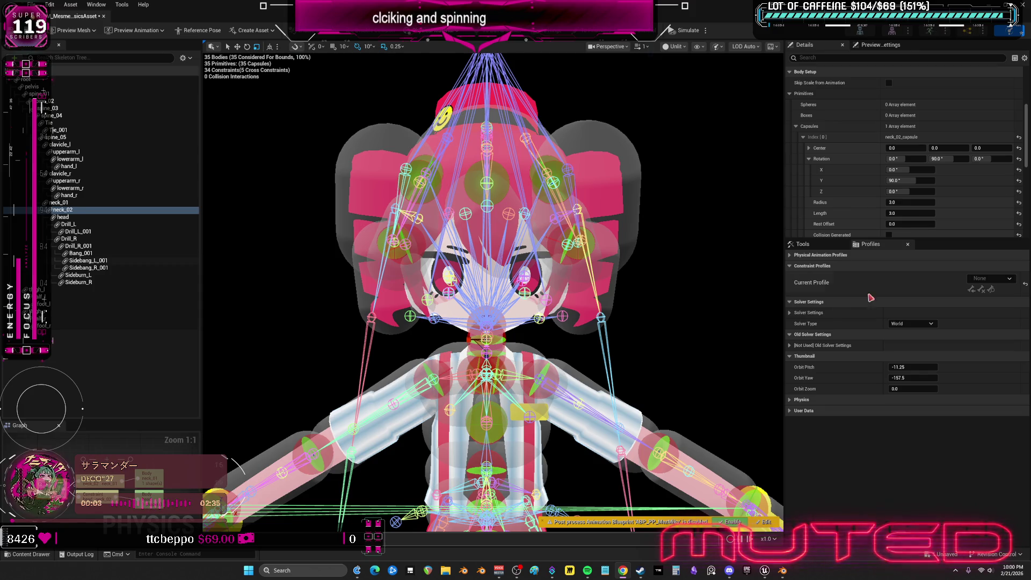
left_click_drag(714, 380, 612, 215)
left_click(580, 200)
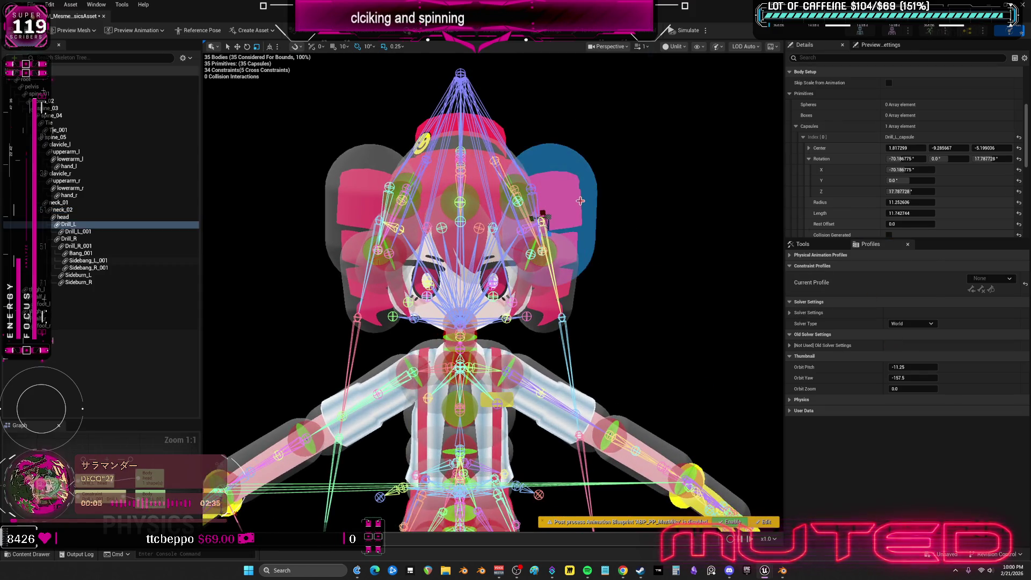
mouse_move(548, 229)
left_mouse_down()
mouse_move(544, 241)
mouse_move(543, 222)
left_mouse_up()
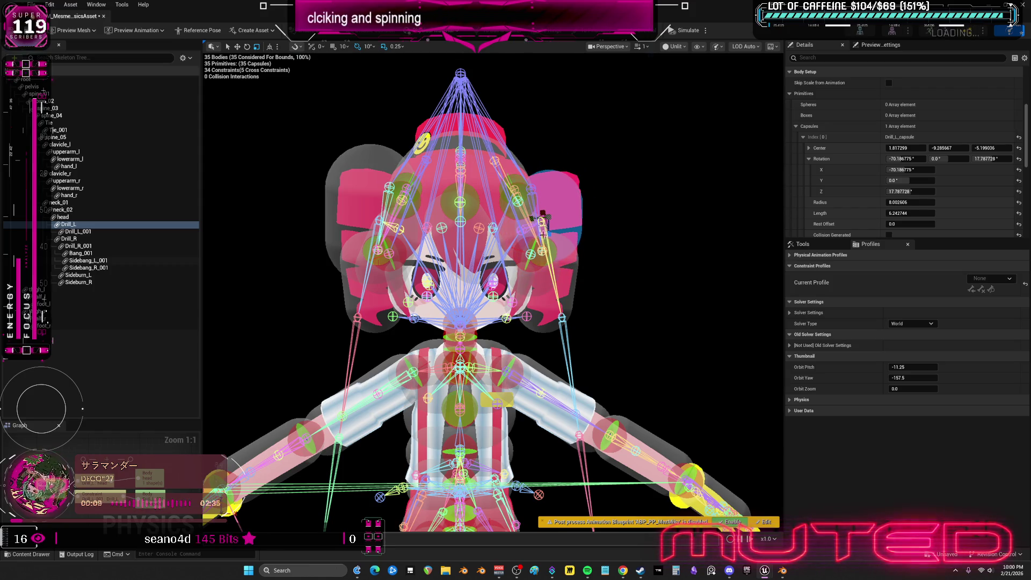
left_click_drag(542, 217, 543, 219)
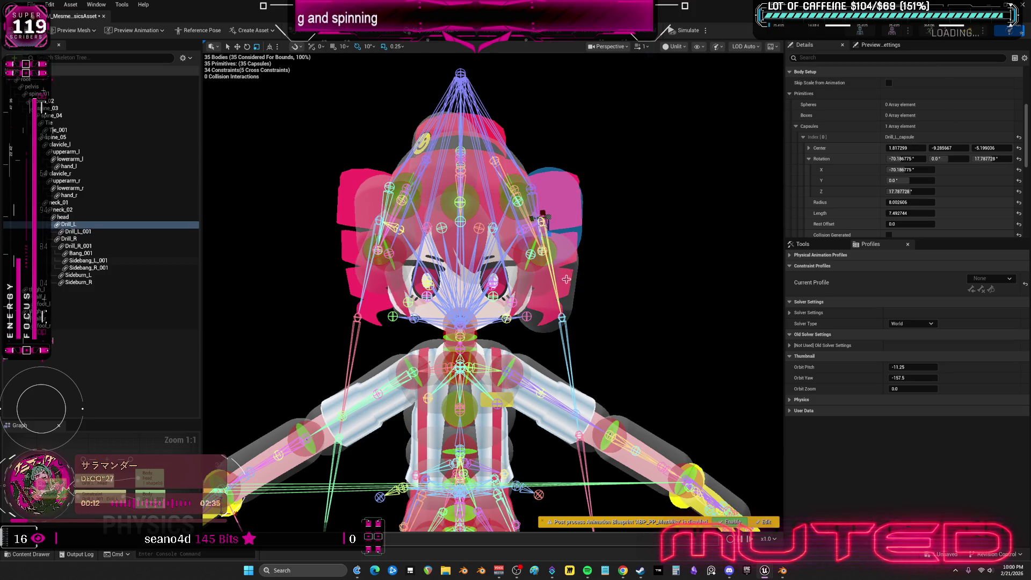
left_click(566, 276)
mouse_move(603, 302)
right_mouse_down()
mouse_move(542, 344)
mouse_move(516, 322)
right_mouse_up()
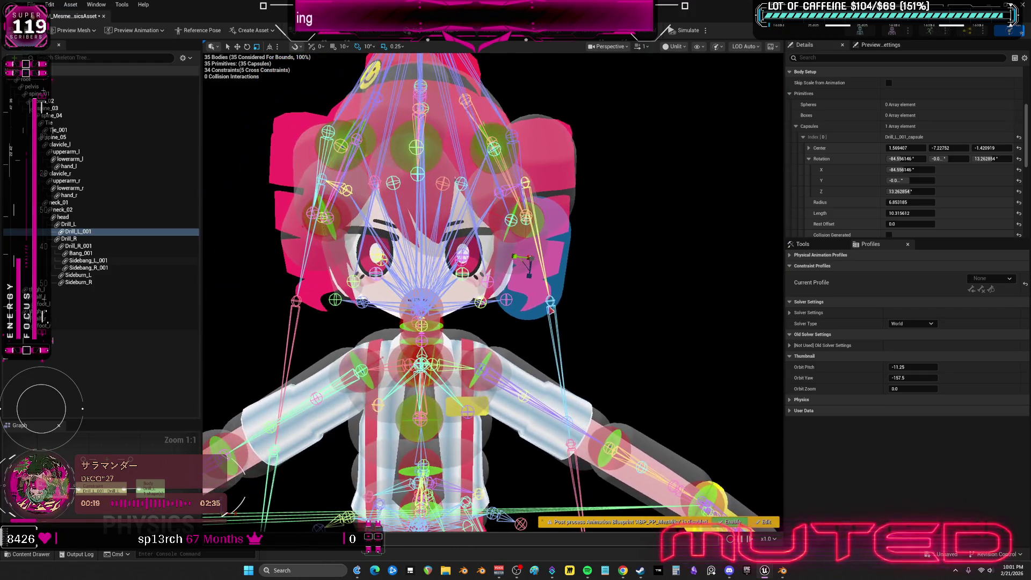
- Reset the Drill_L_001 capsule's Center and Rotation values to zero
left_click(1019, 149)
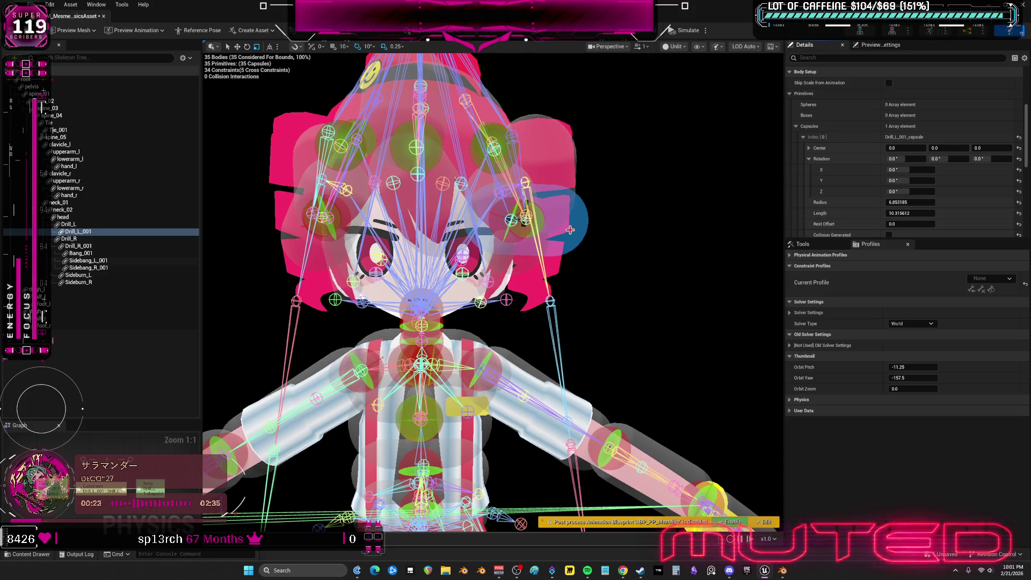
left_click(560, 151)
left_click(1019, 159)
left_click_drag(565, 181, 573, 186)
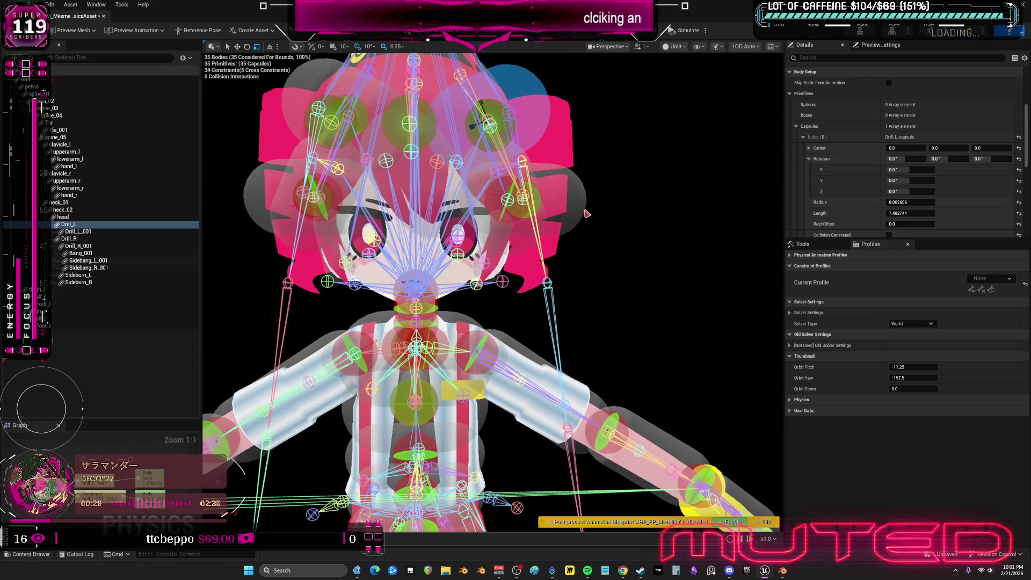
- Select all four Drill capsule bodies and set their Rotation X to 92 degrees, inspecting the head from several angles
left_click(525, 216, "ctrl")
left_click(261, 218, "ctrl")
left_click(363, 129, "ctrl")
left_click(944, 159)
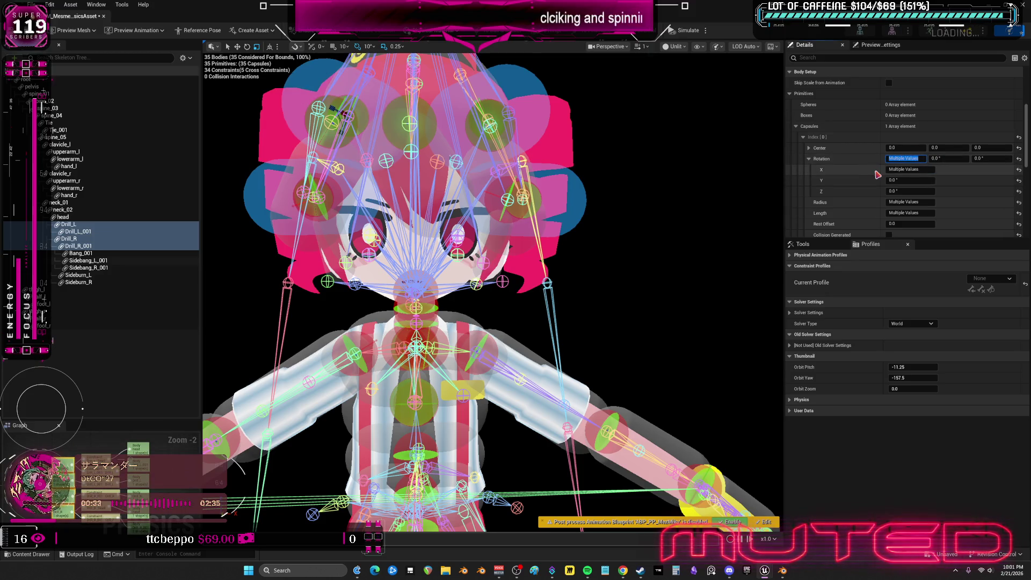
type("92")
key("Return")
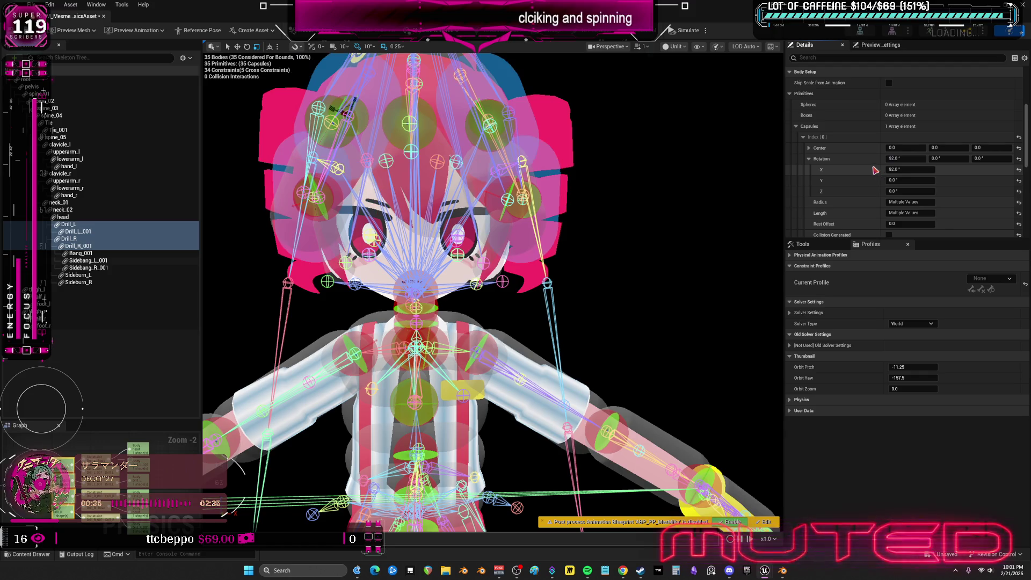
mouse_move(362, 242)
left_mouse_down()
mouse_move(361, 177)
mouse_move(348, 220)
left_mouse_up()
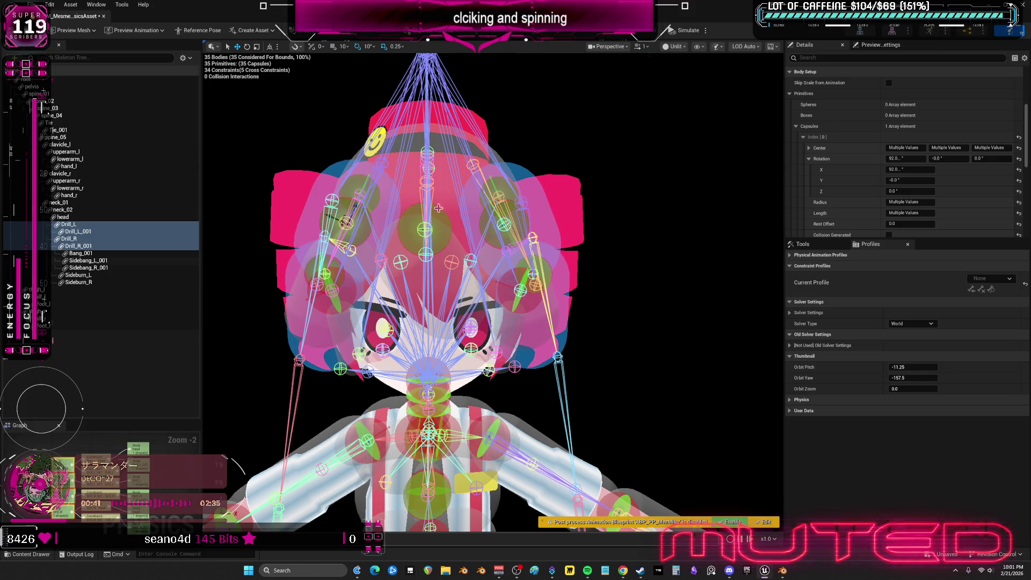
left_click_drag(641, 246, 581, 246)
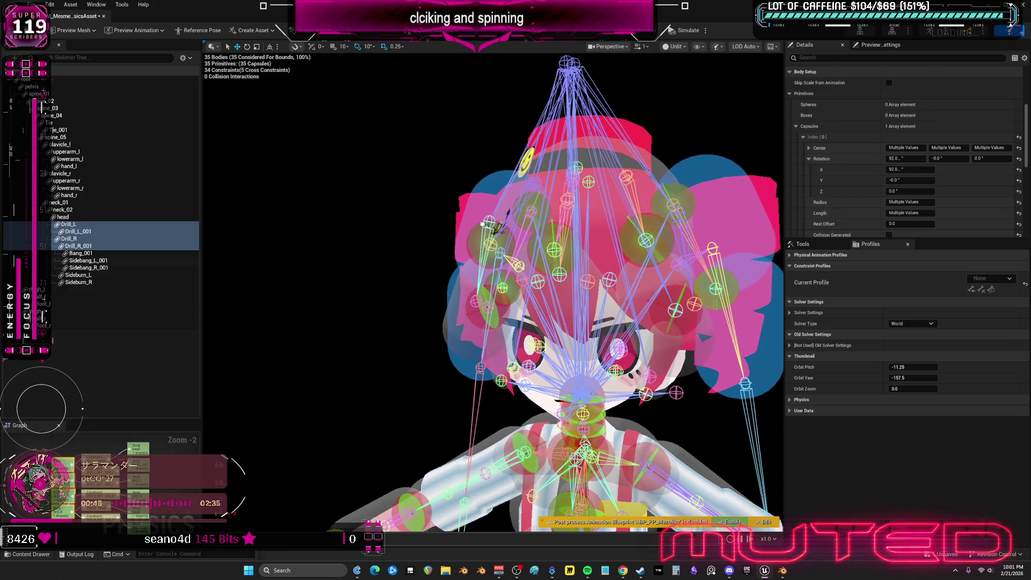
left_click_drag(501, 230, 612, 229)
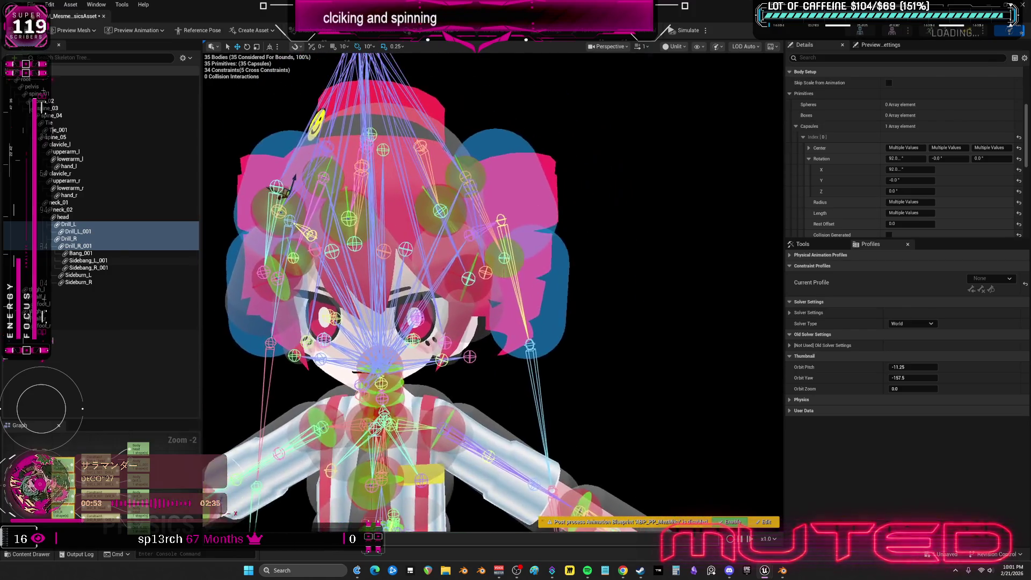
left_click(549, 292)
- Nudge Drill_L_001 up the hair, then zero the Sidebang_R_001 capsule's placement and tilt it 90 degrees on X
left_click_drag(548, 291, 532, 295)
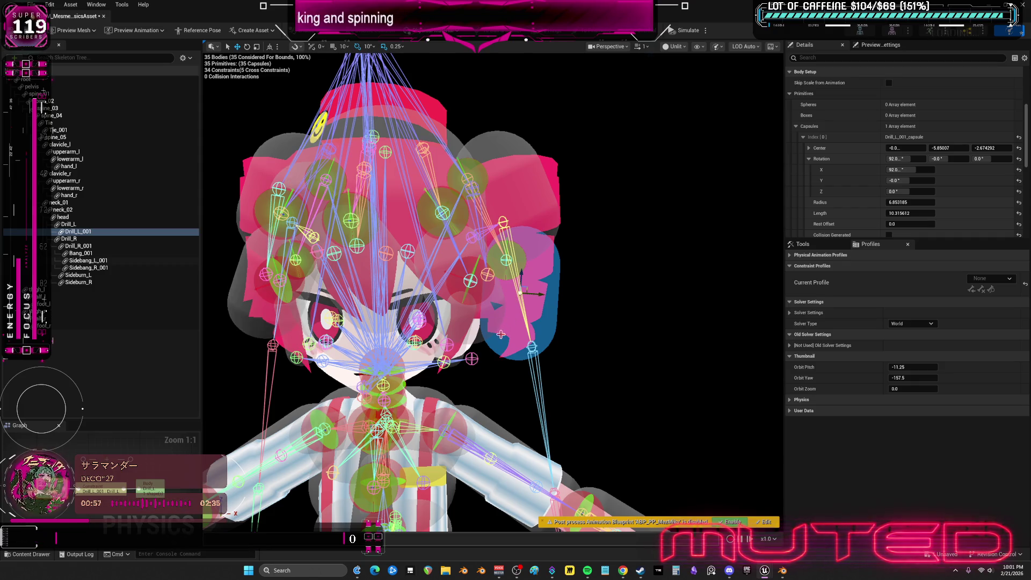
scroll(515, 331, "up", 1)
scroll(517, 339, "up", 2)
left_click_drag(517, 339, 484, 340)
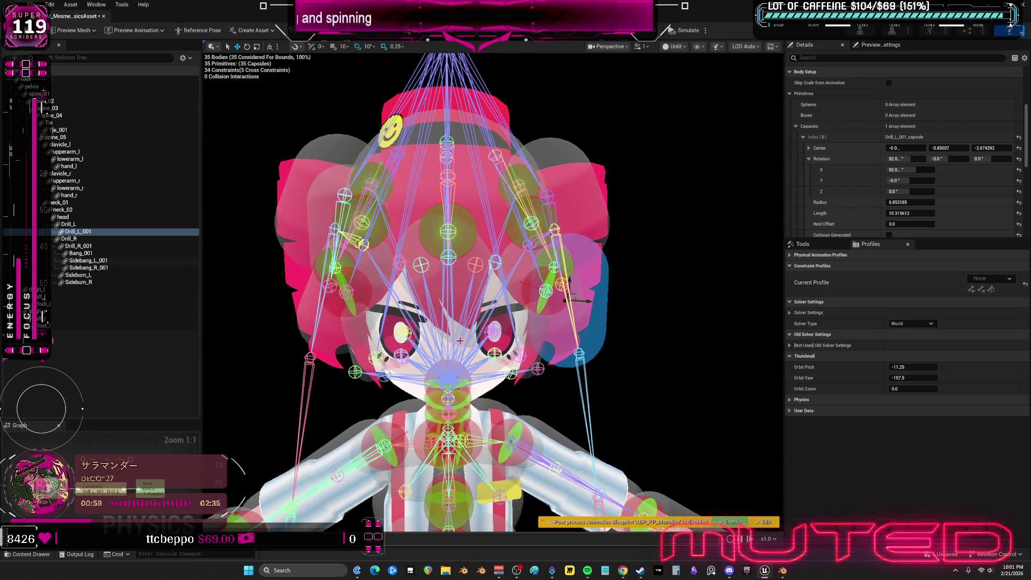
left_click(326, 339)
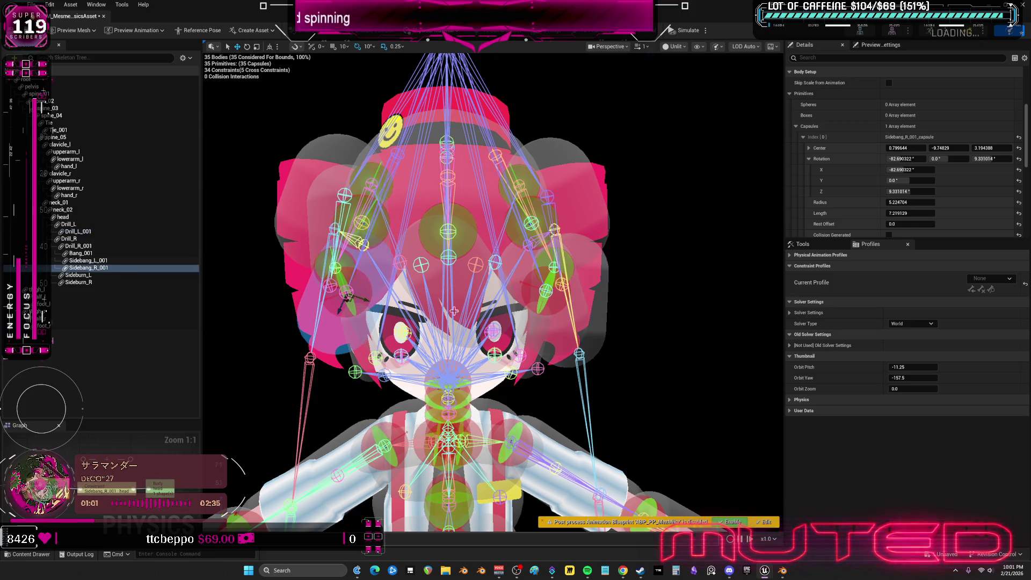
middle_click_drag(356, 315, 466, 313)
left_click_drag(467, 311, 339, 338)
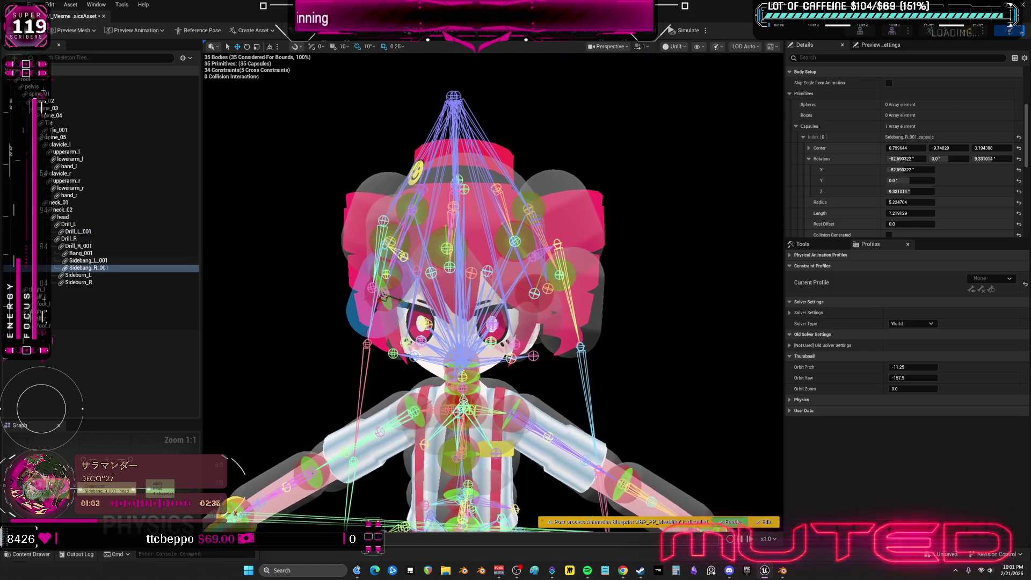
left_click(1019, 147)
type("90")
key("Return")
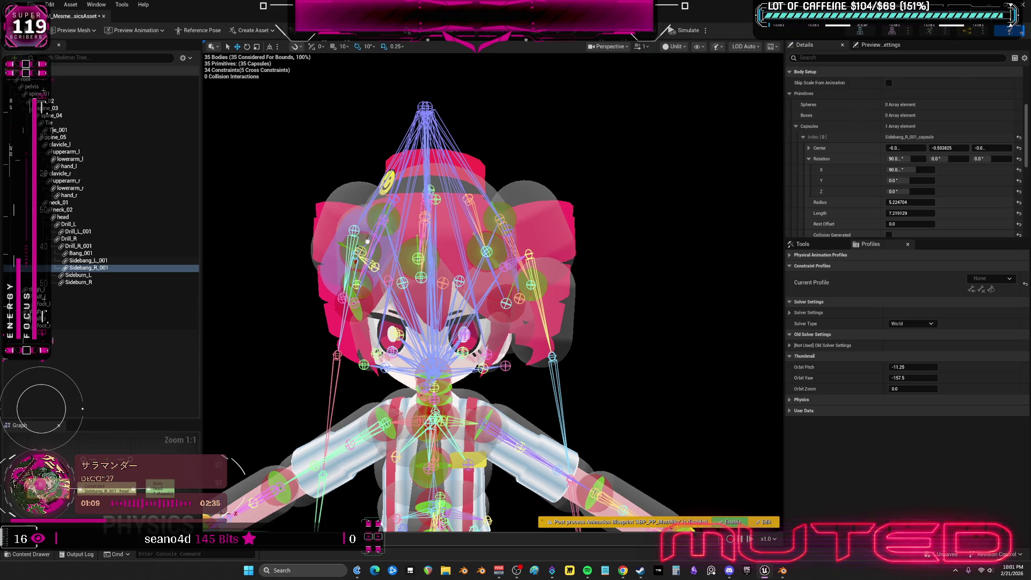
- Move and tilt the Sidebang_R_001 capsule down and left so it sits on the side bang
left_click_drag(366, 240, 342, 283)
middle_click_drag(332, 296, 282, 314)
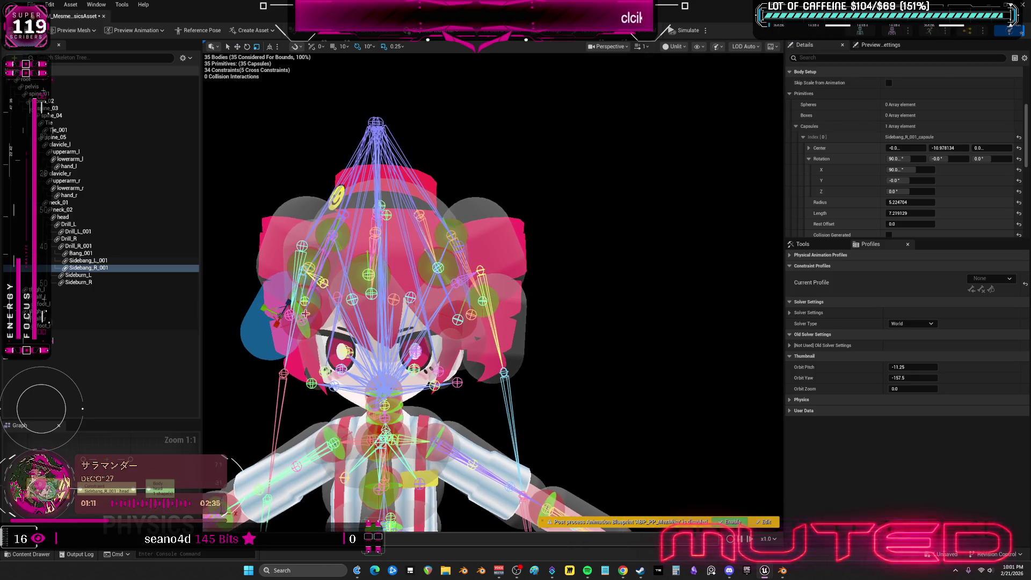
mouse_move(285, 300)
left_mouse_down()
mouse_move(272, 330)
mouse_move(281, 322)
left_mouse_up()
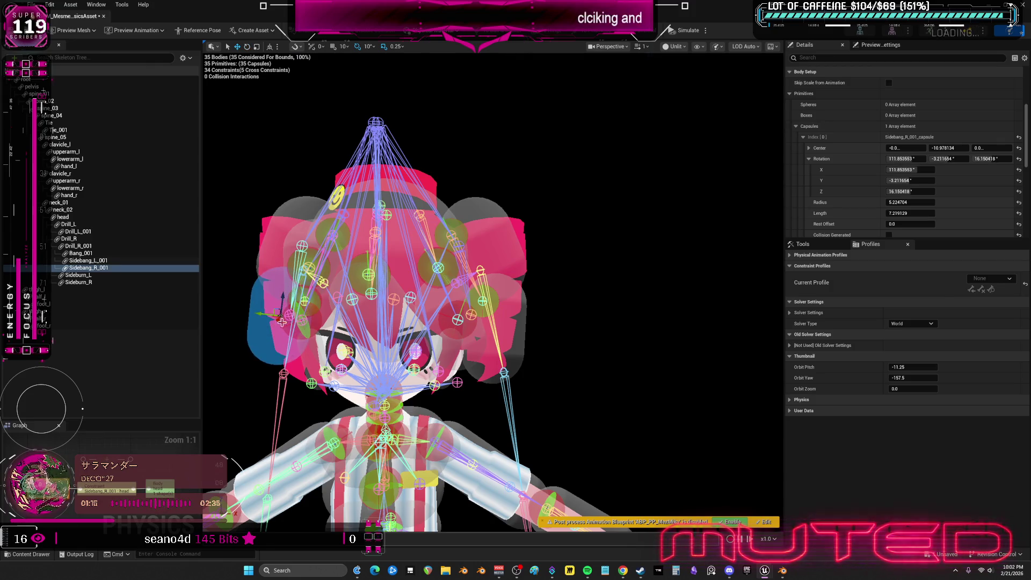
left_click_drag(451, 323, 403, 323)
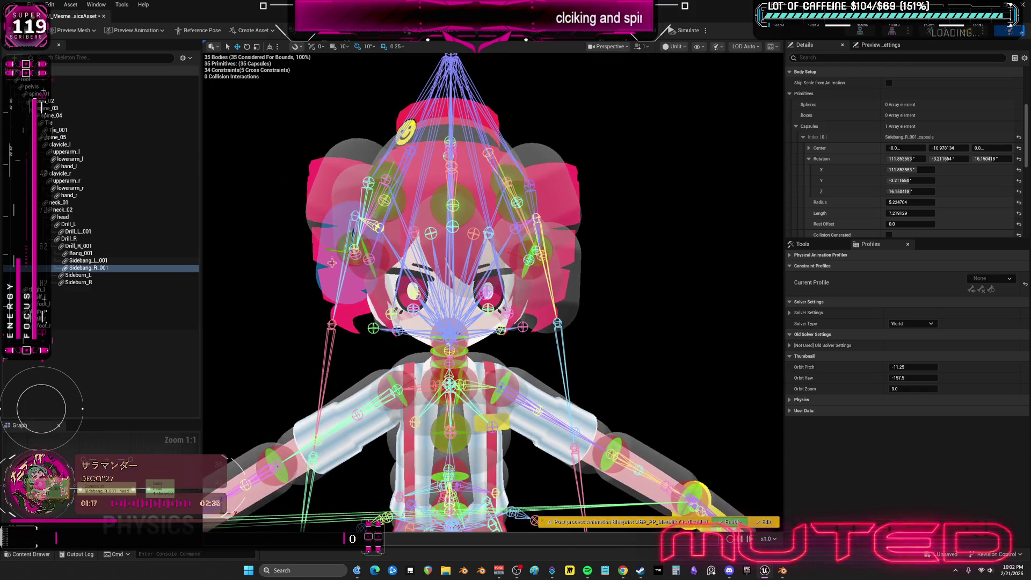
mouse_move(364, 278)
left_mouse_down()
mouse_move(371, 290)
mouse_move(342, 271)
left_mouse_up()
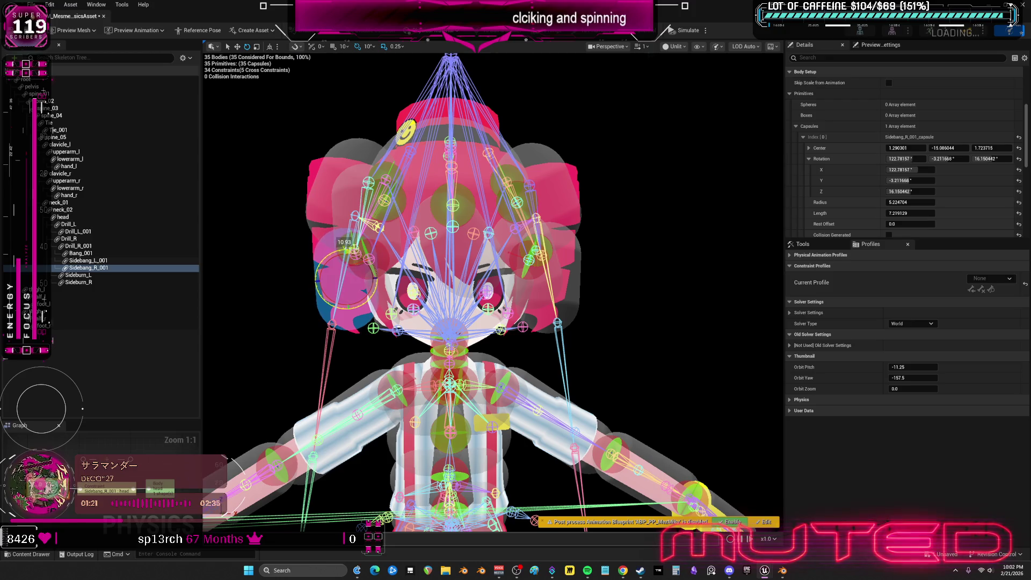
- Run the physics simulation from the rest pose, watch it from an angle, and stop it to keep editing
left_click(589, 252)
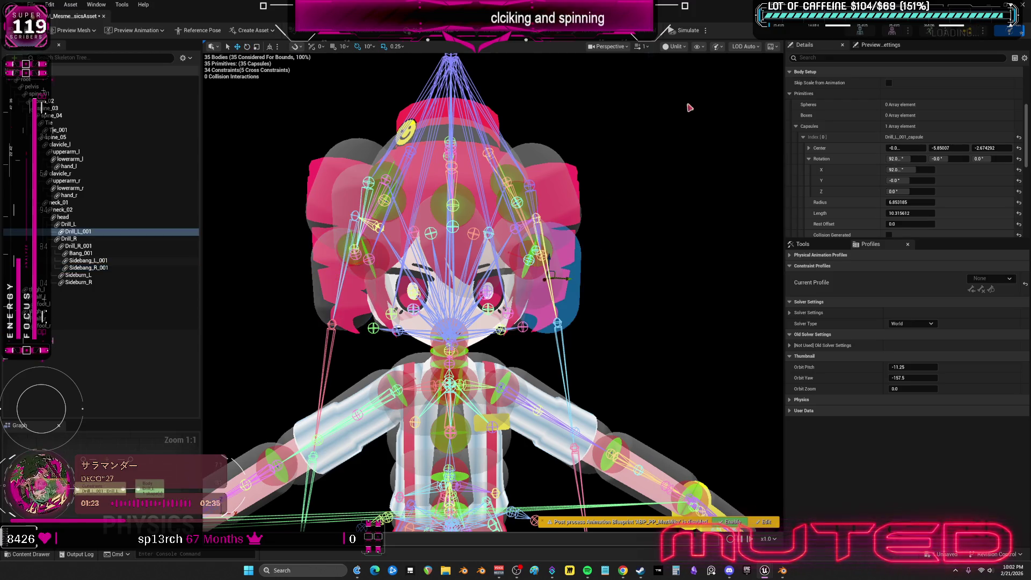
left_click(687, 30)
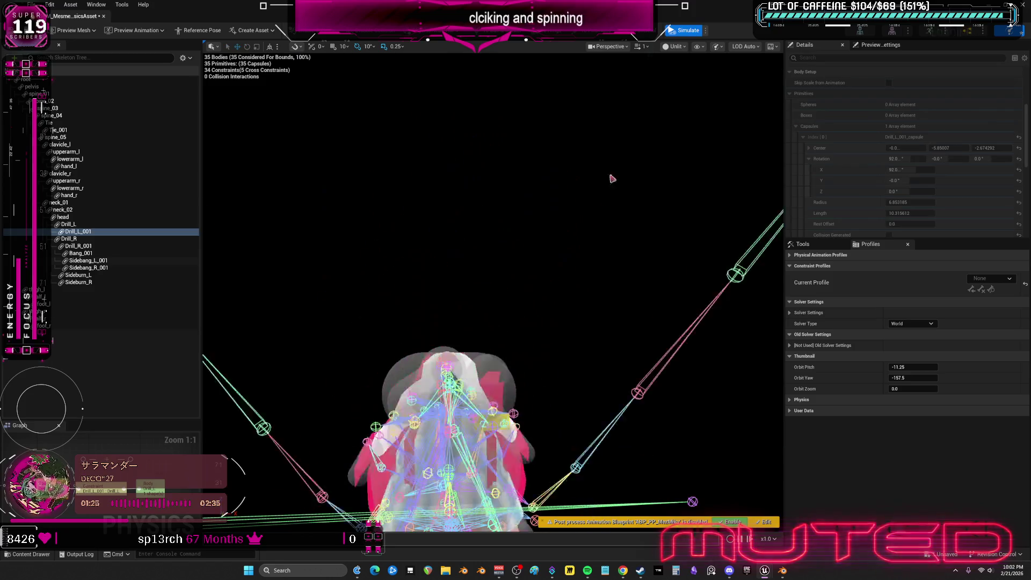
left_click(689, 32)
left_click(737, 62)
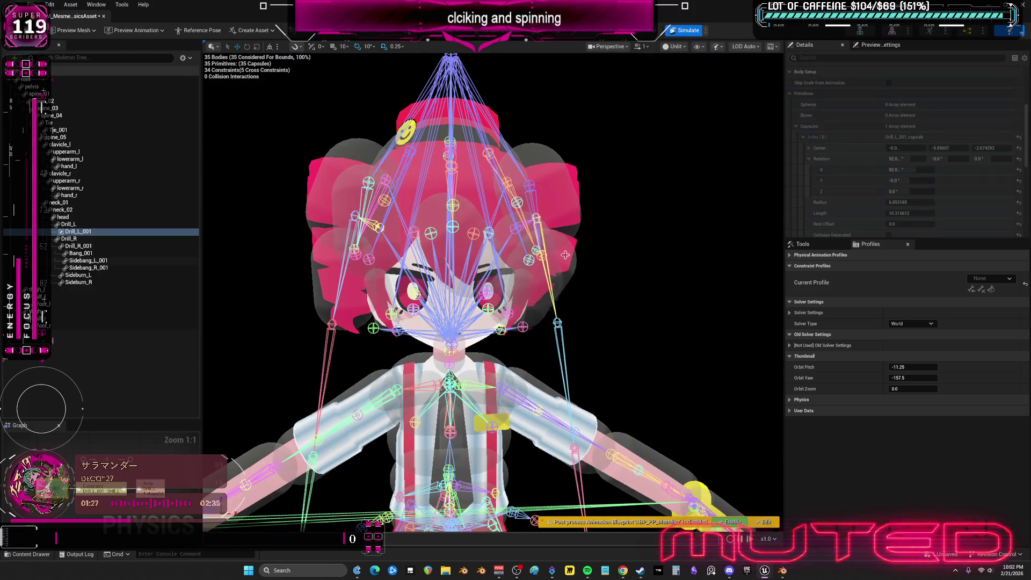
left_click_drag(573, 408, 507, 212)
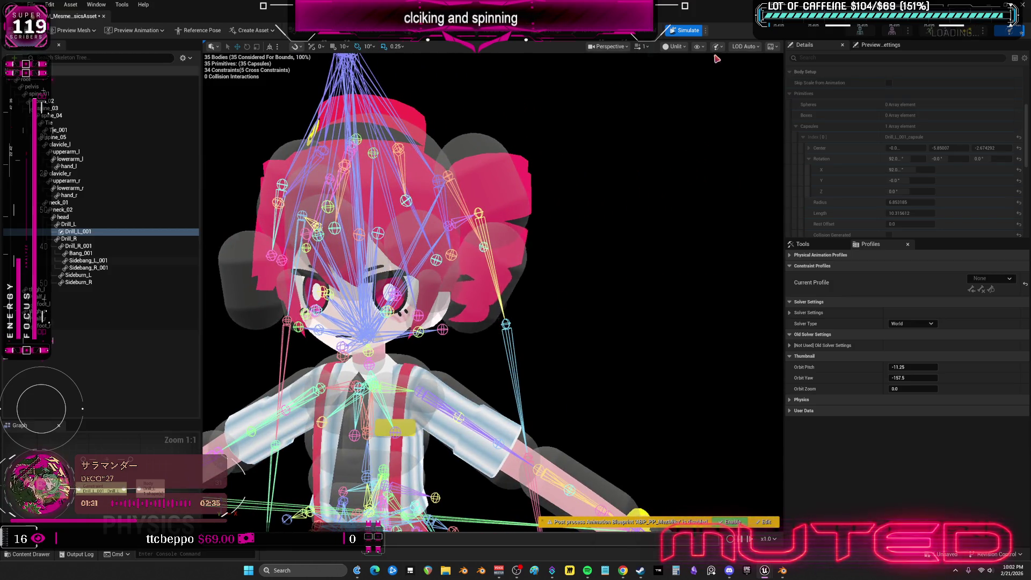
left_click(694, 31)
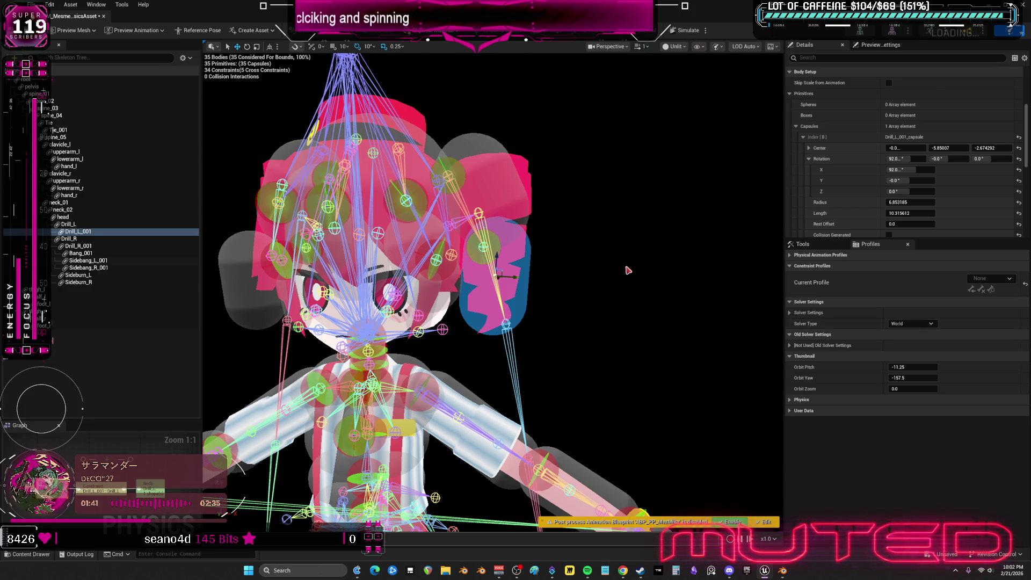
scroll(626, 269, "down", 3)
scroll(627, 271, "down", 2)
- Frame the character's legs and lower body, then shift the view back up to the head and torso
mouse_move(627, 271)
right_mouse_down()
mouse_move(628, 339)
mouse_move(580, 338)
right_mouse_up()
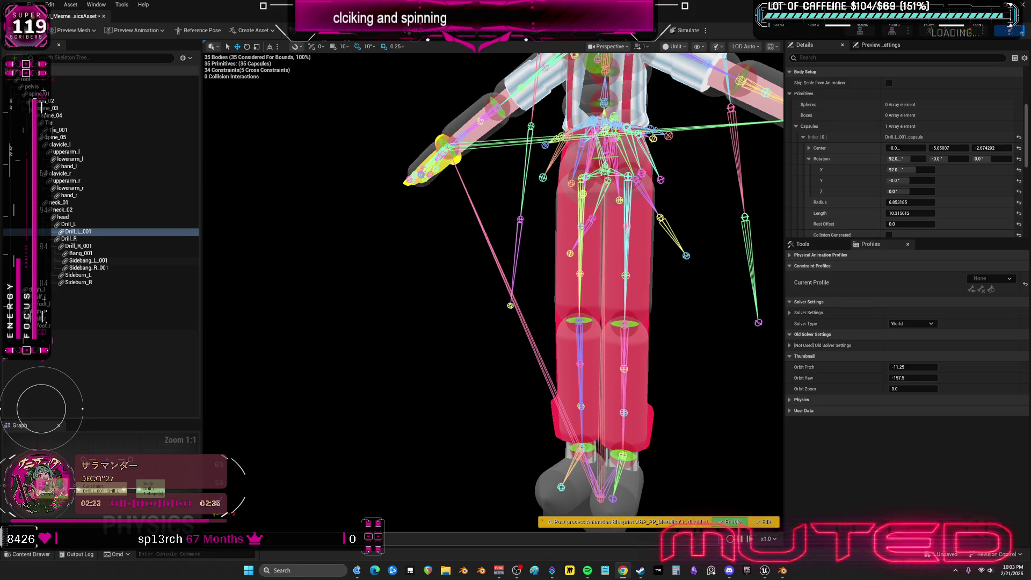
middle_click_drag(564, 403, 564, 177)
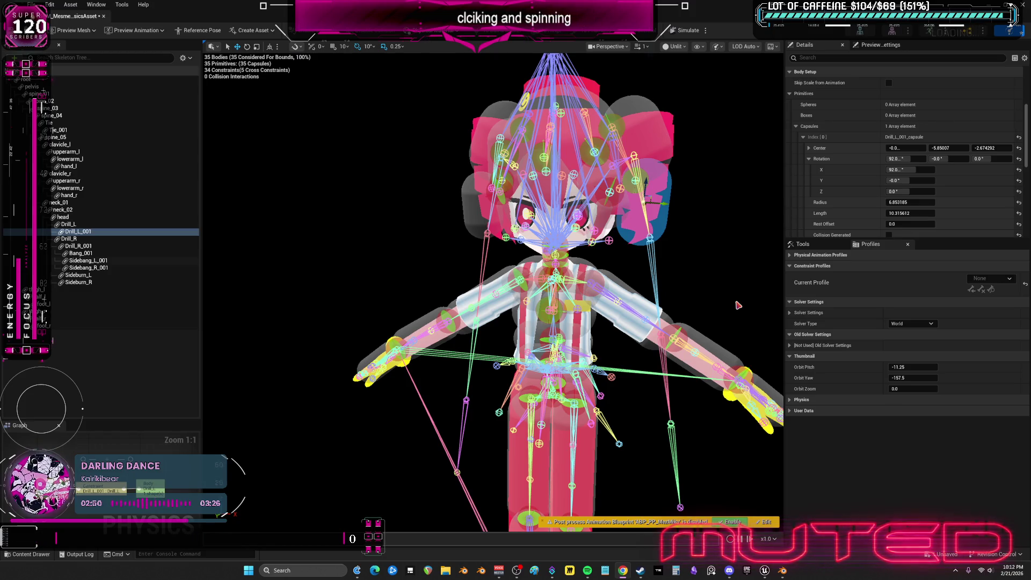
middle_click_drag(493, 291, 493, 161)
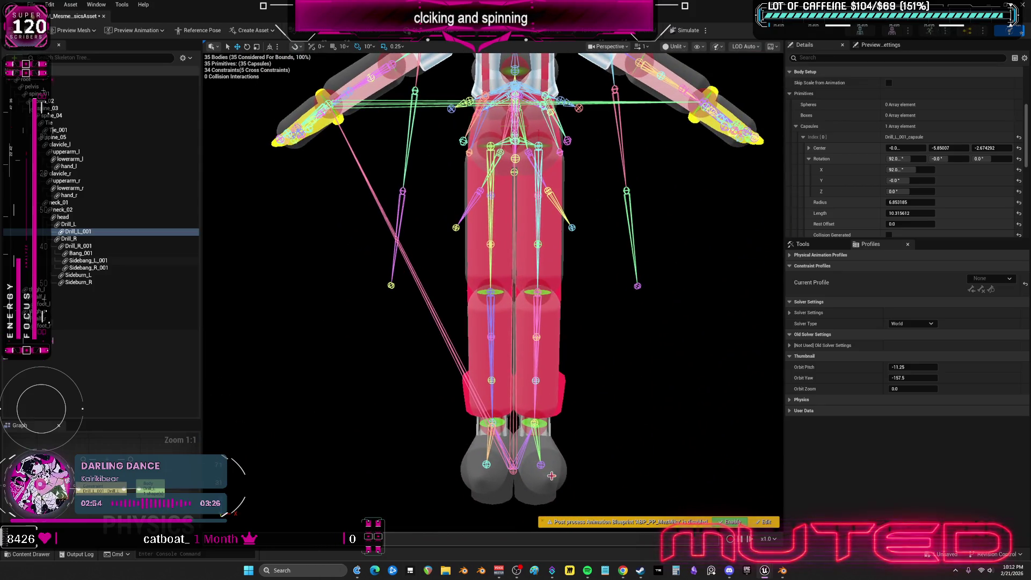
left_click(533, 466)
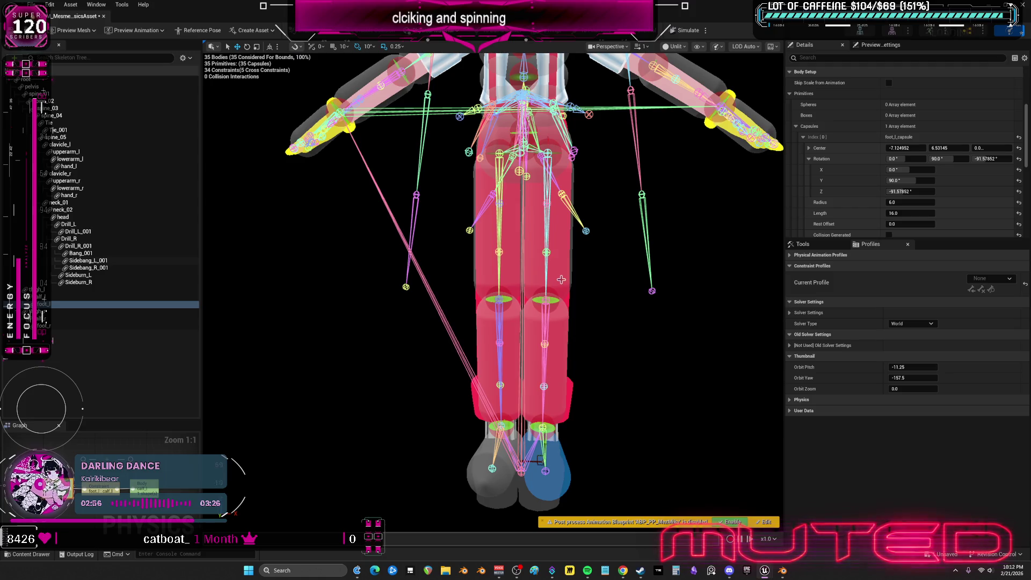
scroll(567, 316, "down", 3)
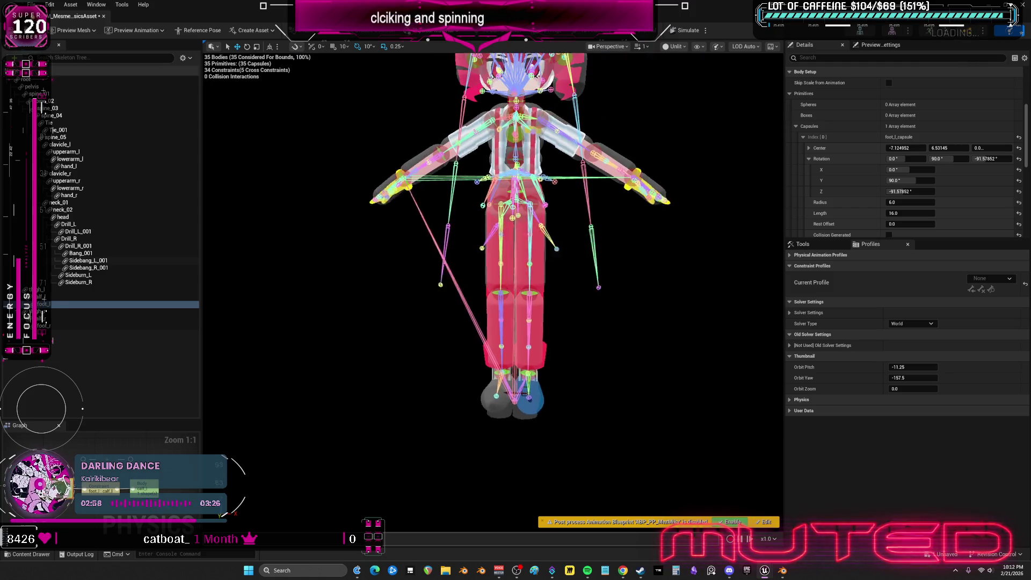
left_click(62, 218)
key("ctrl+a")
right_click(90, 297)
mouse_move(177, 195)
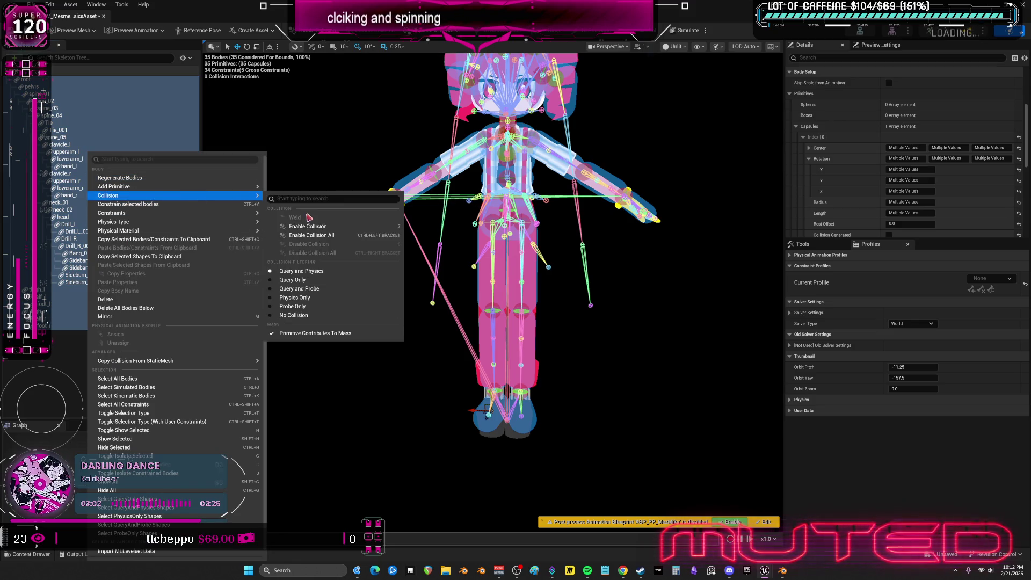
- Enable collision between all 35 physics bodies via Collision > Enable Collision All with every body selected
left_click(316, 236)
left_click(528, 399)
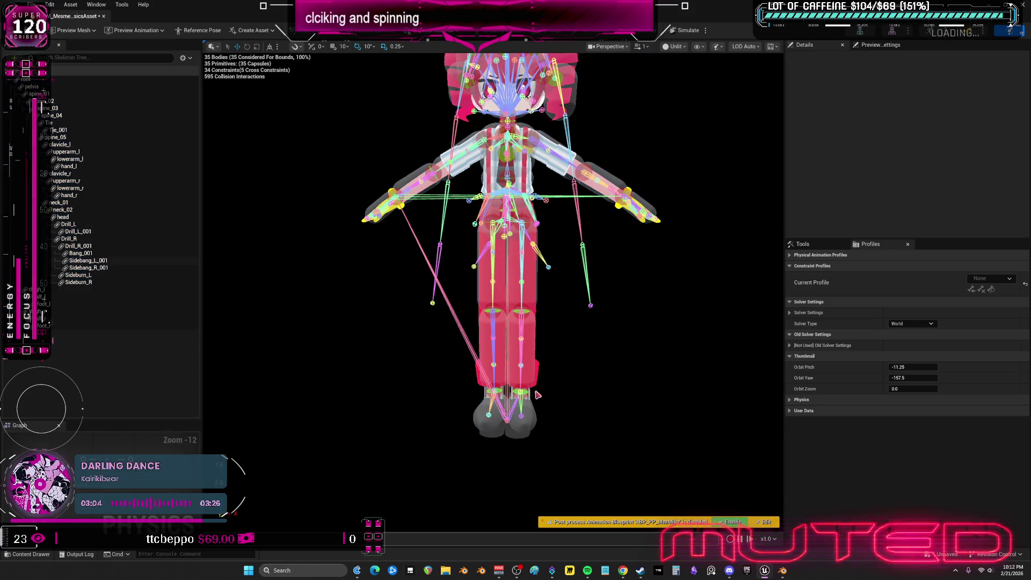
left_click_drag(547, 416, 547, 379)
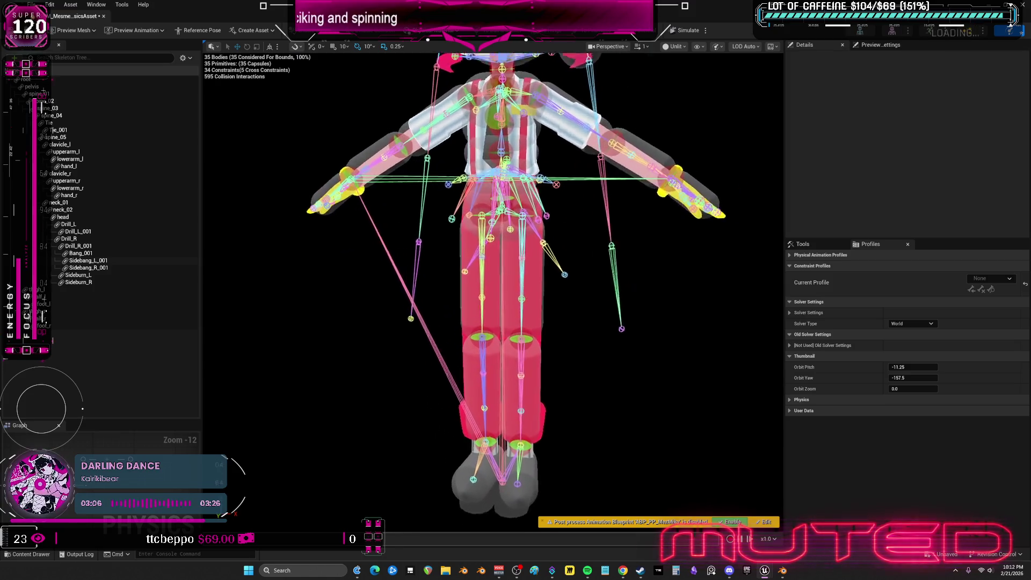
key("ctrl+a")
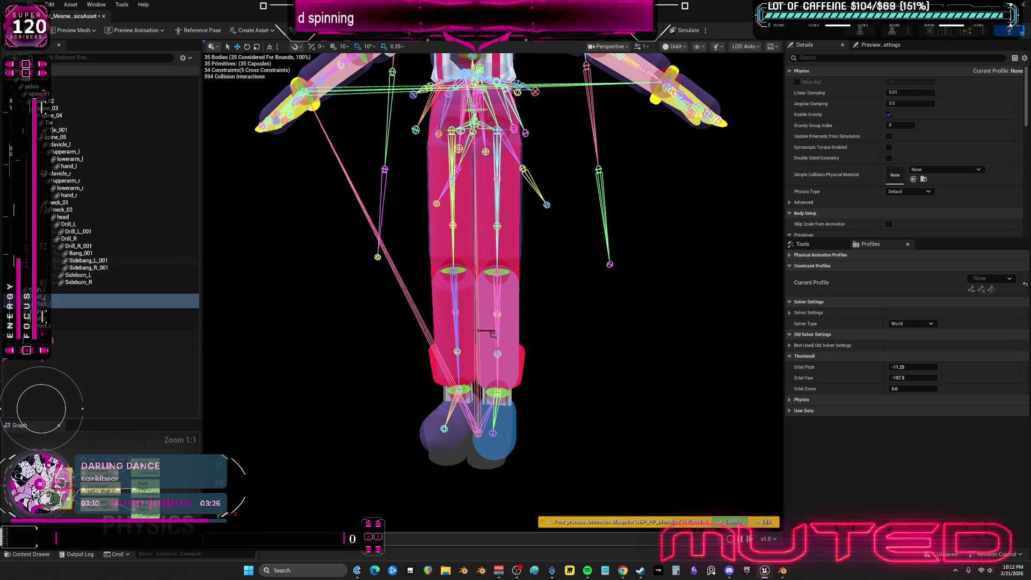
- Select the thigh, calf and foot capsule pairs on both legs and disable collision between them
left_click(522, 305)
left_click(514, 254)
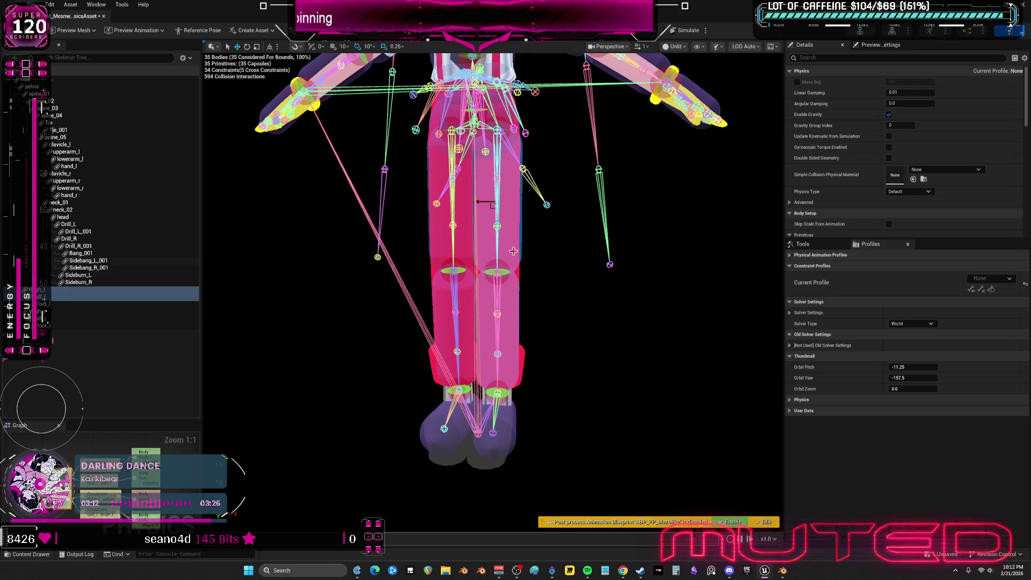
left_click(434, 433)
left_click(446, 345)
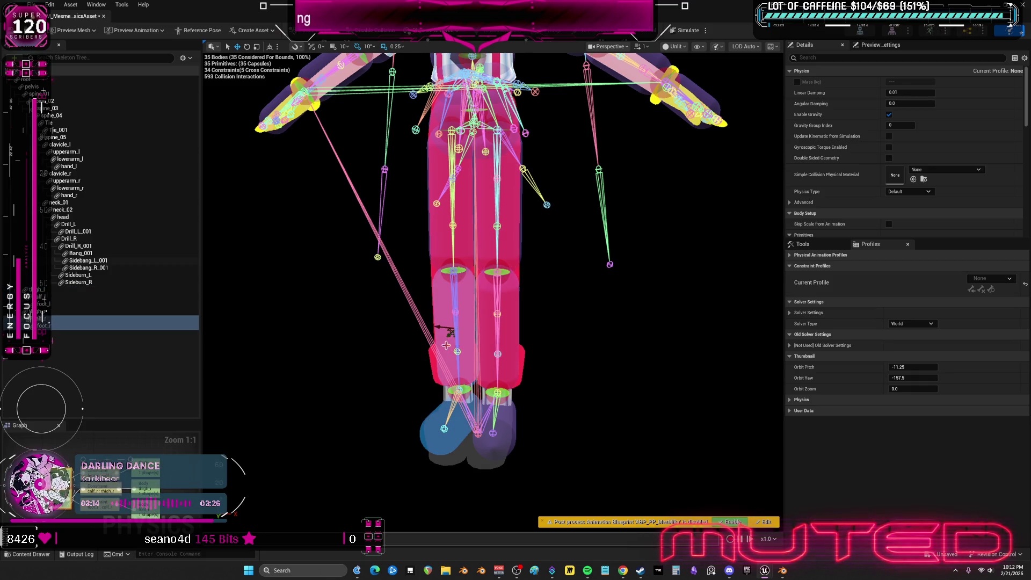
left_click(443, 327)
left_click(442, 248)
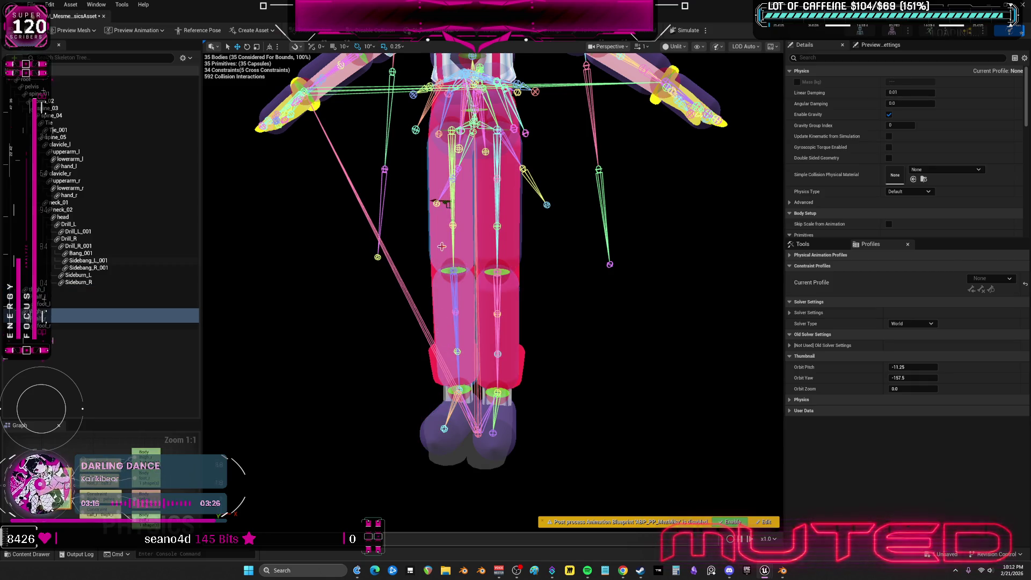
middle_click_drag(441, 246, 501, 346)
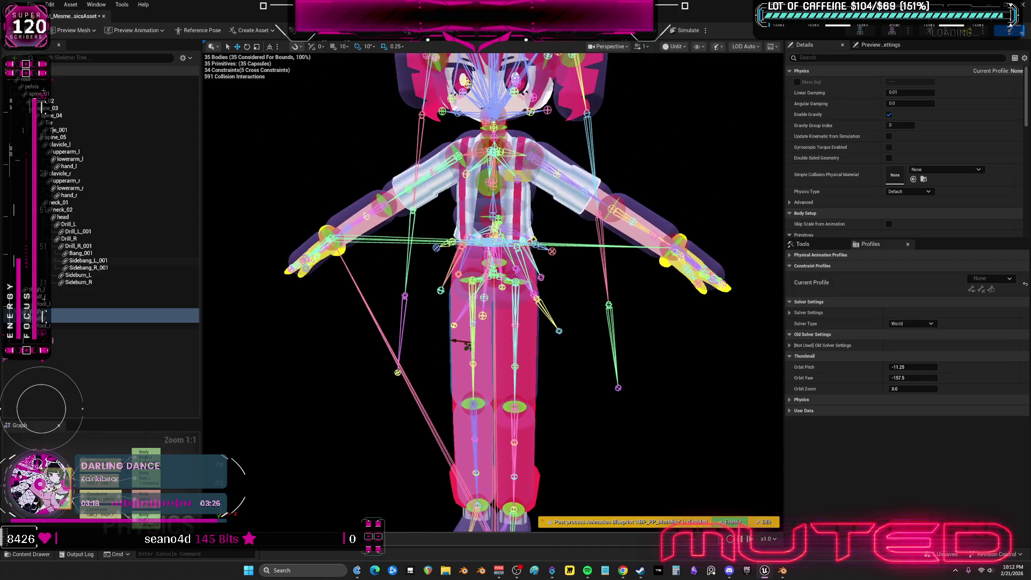
left_click(501, 347)
scroll(500, 347, "up", 2)
scroll(488, 354, "up", 2)
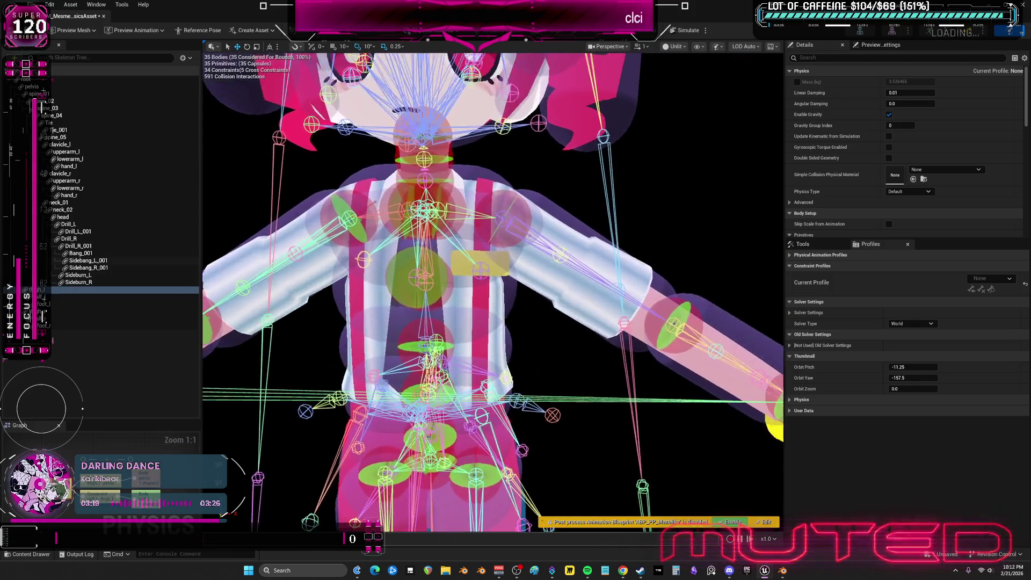
scroll(472, 368, "up", 2)
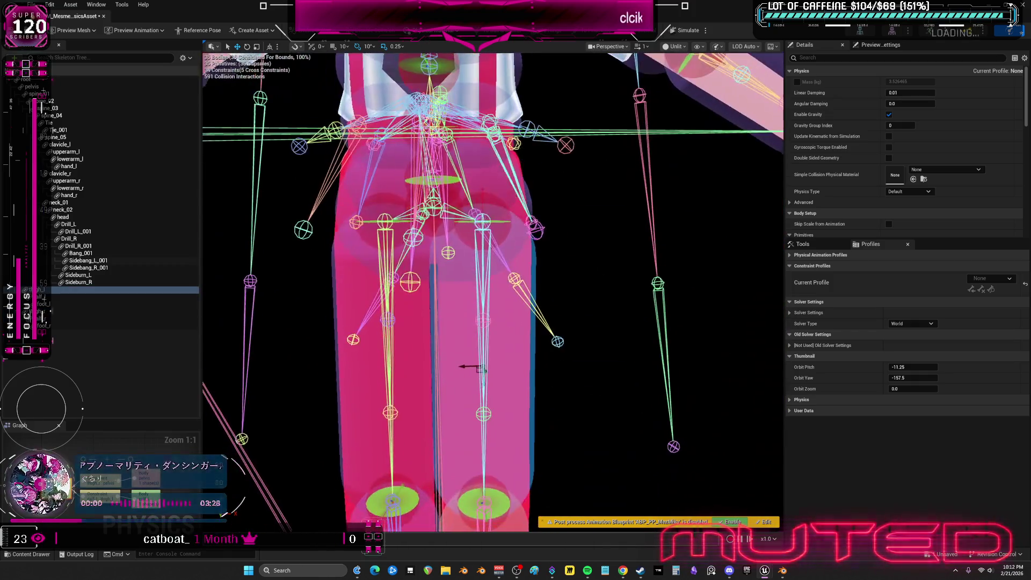
- Disable collision between the pelvis and each leg body, and between the two leg bodies
left_click(517, 228, "ctrl")
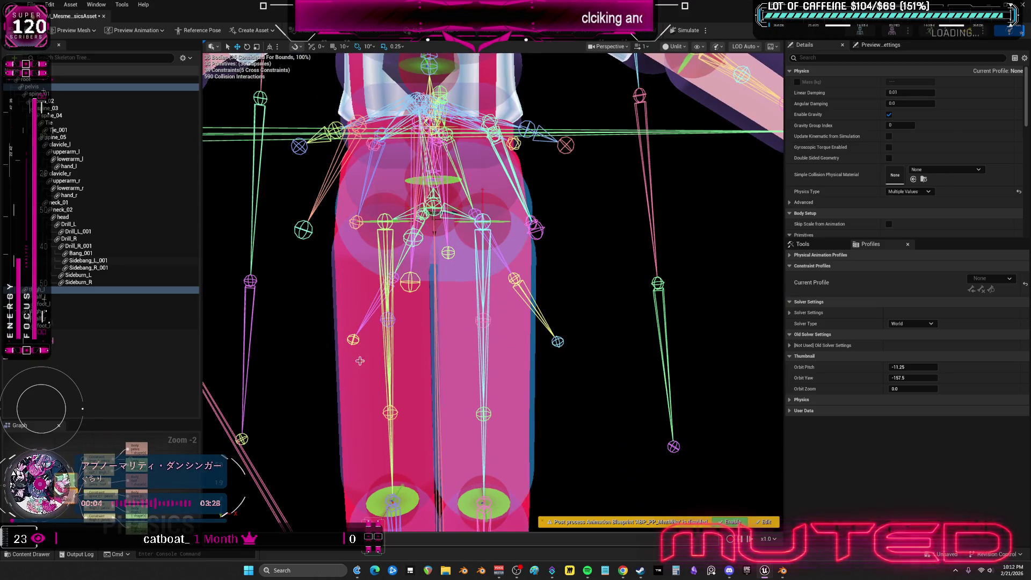
left_click(361, 357)
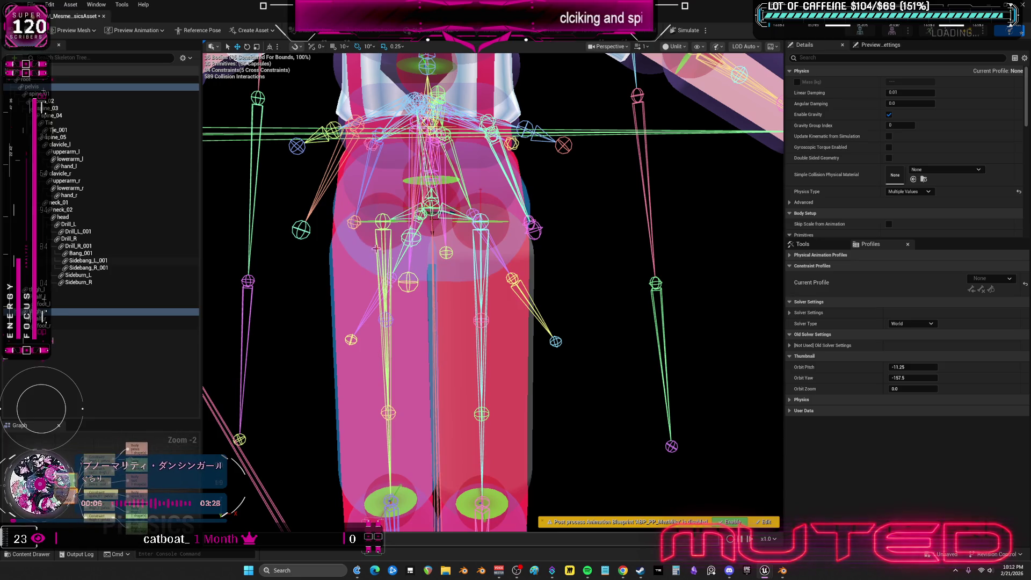
left_click(497, 191)
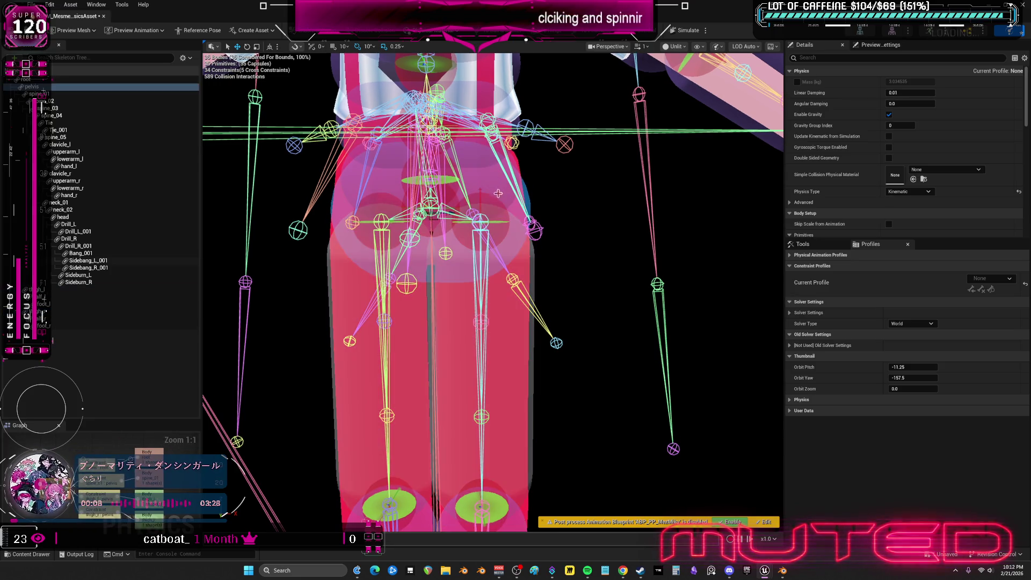
left_click(505, 245)
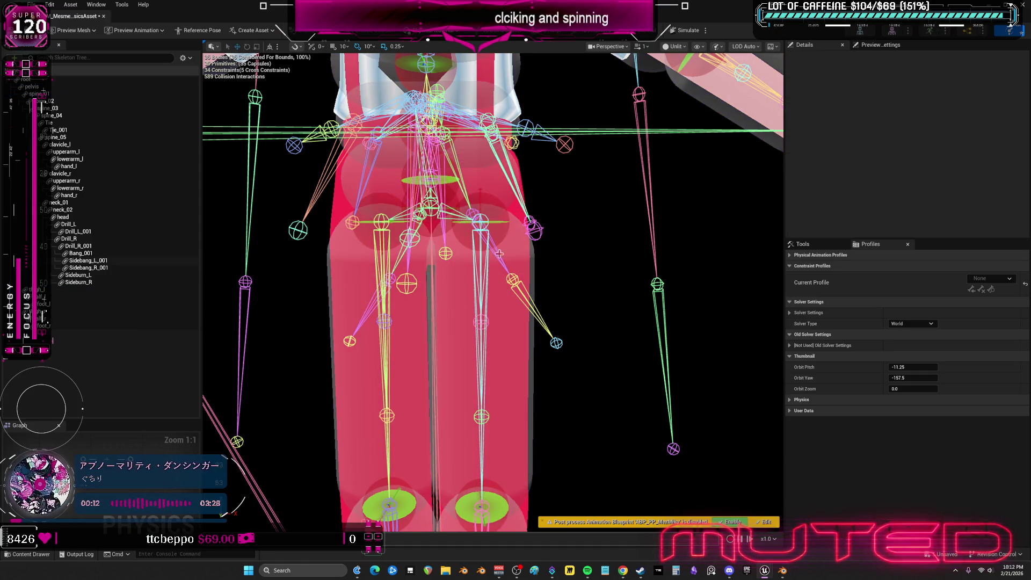
left_click(499, 239)
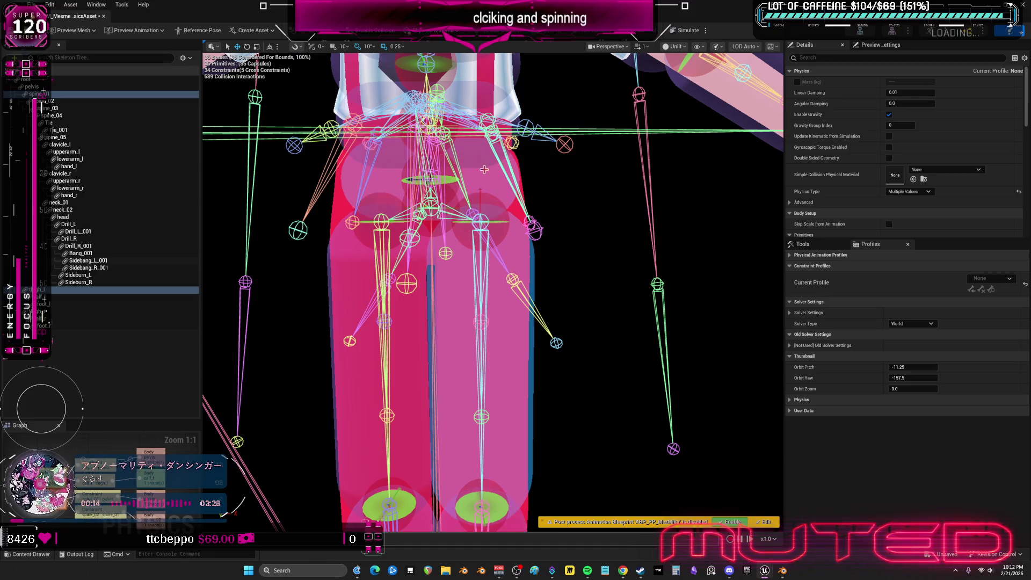
left_click(365, 266)
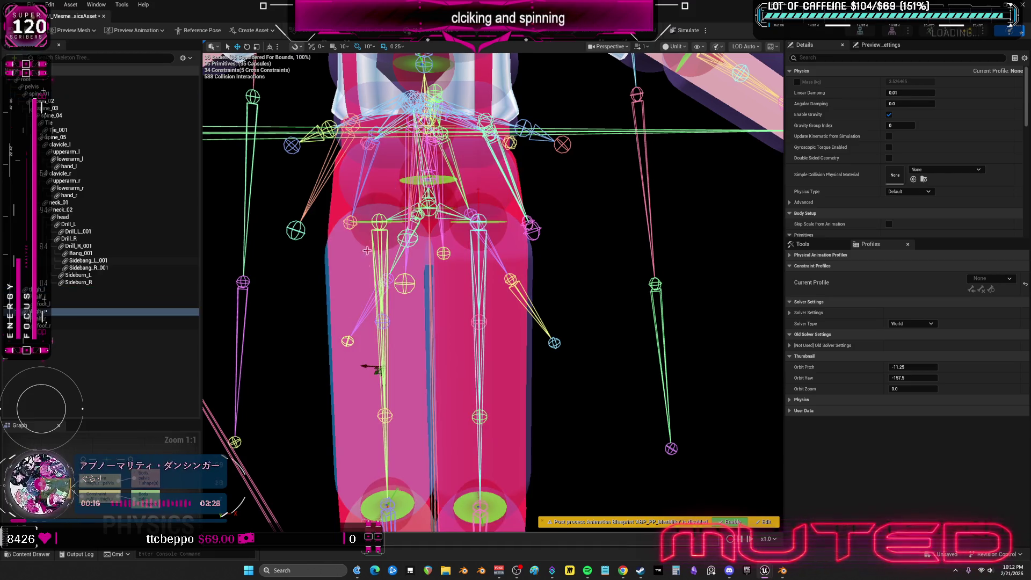
left_click(385, 178, "ctrl")
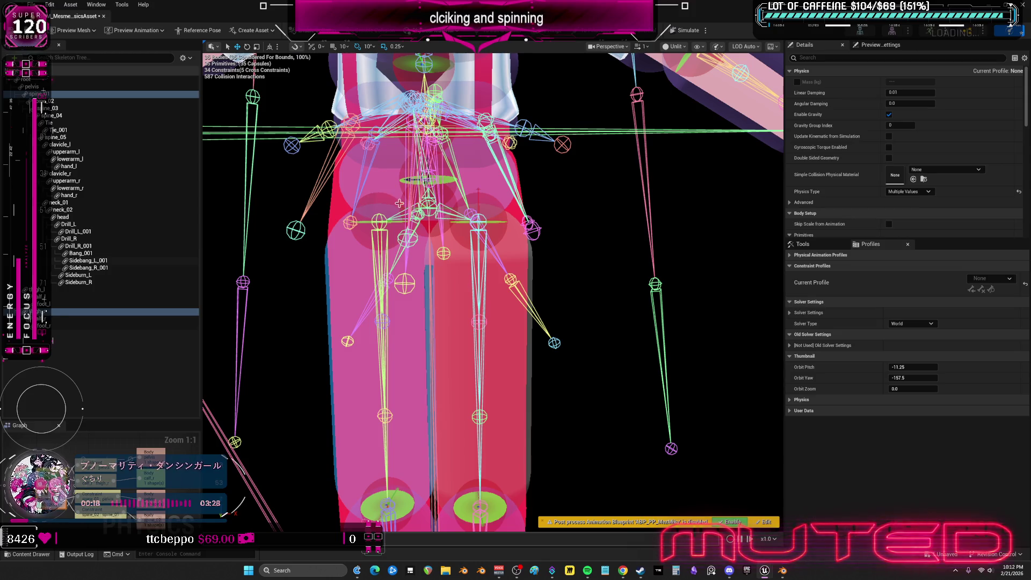
middle_click_drag(399, 202, 553, 307)
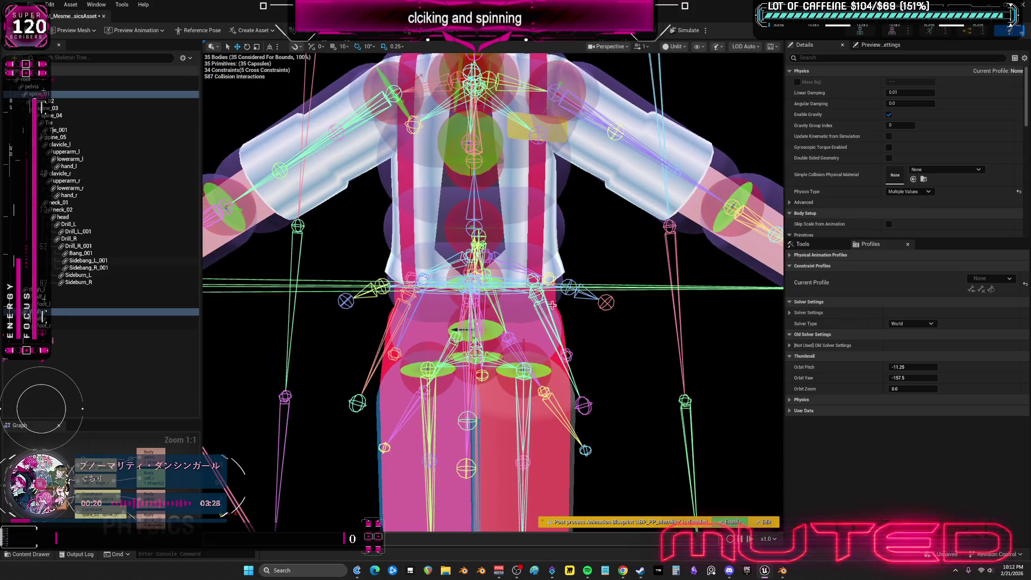
- Disable collision between the neighbouring spine, chest and lower torso bodies
left_click(553, 306)
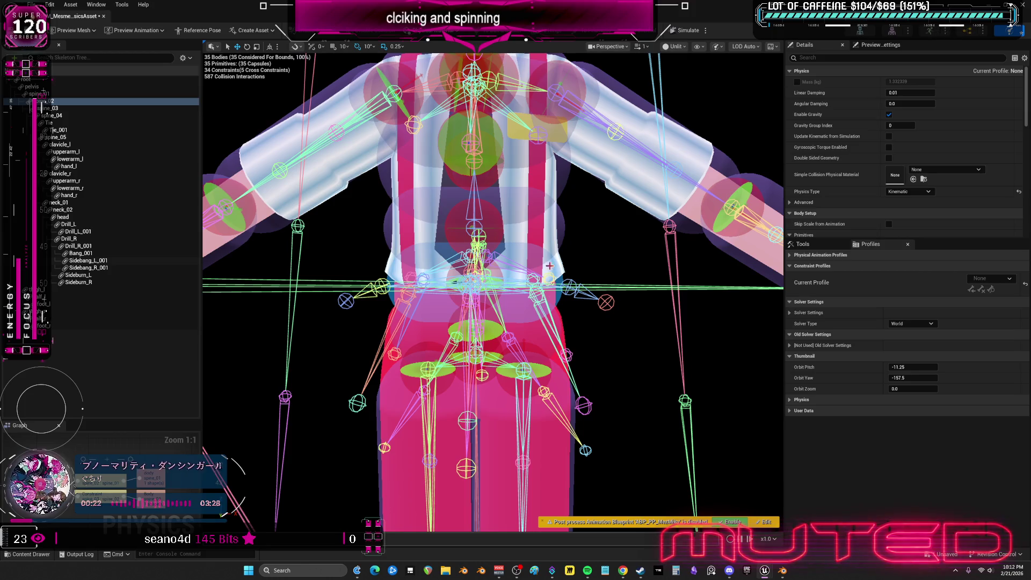
left_click(538, 264, "ctrl")
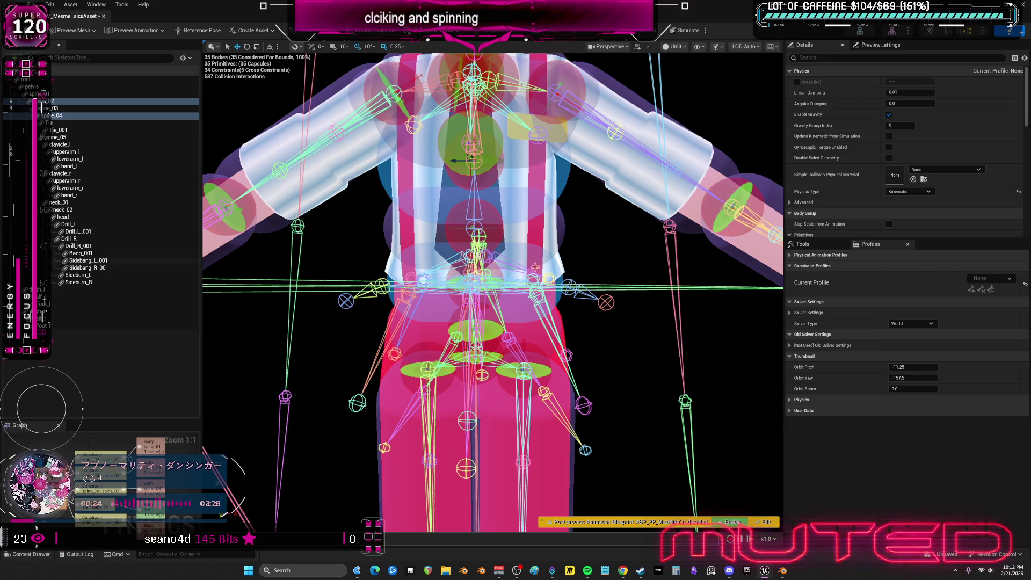
left_click(543, 251)
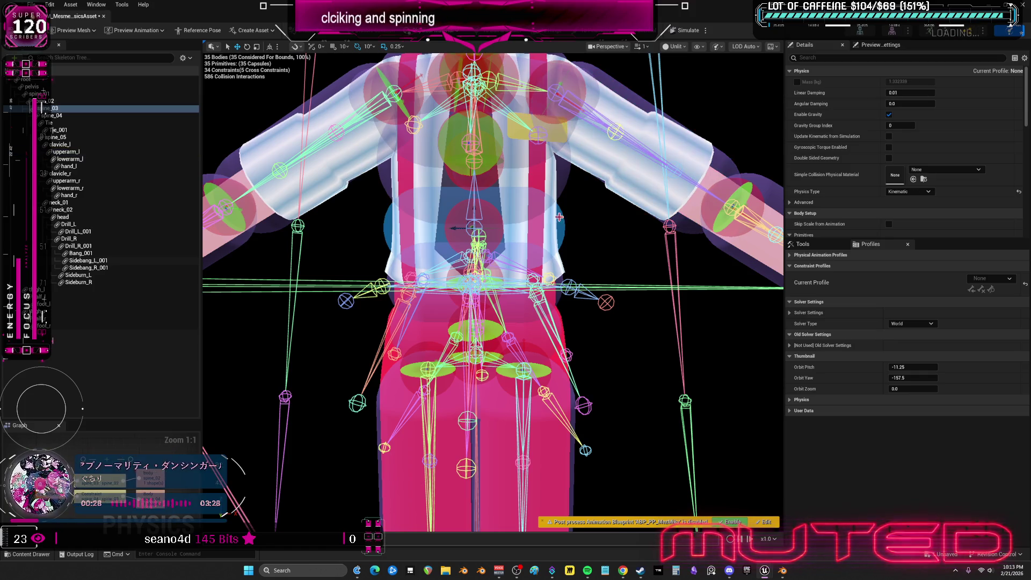
middle_click_drag(590, 216, 590, 229)
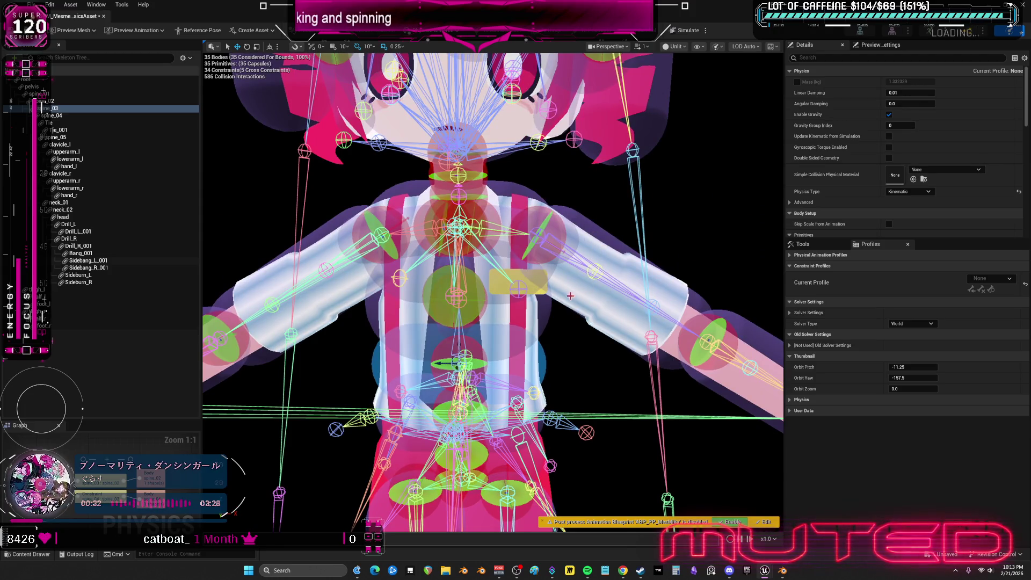
- Disable collision between upperarm_l and upperarm_r and the adjacent spine_04 and spine_05 torso bodies
left_click(580, 300, "ctrl")
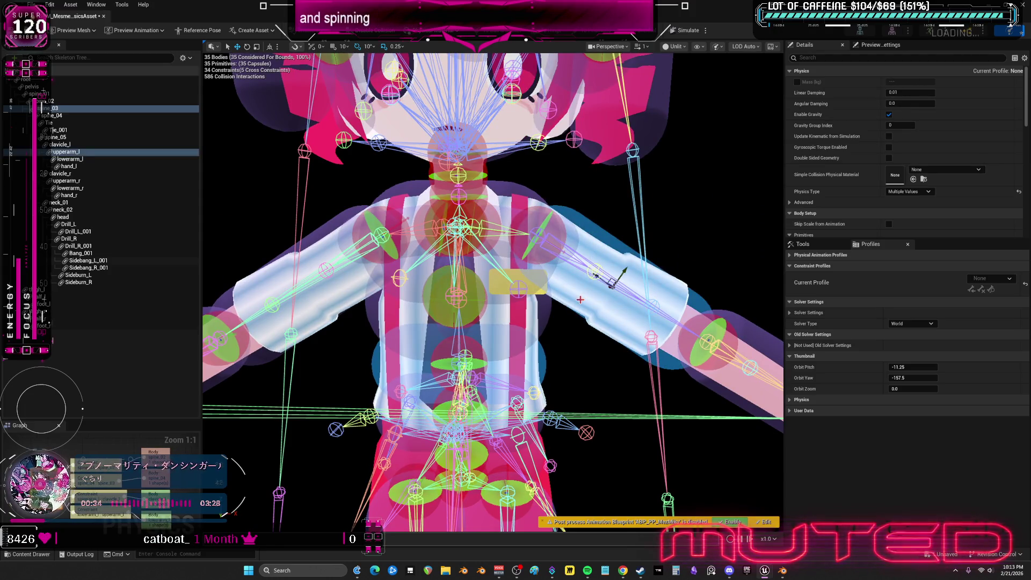
left_click(541, 319)
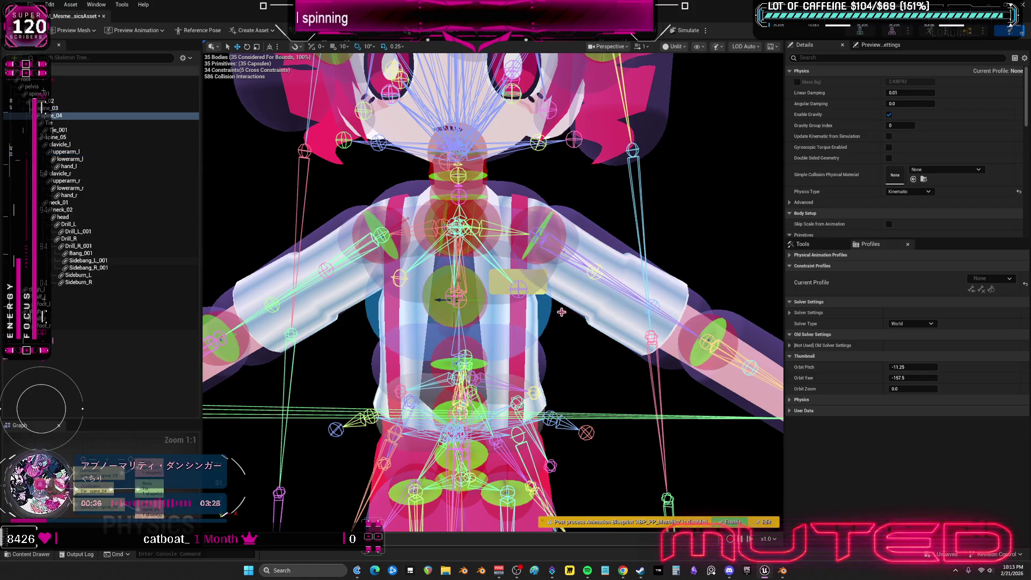
left_click(583, 304, "ctrl")
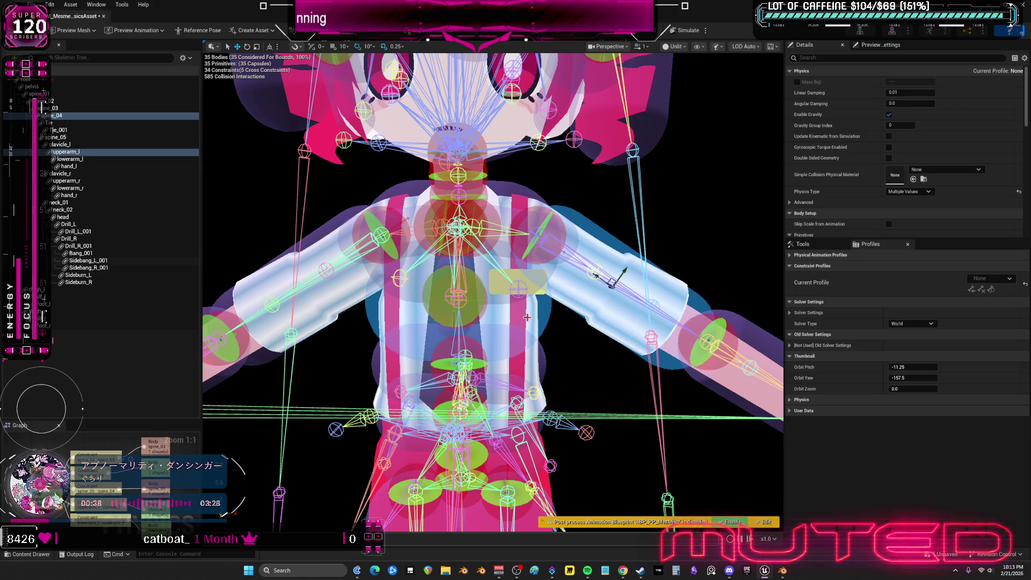
left_click(347, 287)
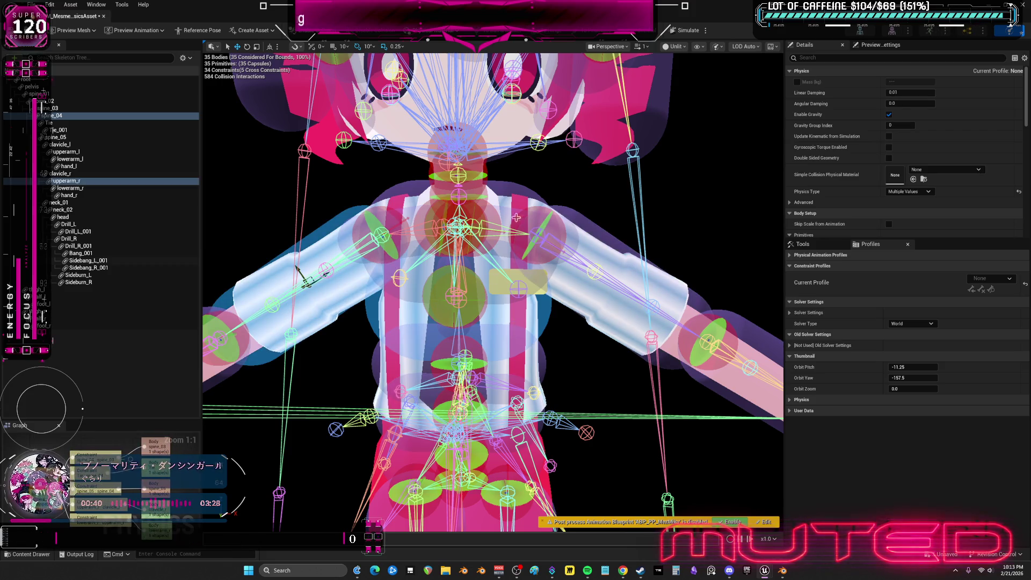
left_click(523, 190)
left_click(581, 215, "ctrl")
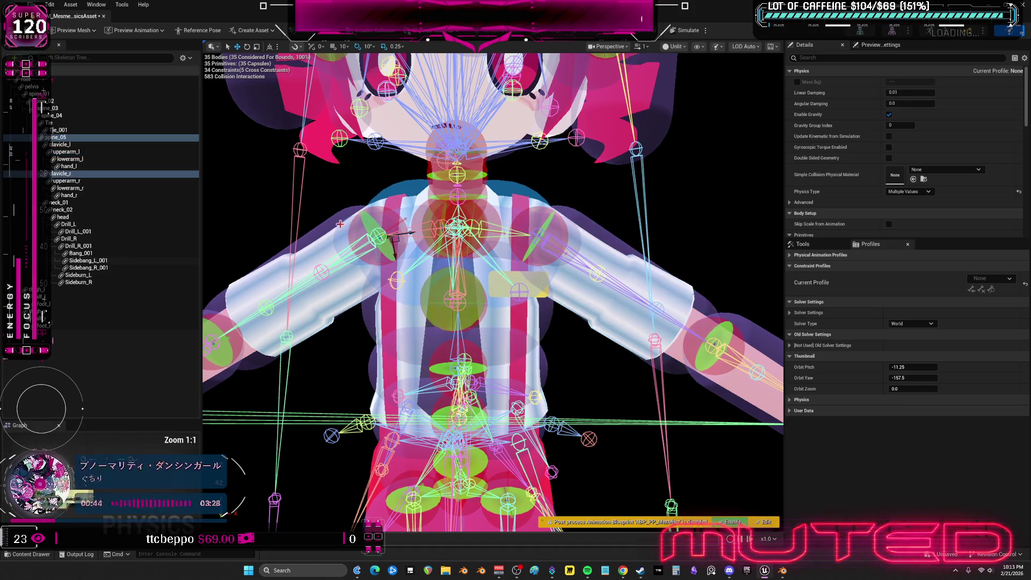
left_click(393, 186)
left_click(310, 241)
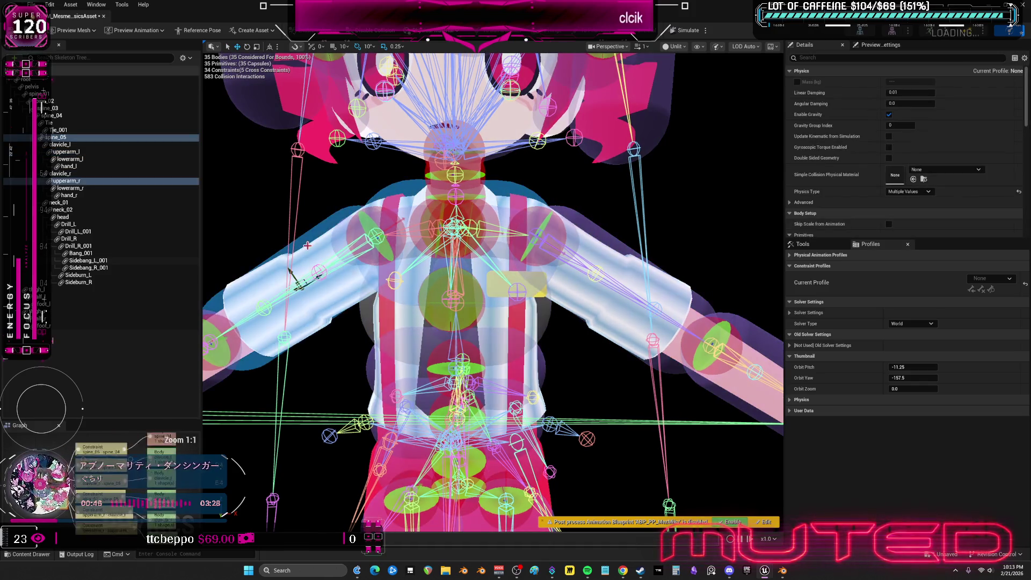
scroll(590, 351, "down", 3)
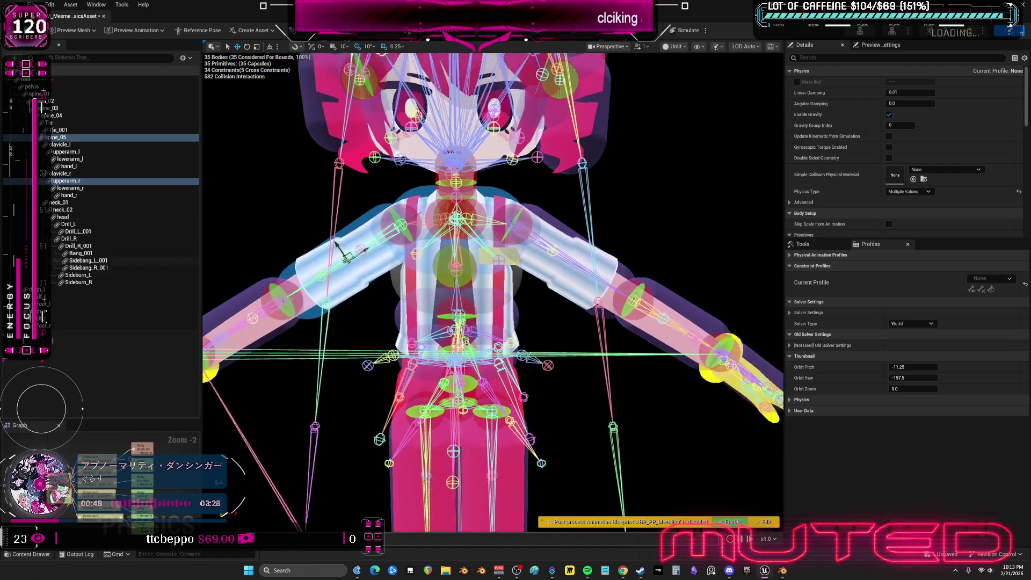
- Disable collision along the left arm chain: upperarm_l with lowerarm_l, and lowerarm_l with hand_l
middle_click_drag(492, 242, 492, 367)
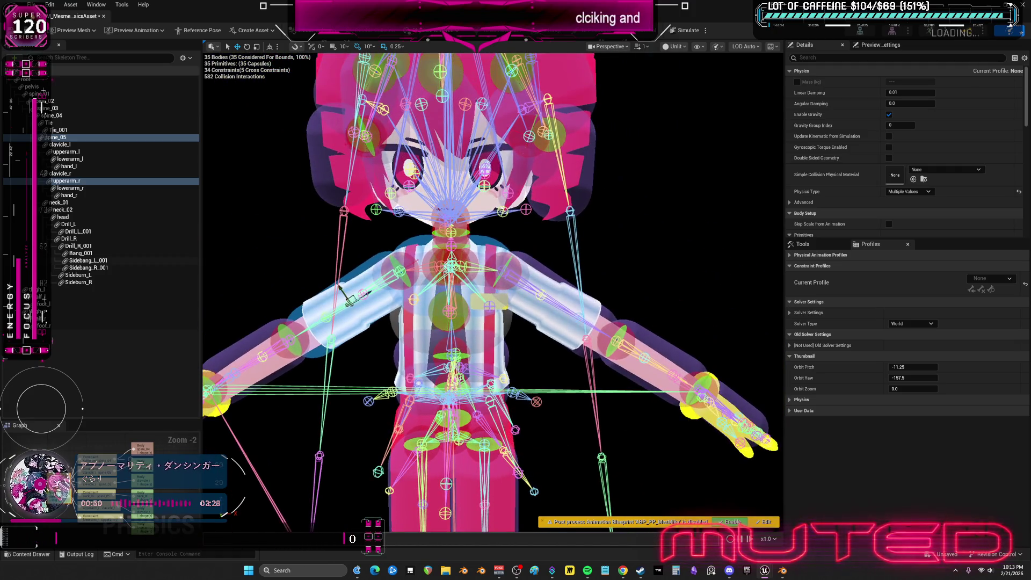
middle_click_drag(592, 319, 491, 270)
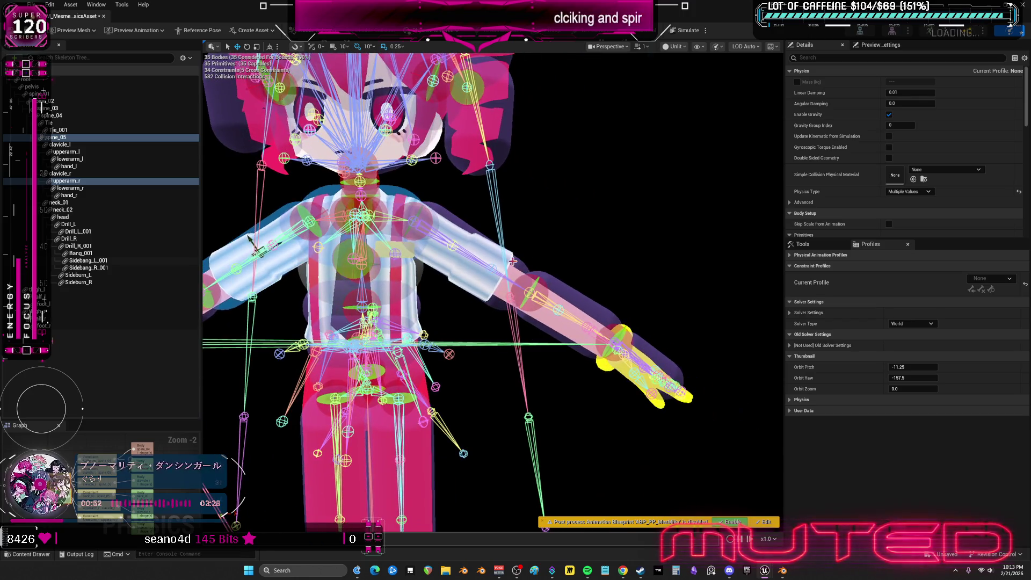
left_click(524, 278)
left_click(561, 290, "ctrl")
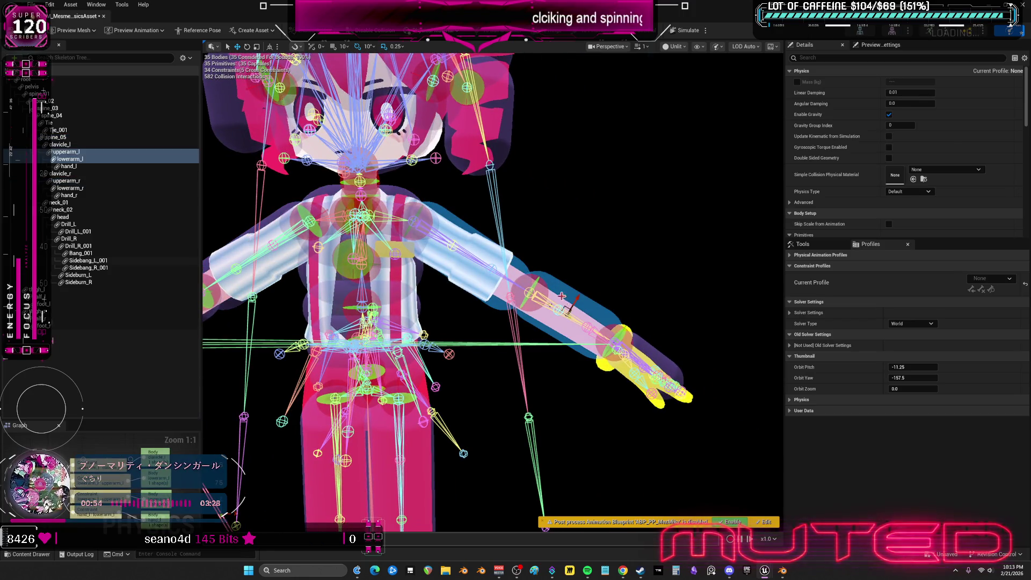
left_click(516, 266, "ctrl")
left_click(641, 341, "ctrl")
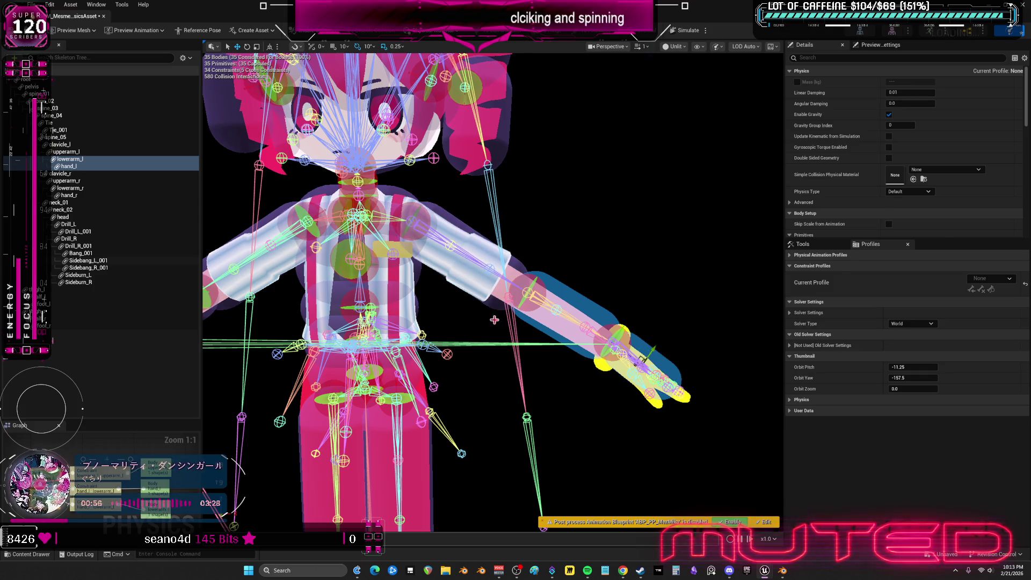
- Disable collision along the right arm chain: upperarm_r with lowerarm_r, and lowerarm_r with hand_r
left_click_drag(519, 323, 386, 277)
left_click(385, 277)
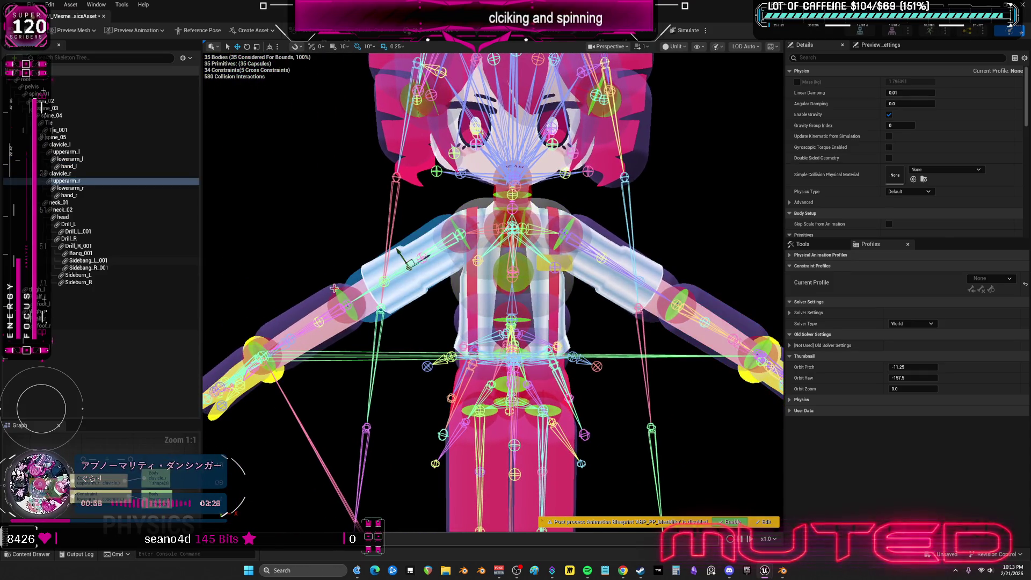
left_click(326, 296)
left_click_drag(327, 297, 229, 364)
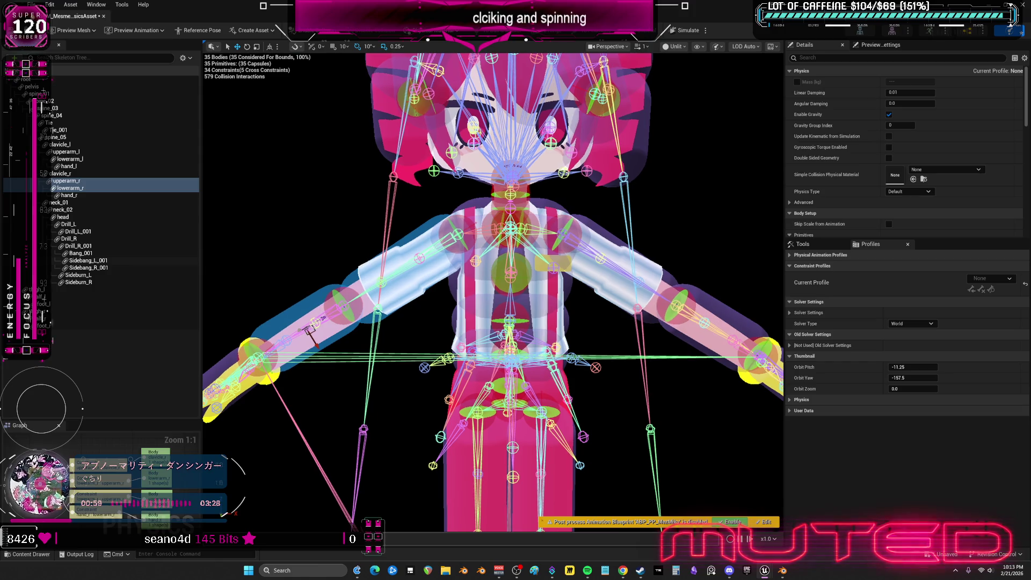
left_click(228, 365, "ctrl")
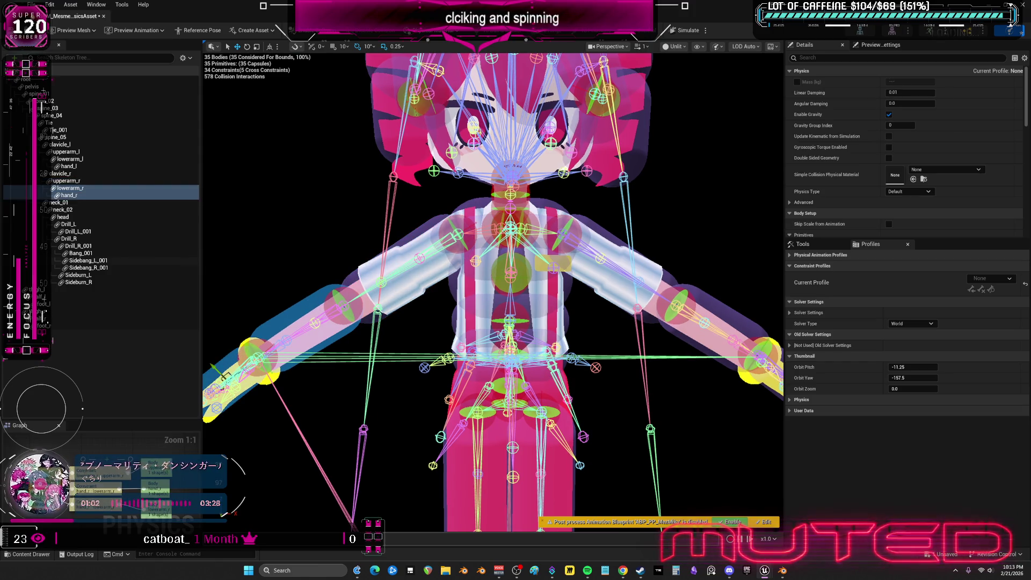
left_click(587, 273)
scroll(586, 272, "up", 2)
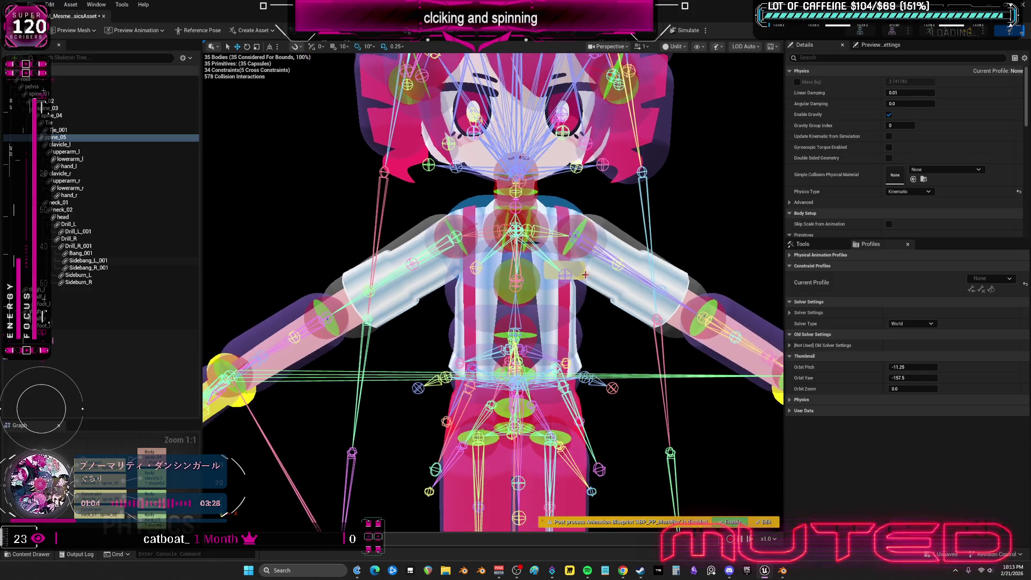
- Disable collision between clavicle_l and spine_05, and select both clavicle bodies together
left_click(606, 337)
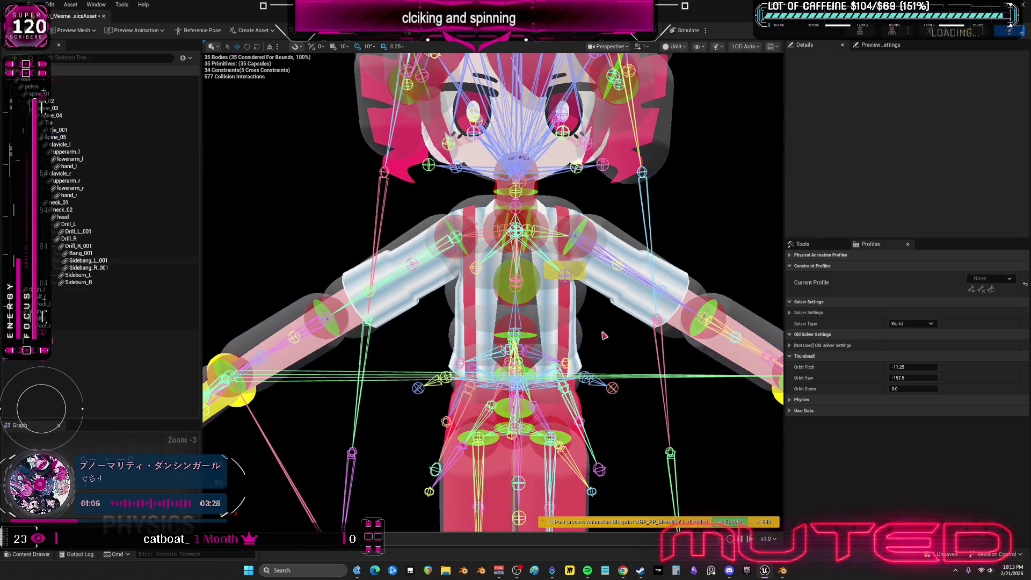
left_click(582, 332)
left_click(600, 236)
left_click(553, 206)
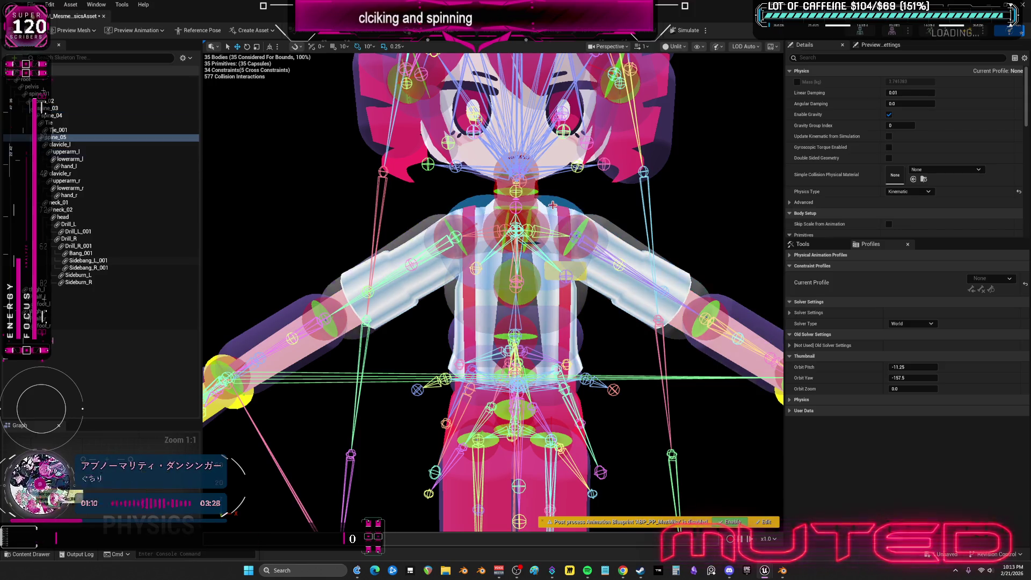
left_click(617, 233)
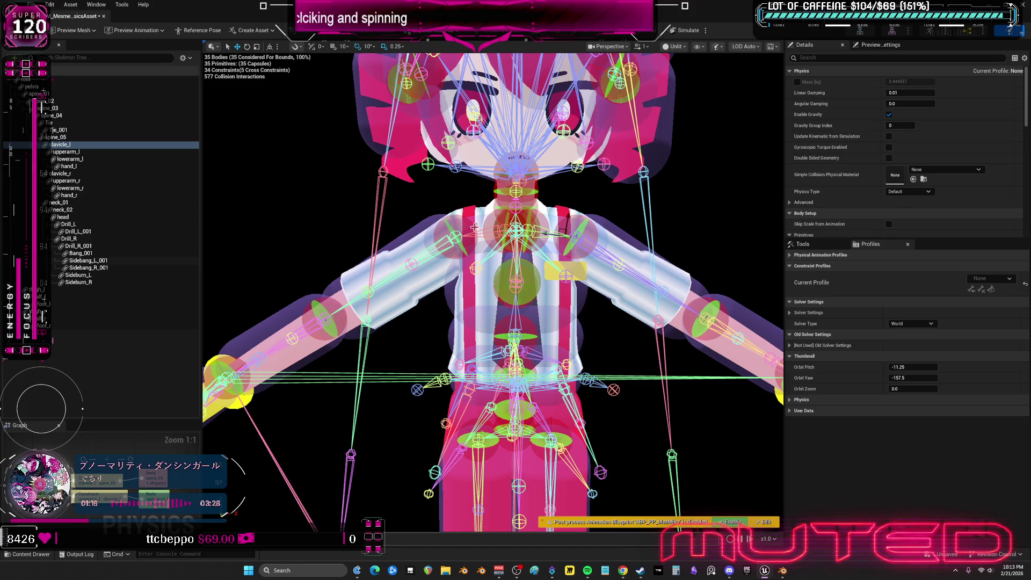
left_click(476, 226, "ctrl")
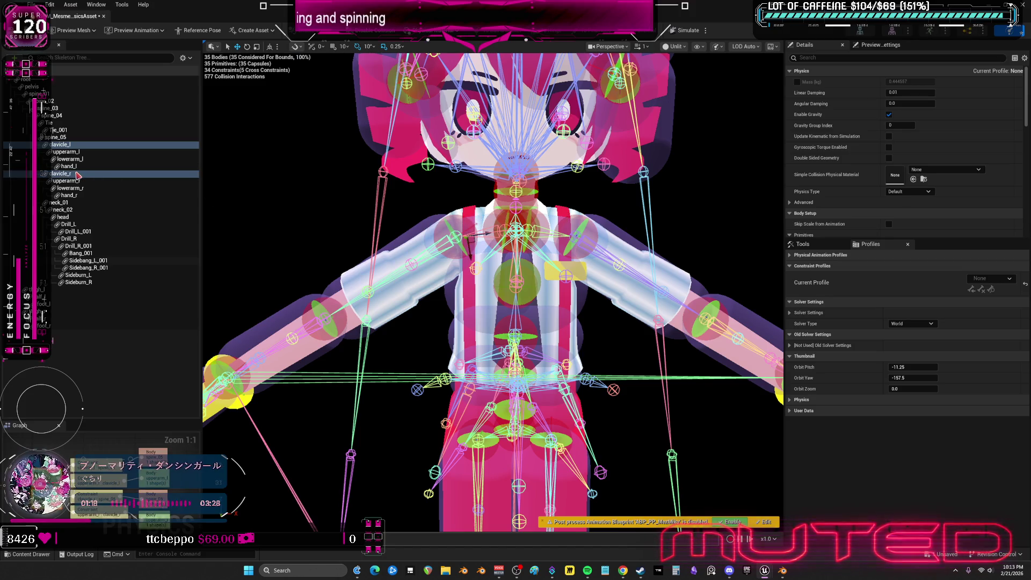
- Disable collision between the clavicle_l and clavicle_r bodies
right_click(77, 162)
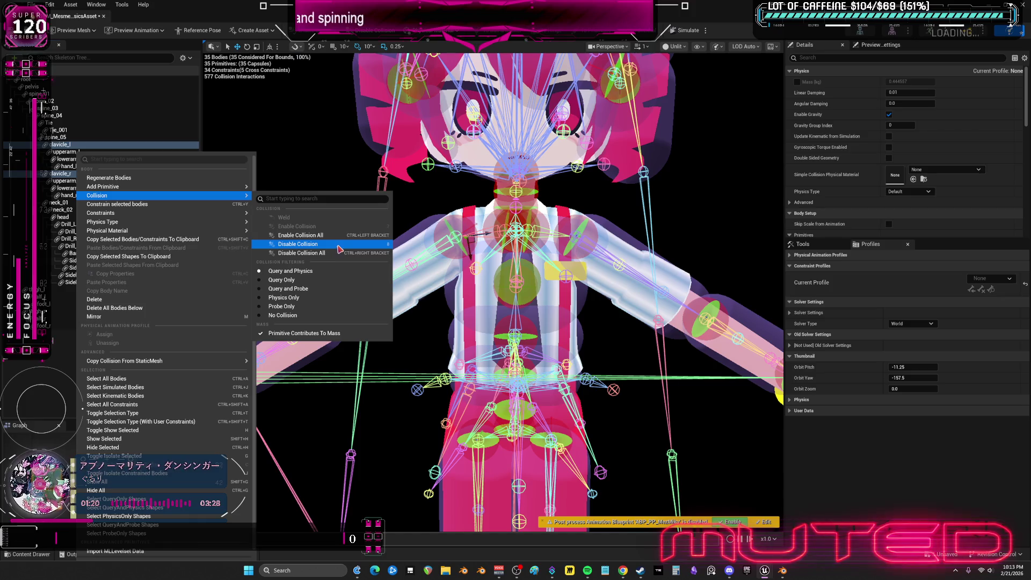
left_click(335, 232)
left_click(658, 225)
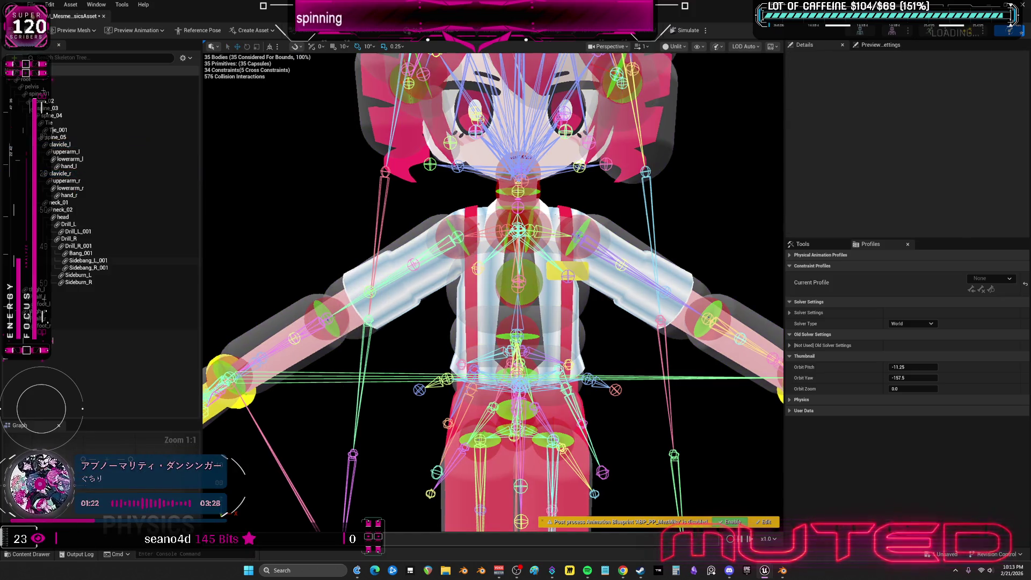
left_click(644, 255)
scroll(573, 327, "up", 2)
scroll(564, 315, "up", 2)
scroll(548, 274, "up", 2)
- Apply Disable Collision All to clavicle_l and then clavicle_r, bringing interactions down to 510
left_click(494, 220)
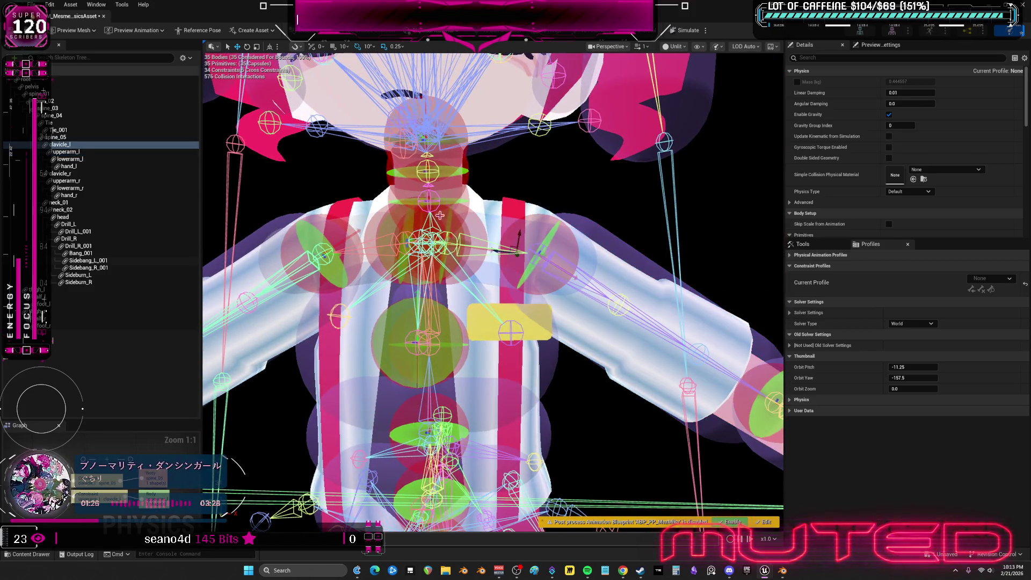
right_click(69, 146)
mouse_move(88, 191)
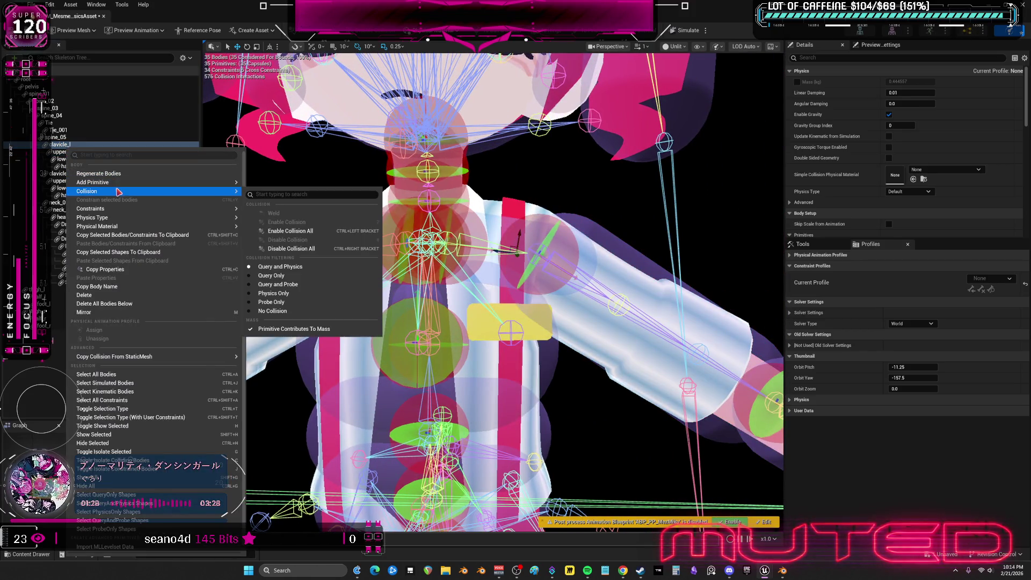
left_click(318, 248)
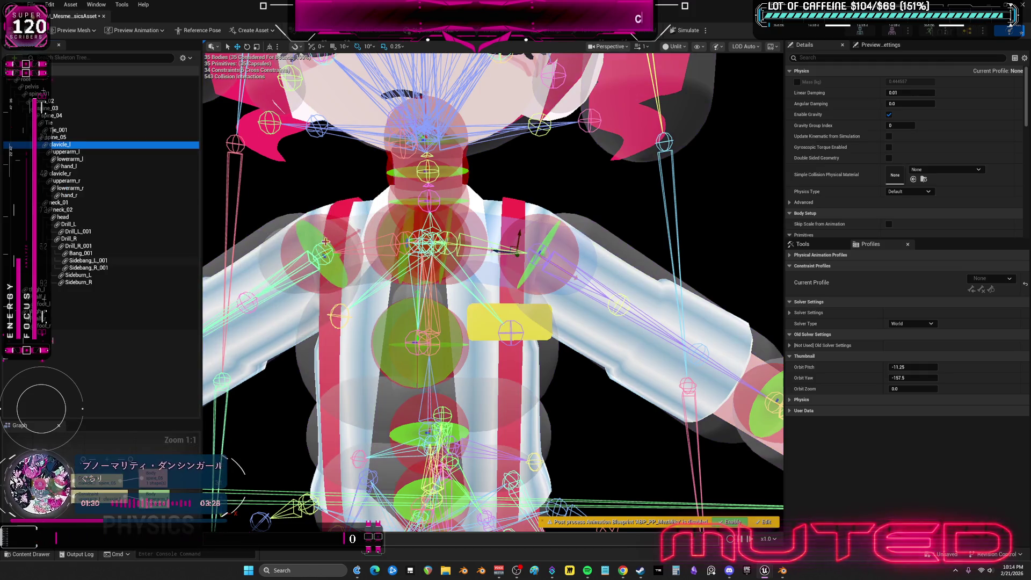
left_click(413, 343)
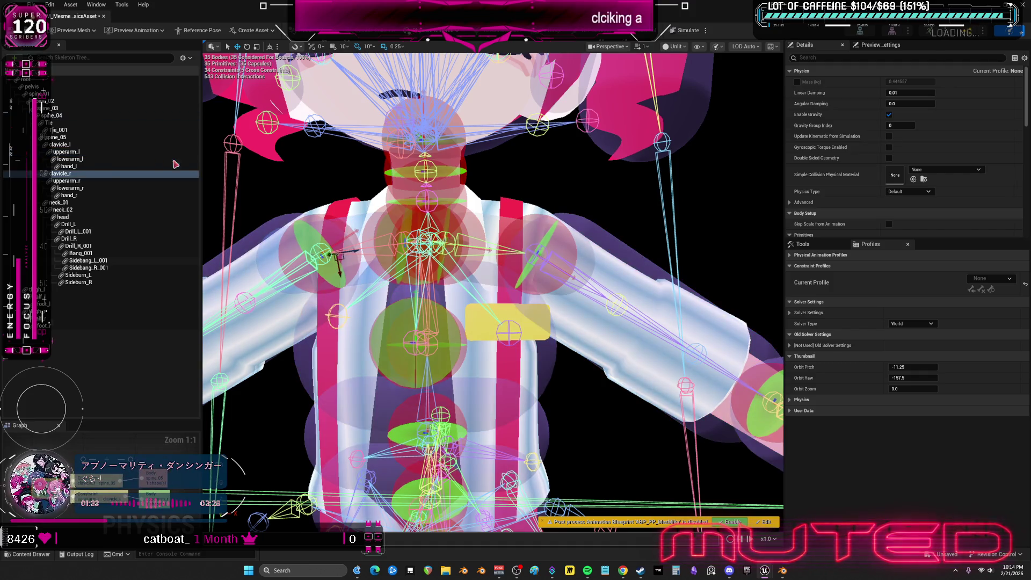
right_click(73, 172)
mouse_move(148, 195)
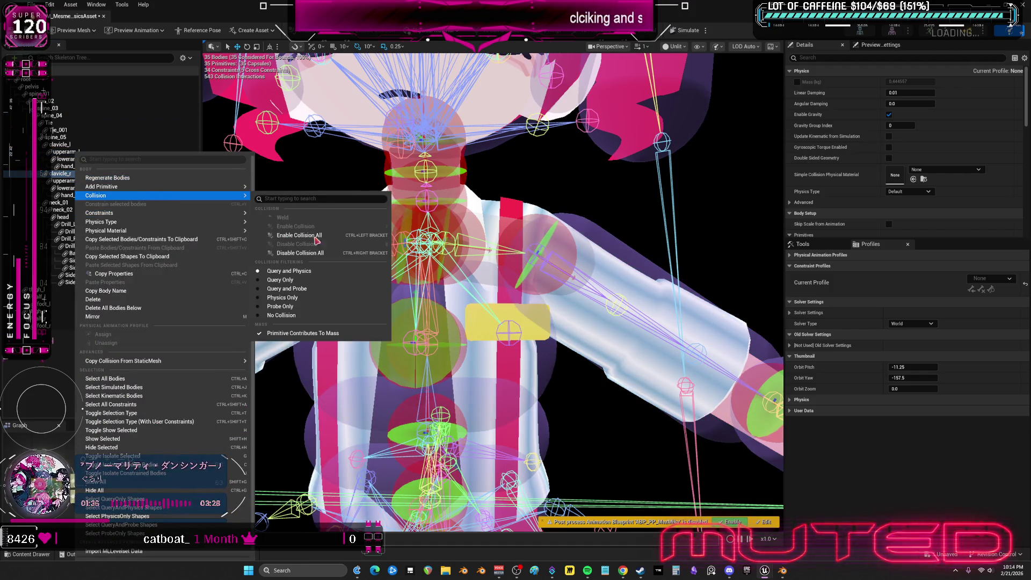
left_click(319, 252)
left_click(421, 337)
scroll(422, 338, "down", 5)
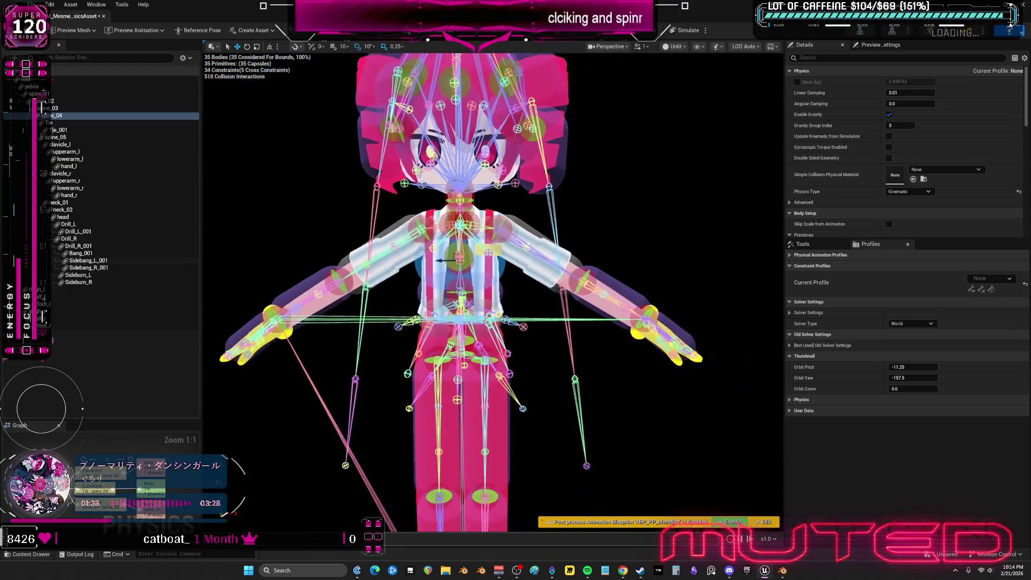
left_click(612, 275)
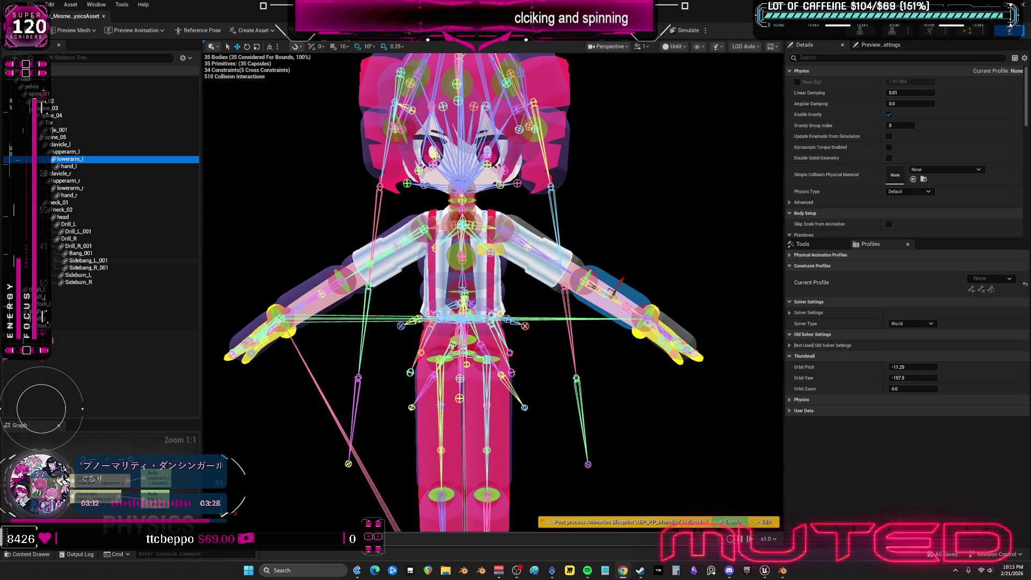
- Switch the viewport display mode to Wireframe from a front view of the character
left_click_drag(592, 353, 722, 53)
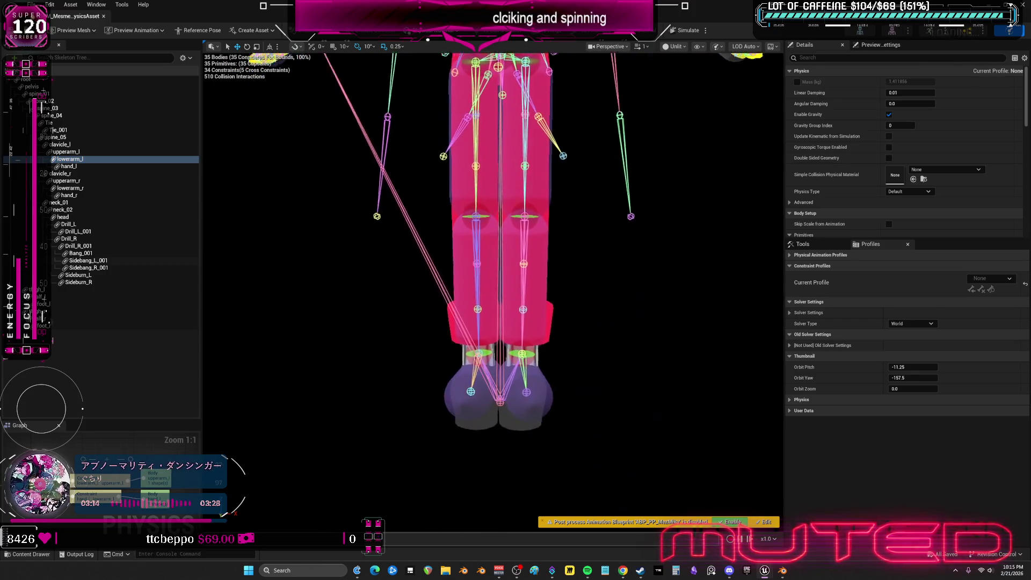
left_click(674, 46)
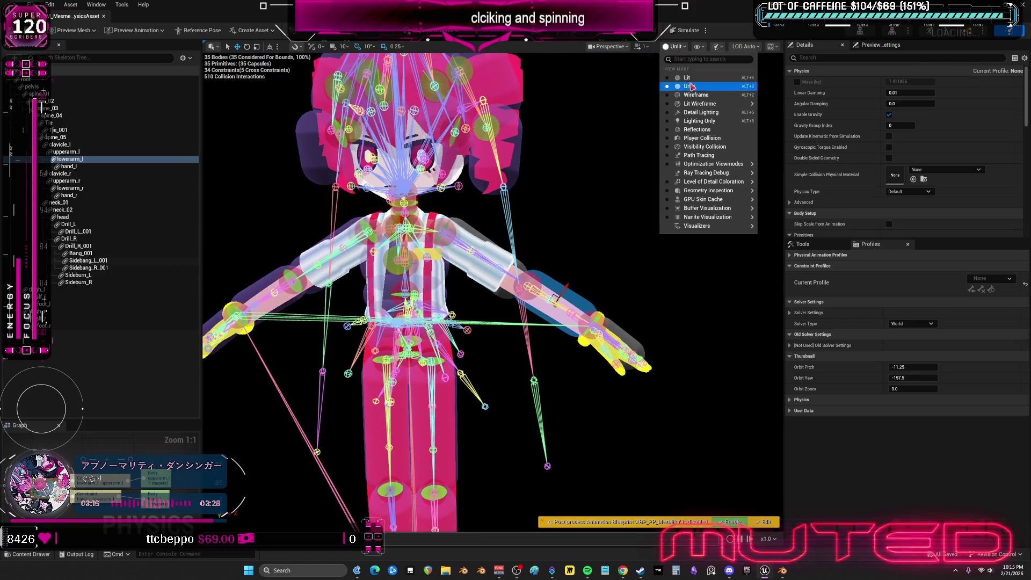
left_click(693, 84)
left_click_drag(483, 298, 558, 213)
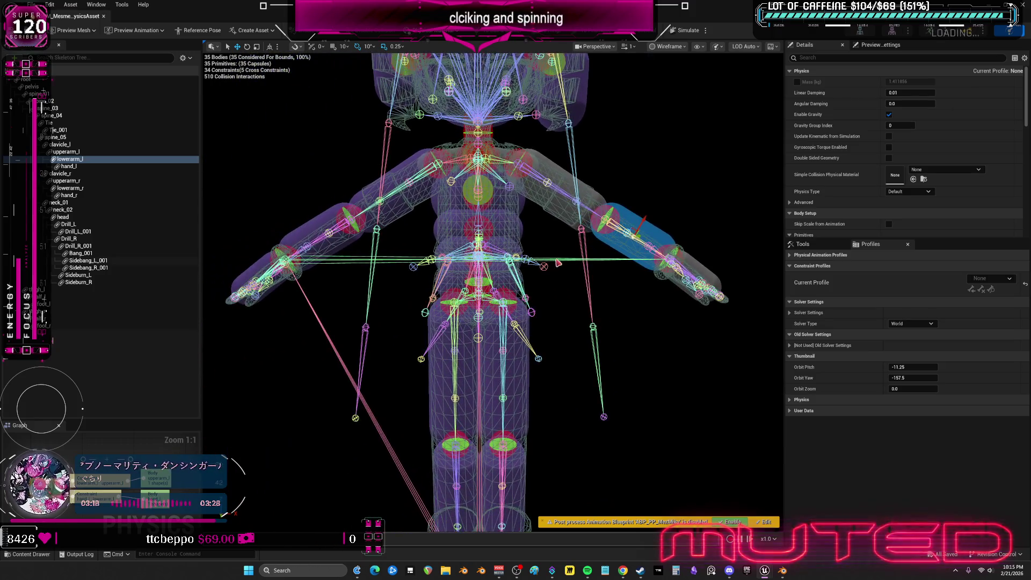
- Set bone drawing to None under Show > Bones so the skeleton lines disappear
left_click(558, 214)
left_click(669, 46)
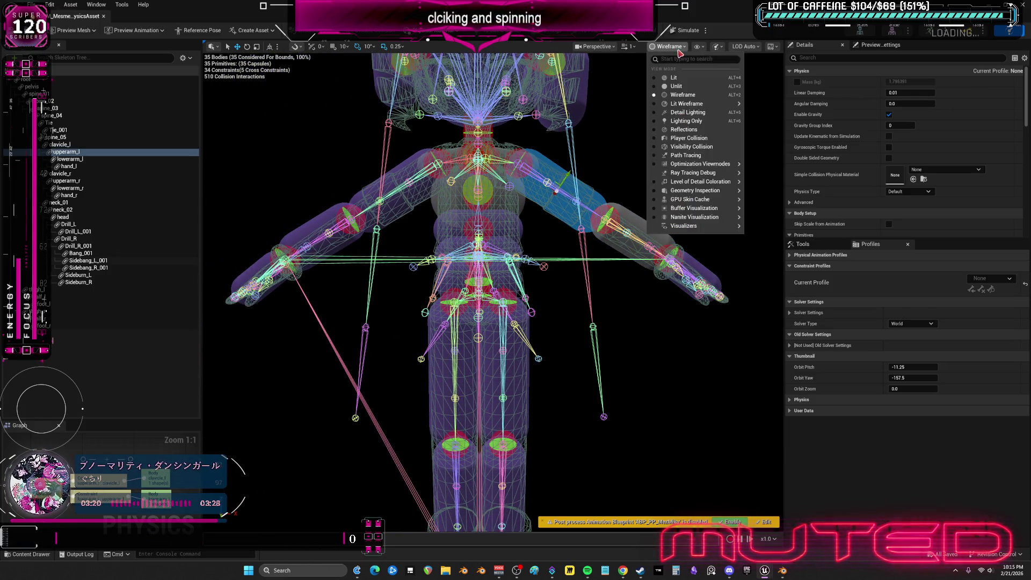
left_click(698, 47)
mouse_move(717, 96)
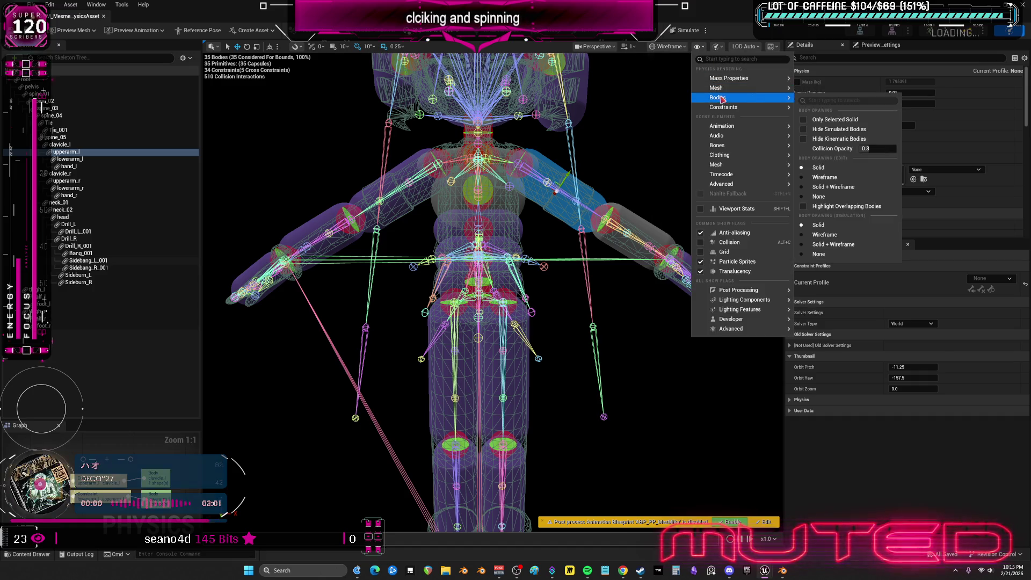
left_click(819, 273)
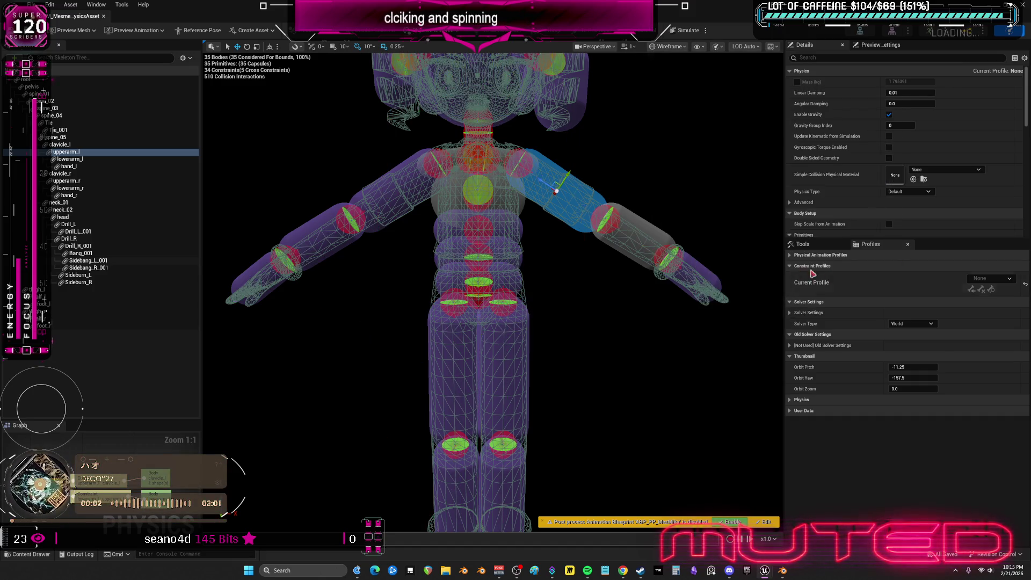
- Select the torso capsules from the lower spine up to the chest
left_click(524, 282)
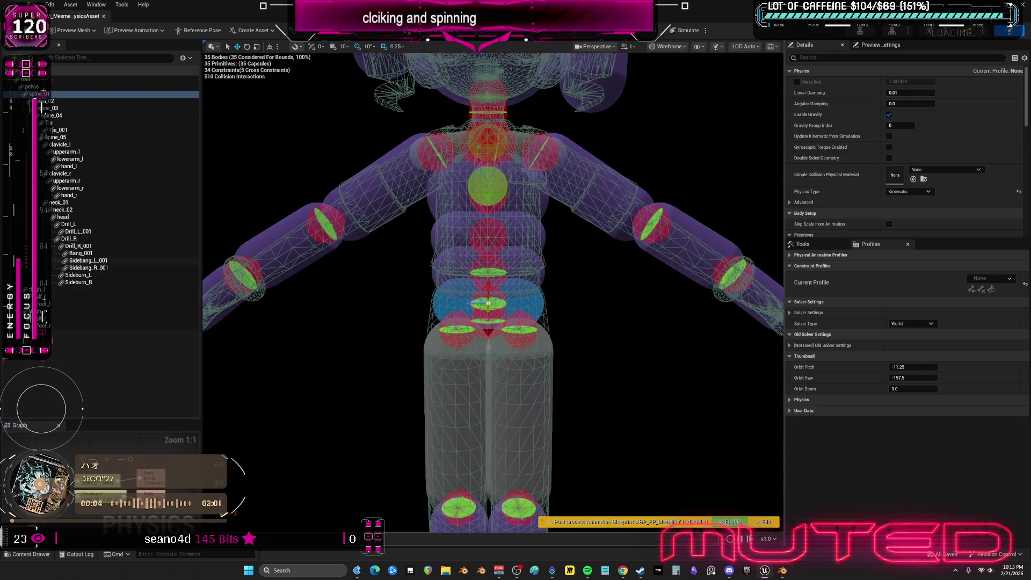
scroll(564, 266, "up", 5)
right_click_drag(586, 251, 590, 223)
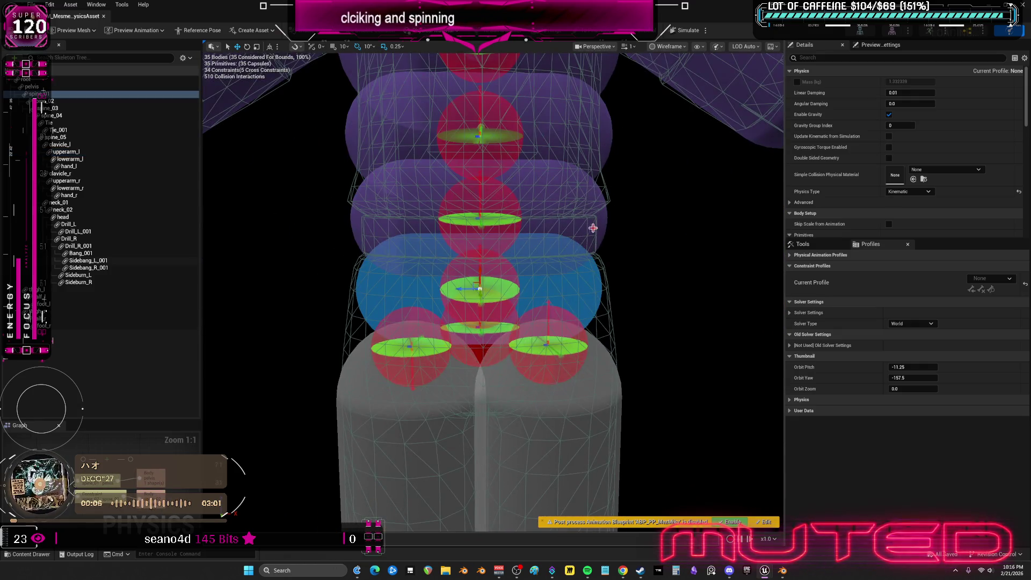
left_click(594, 230, "ctrl")
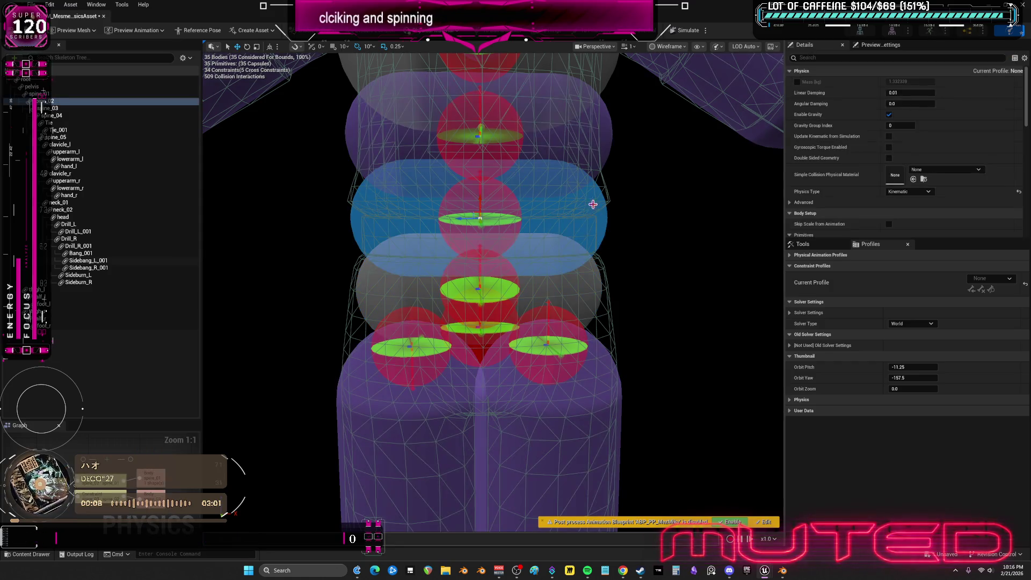
left_click(603, 139, "ctrl")
left_click(626, 269)
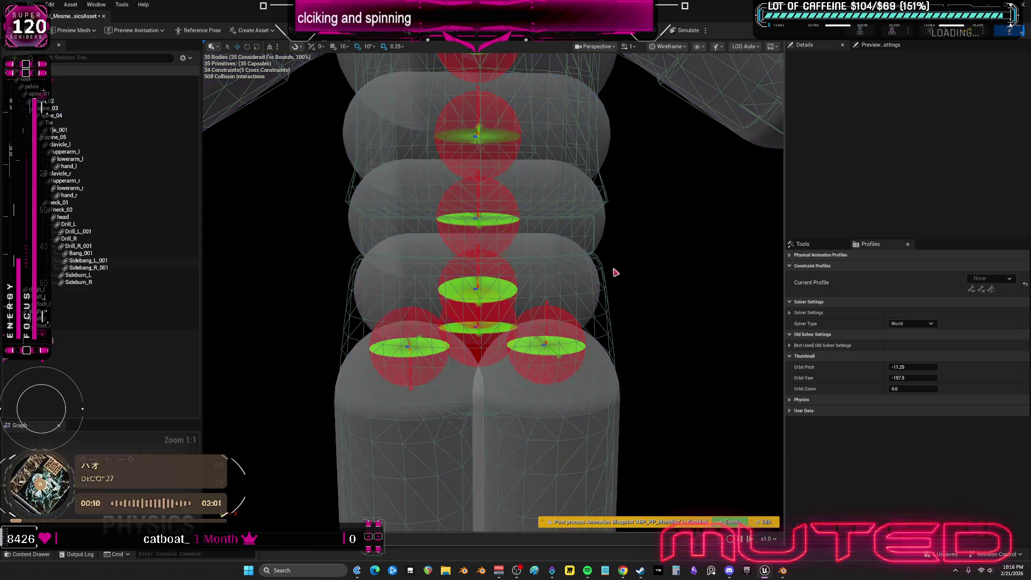
scroll(516, 323, "up", 3)
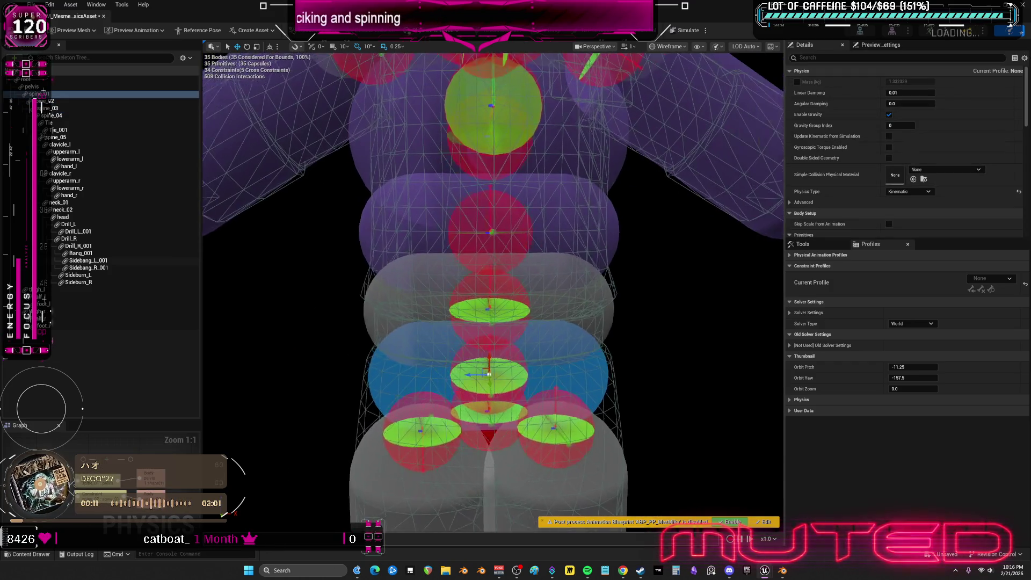
right_click_drag(583, 229, 582, 229)
left_click(582, 230)
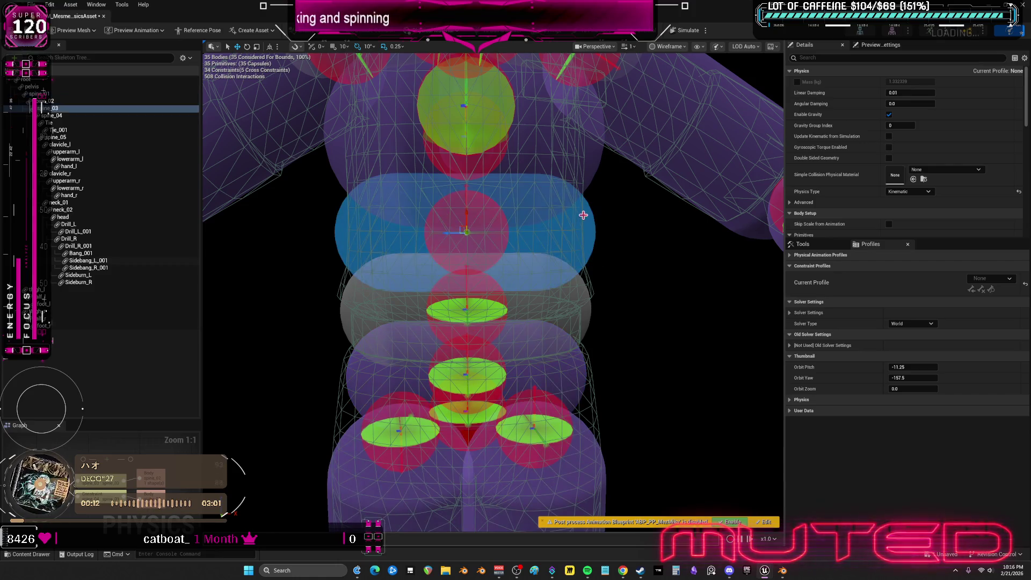
scroll(583, 227, "up", 2)
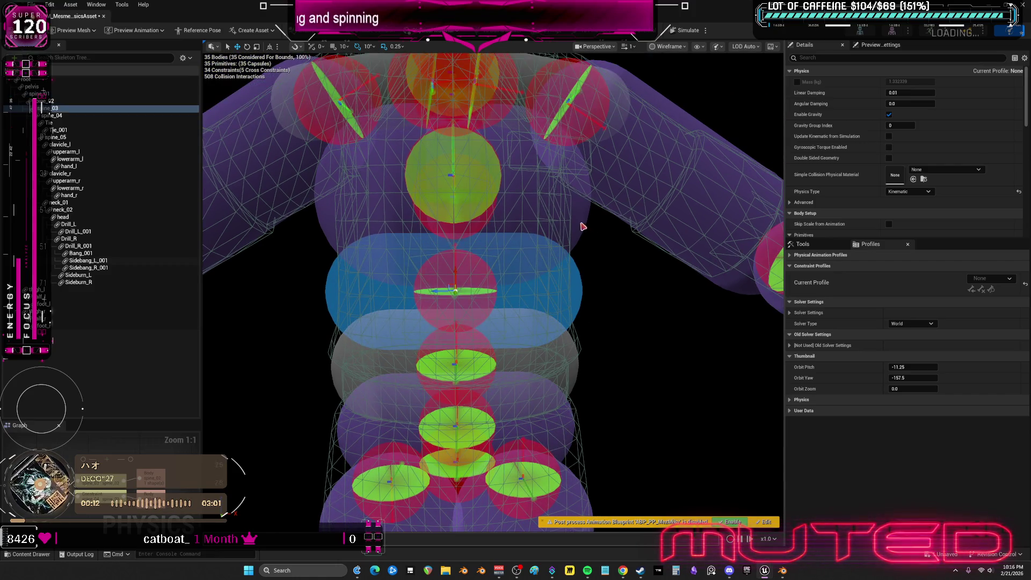
left_click(579, 223, "ctrl")
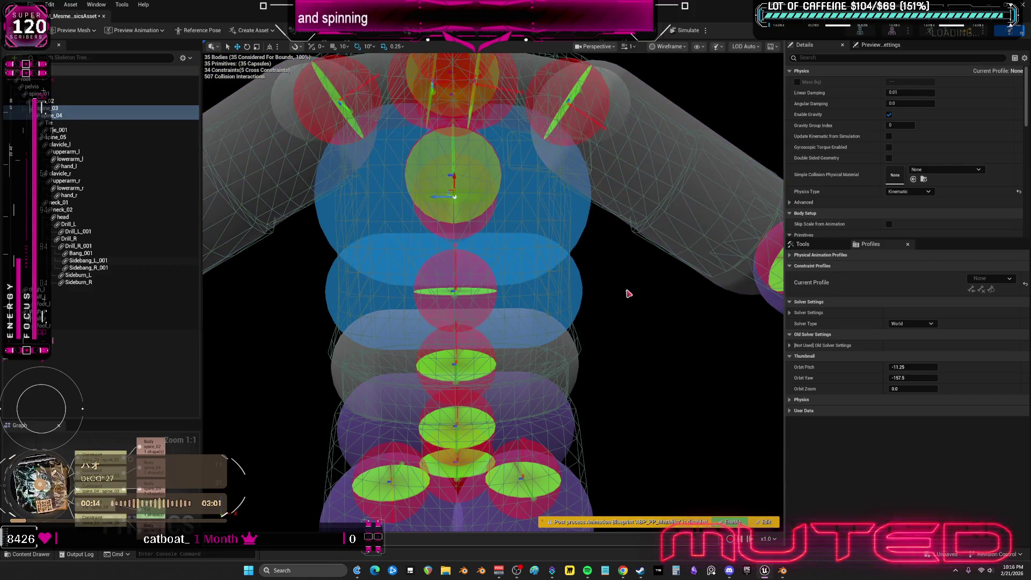
scroll(628, 294, "down", 2)
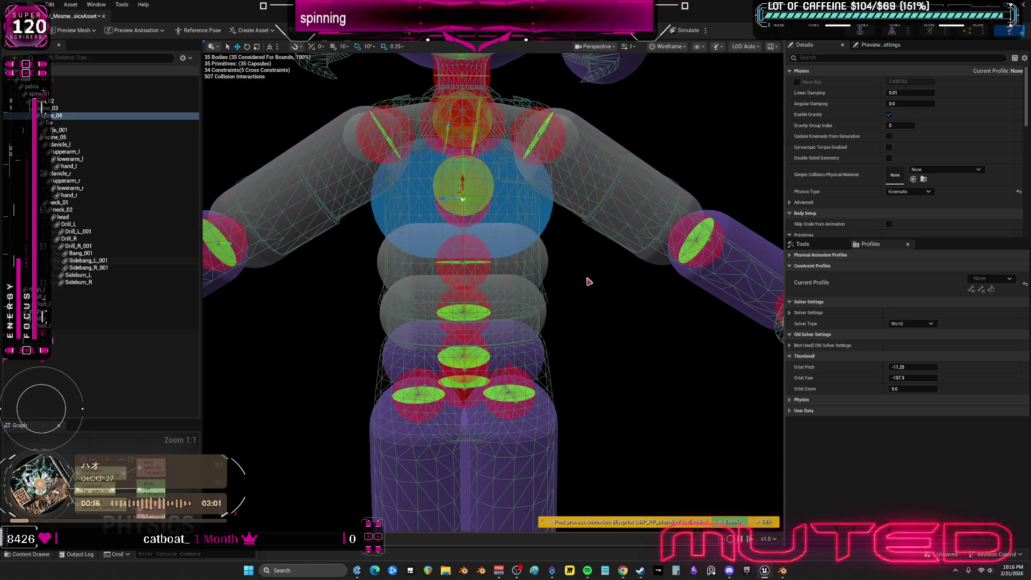
scroll(587, 290, "up", 2)
scroll(580, 291, "down", 4)
scroll(577, 291, "up", 1)
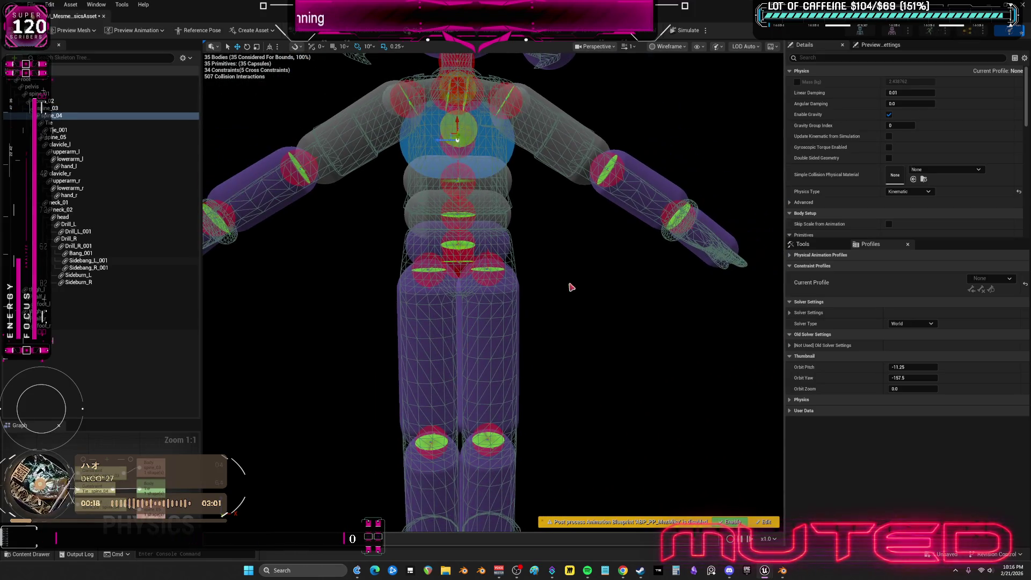
- Narrow the right thigh capsule slightly and mirror it with Ctrl+M, which warns of unmatched bones
left_click(515, 297)
scroll(493, 345, "up", 1)
scroll(544, 385, "up", 2)
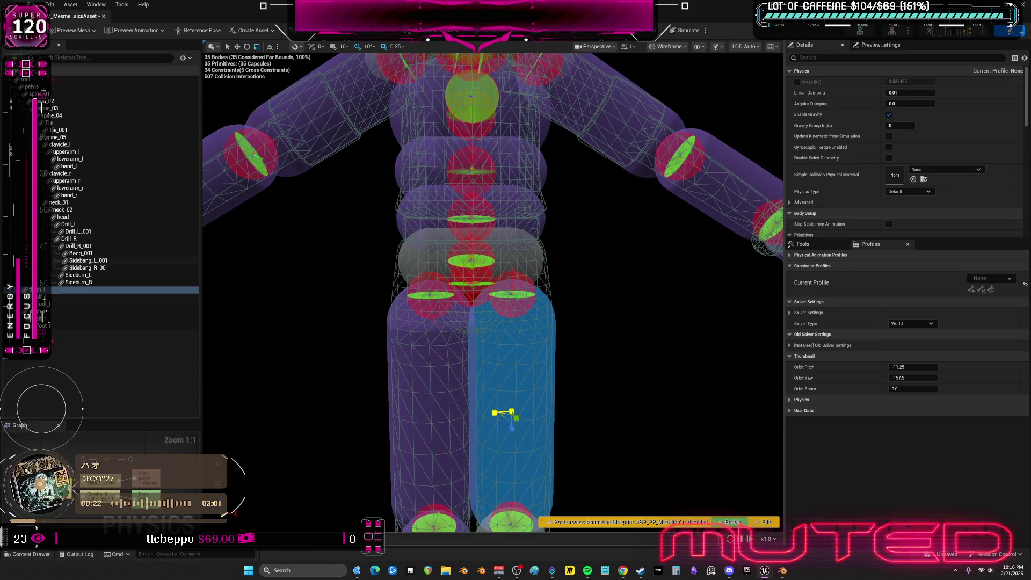
left_click_drag(503, 413, 516, 416)
left_click(425, 417)
left_click(526, 374)
key("ctrl+m")
left_click(571, 375)
scroll(571, 377, "down", 2)
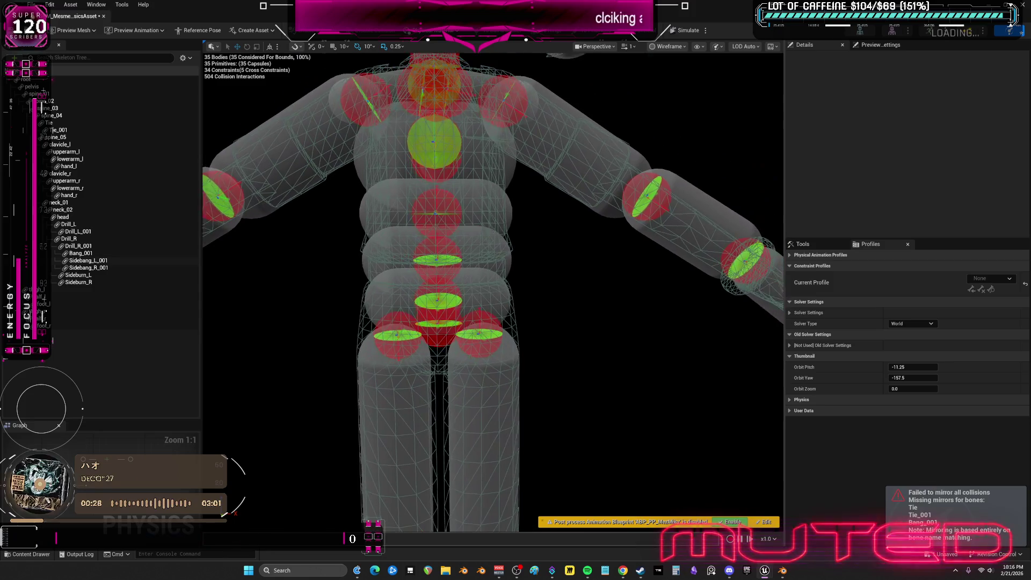
left_click(742, 262)
scroll(610, 231, "up", 2)
- Select the left clavicle constraint and set constraint drawing to None under Show > Constraints
mouse_move(559, 322)
right_mouse_down()
mouse_move(556, 348)
mouse_move(556, 322)
right_mouse_up()
left_click(650, 234)
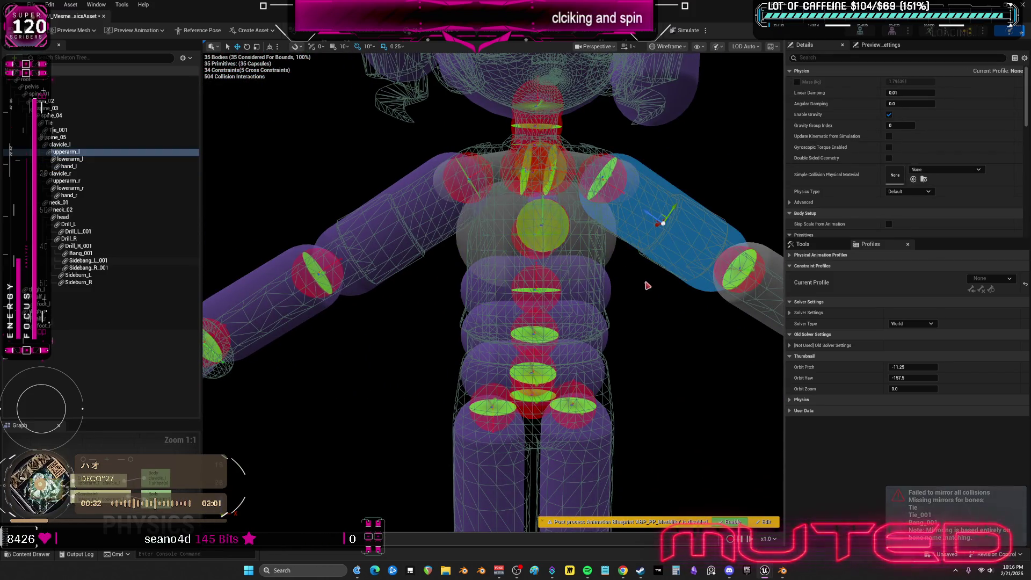
scroll(650, 235, "up", 1)
left_click(481, 161)
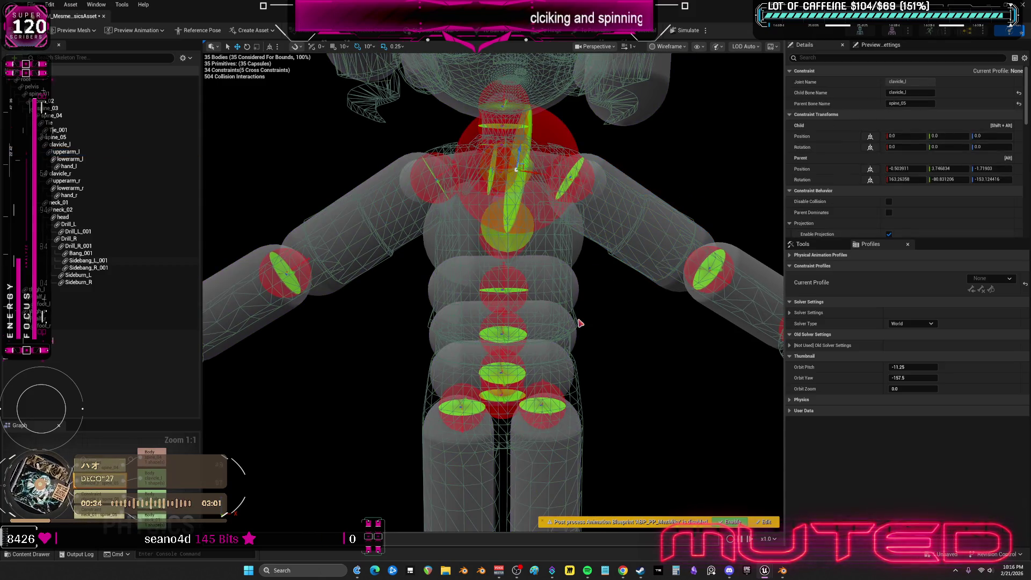
right_click_drag(481, 161, 523, 146)
left_click(699, 47)
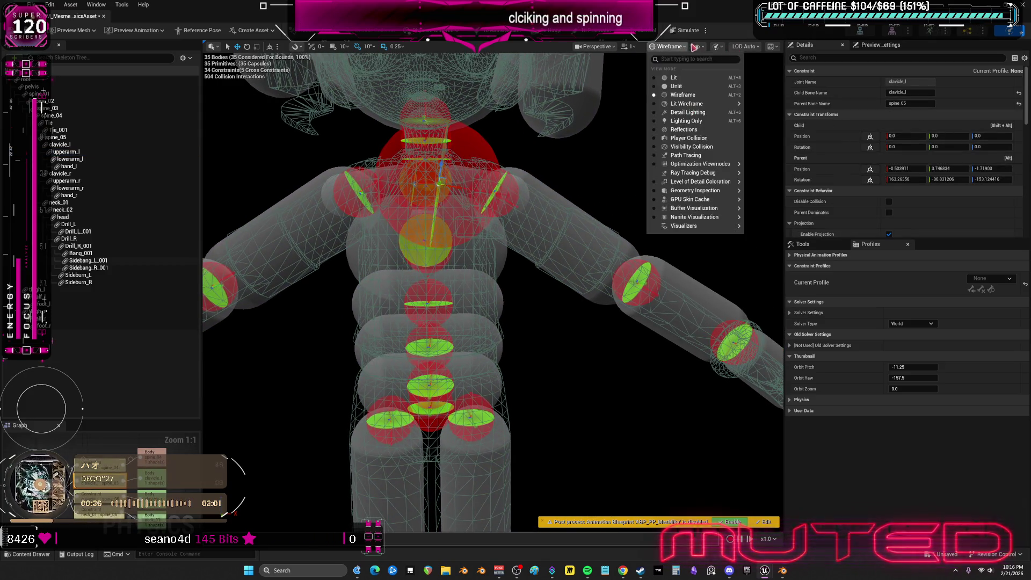
mouse_move(724, 106)
left_click(425, 136)
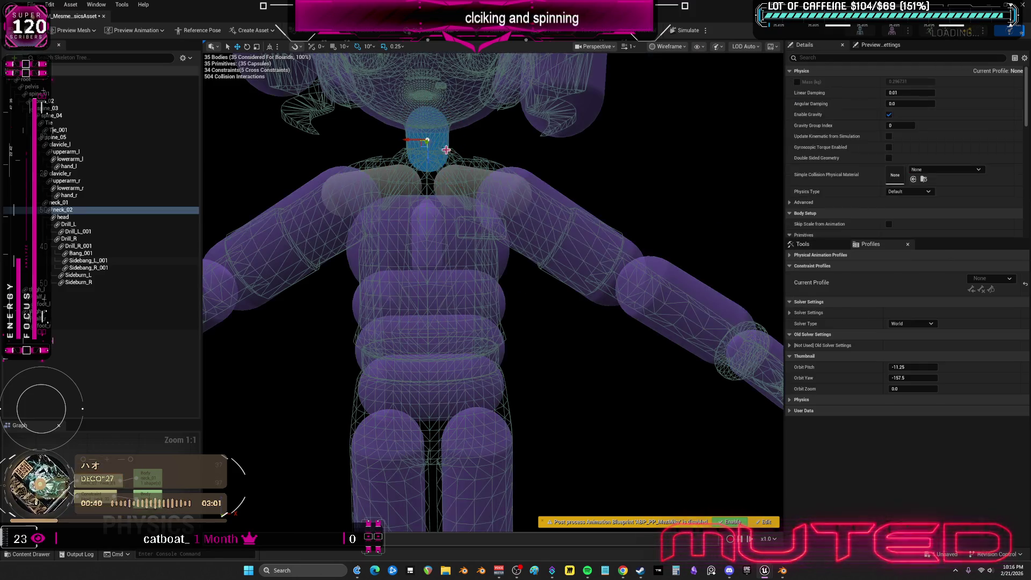
- Give the neck_01 capsule radius 3.0 and length 0.0, and shorten neck_02's length to 1.0
key("f")
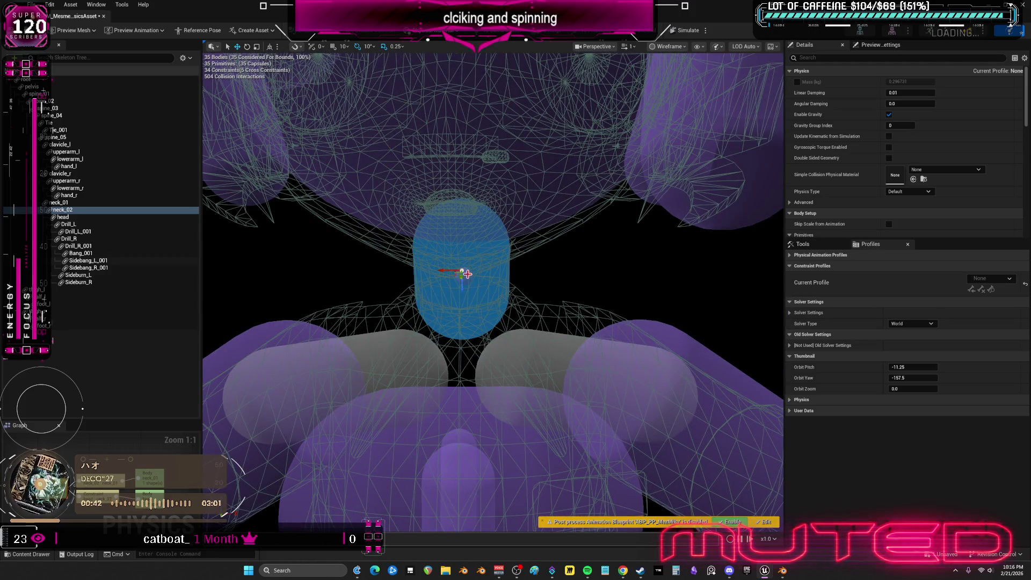
left_click(88, 204)
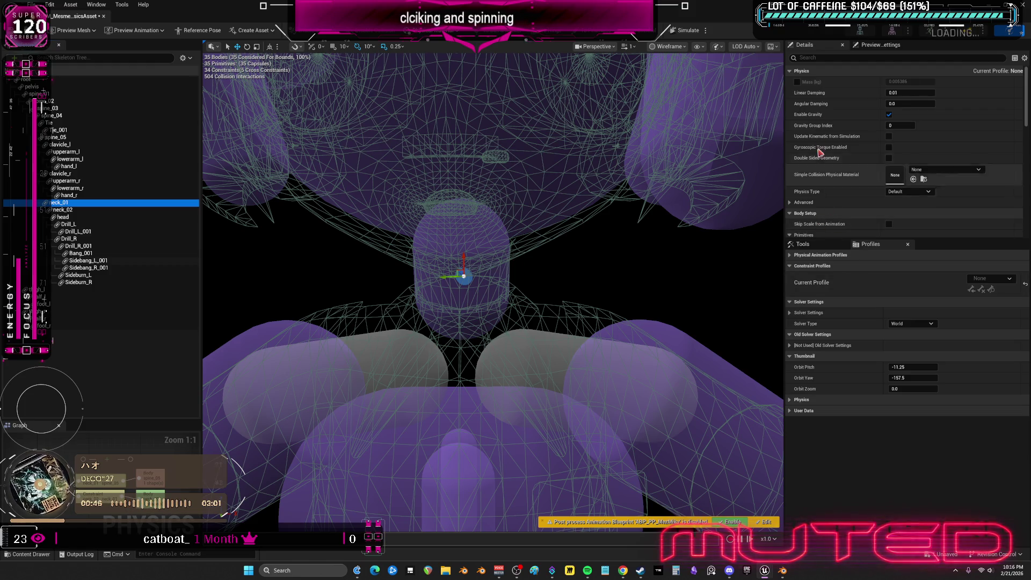
scroll(813, 220, "down", 5)
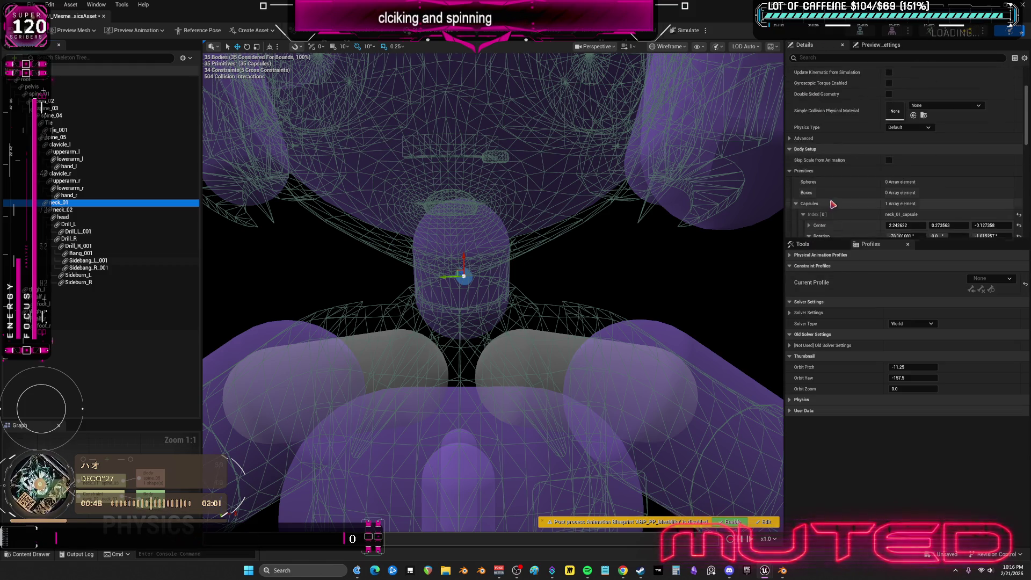
left_click(915, 190)
key("Tab")
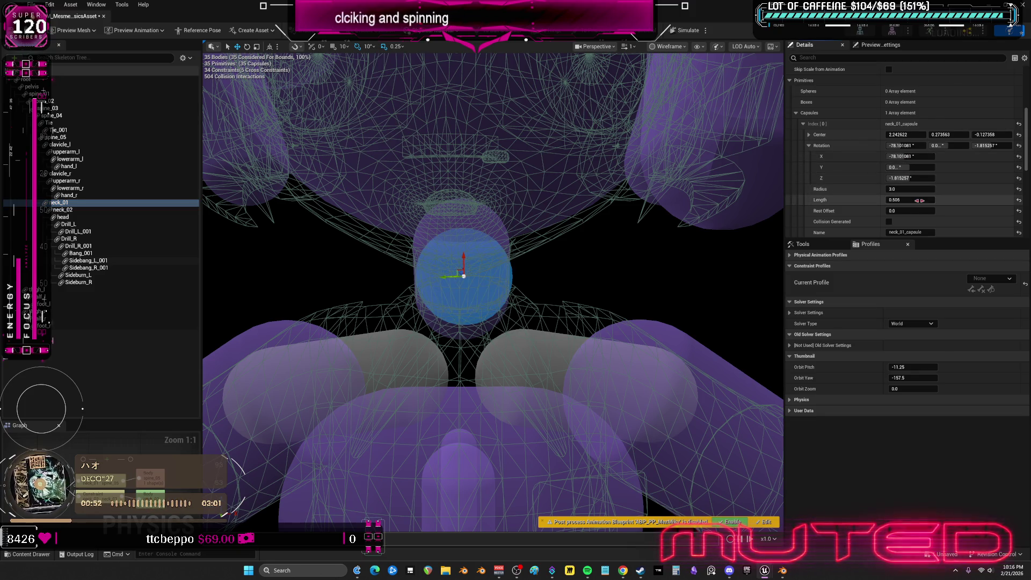
type("1")
key("Return")
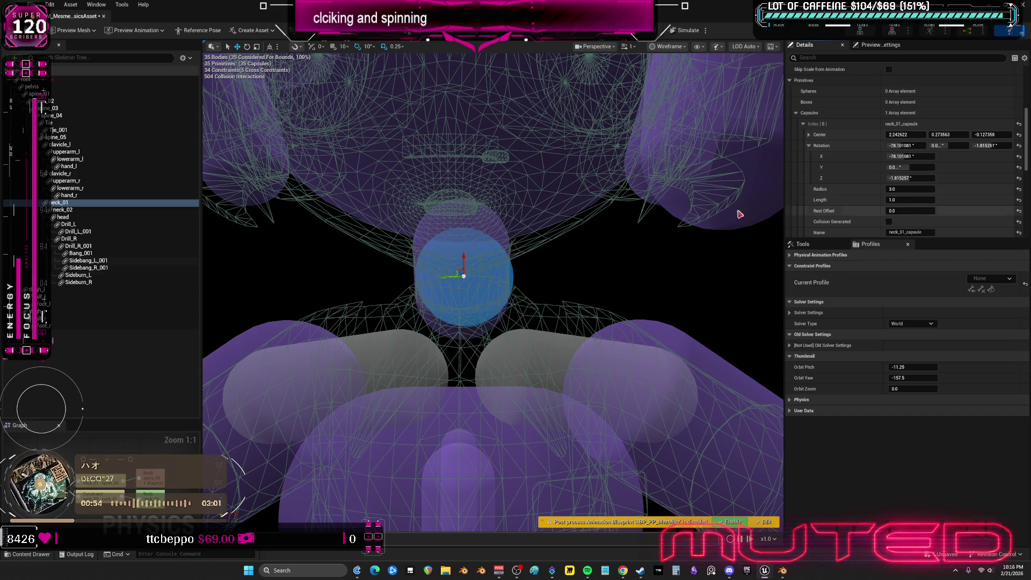
type("0")
key("Return")
left_click(506, 247)
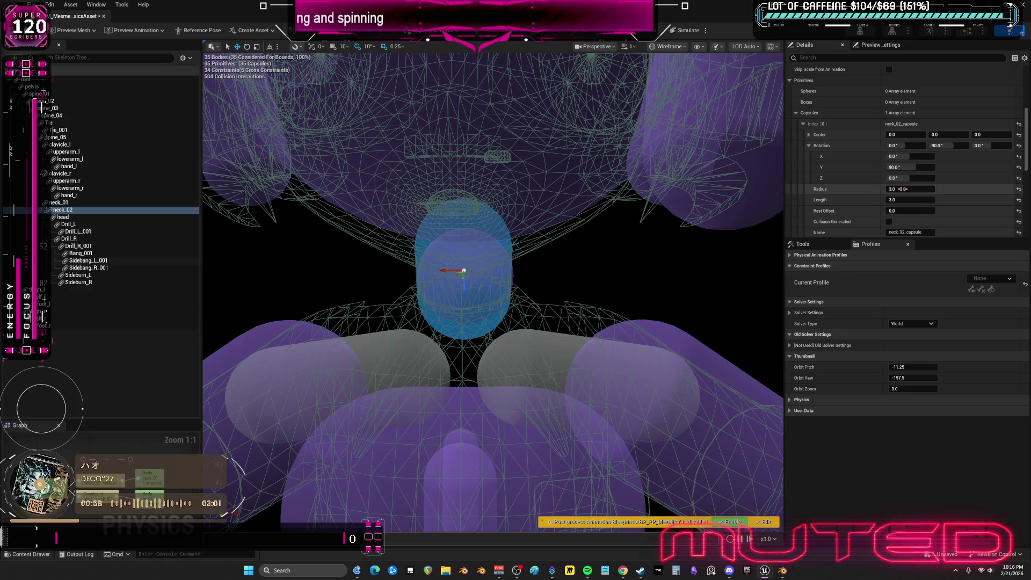
left_click_drag(911, 200, 920, 208)
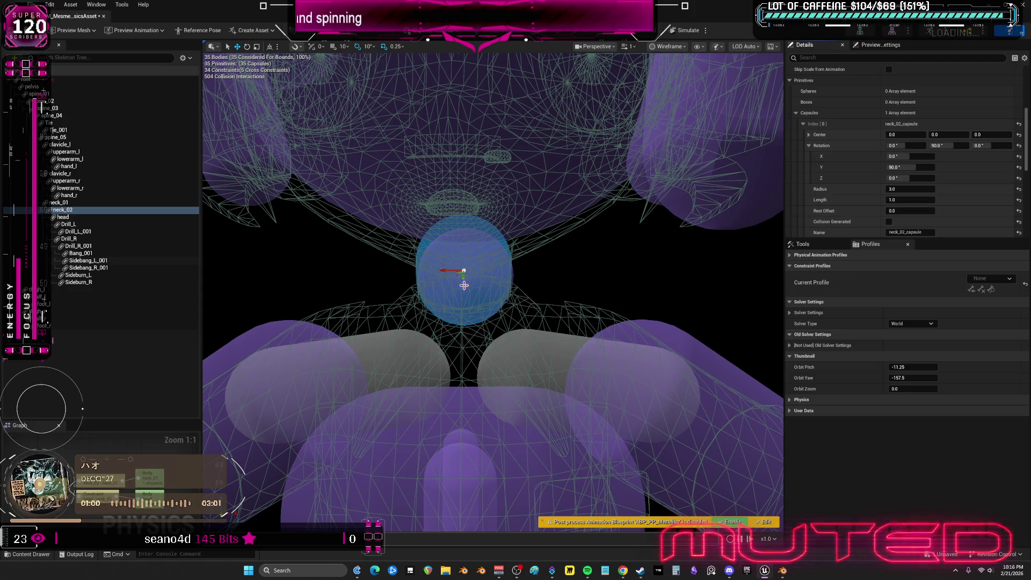
- Reset neck_01's center offset and rotation to zero, and zero neck_02's rotation
left_click(452, 274)
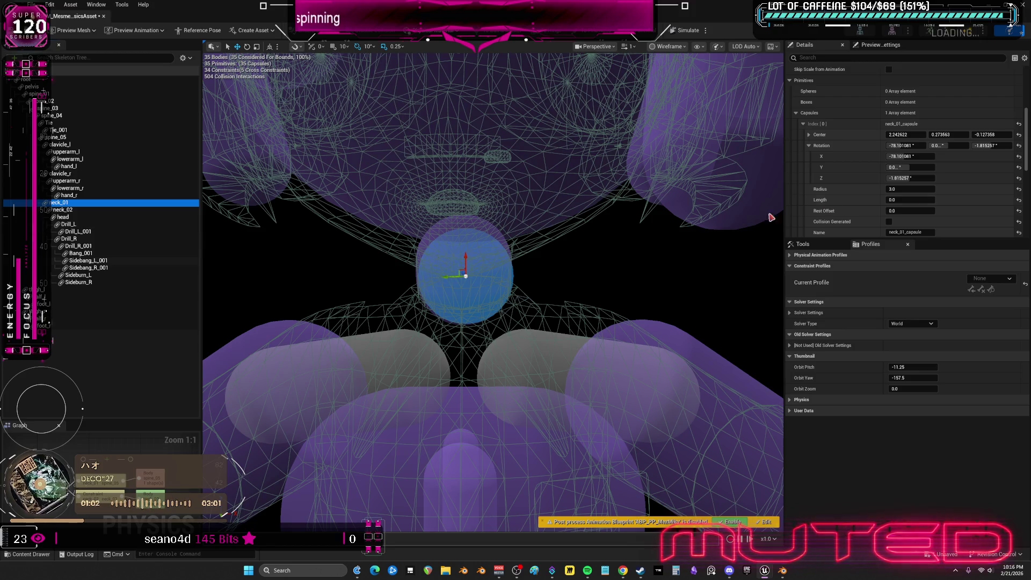
left_click(1020, 145)
left_click(1020, 134)
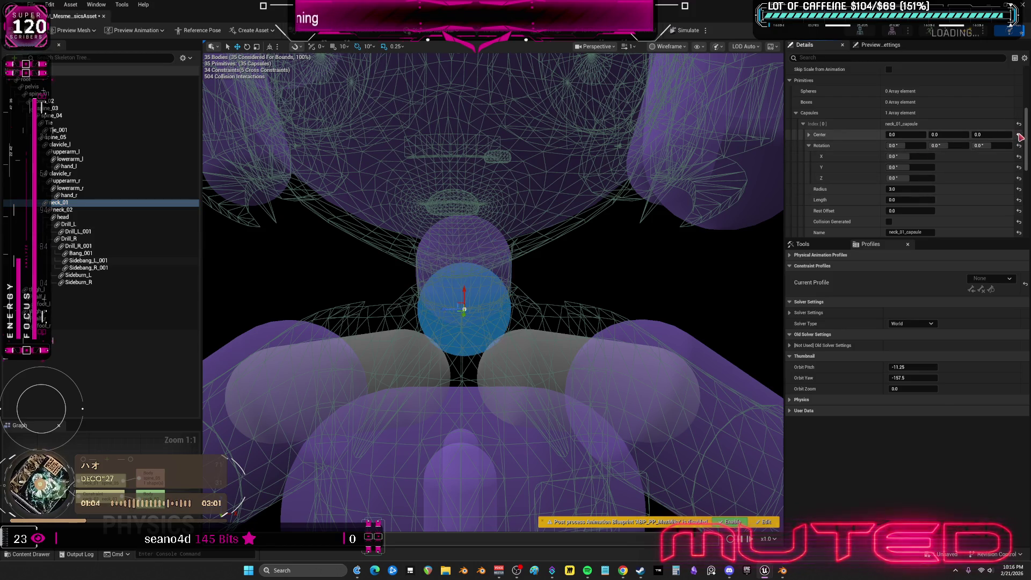
left_click(82, 208)
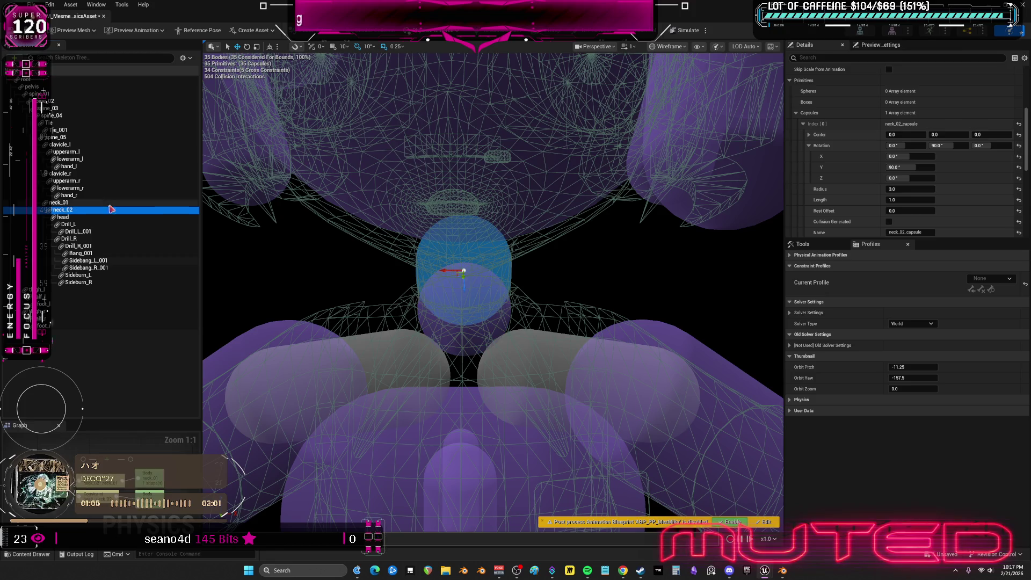
left_click(1021, 136)
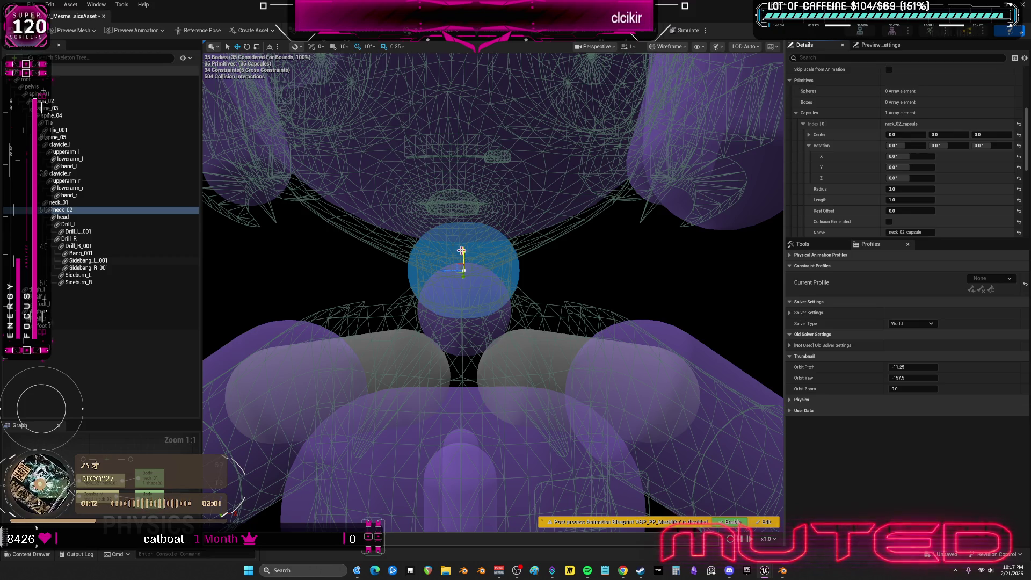
- Drag the neck_01 capsule down below neck_02, then select the head capsule
left_click(463, 314)
left_click_drag(462, 300, 462, 329)
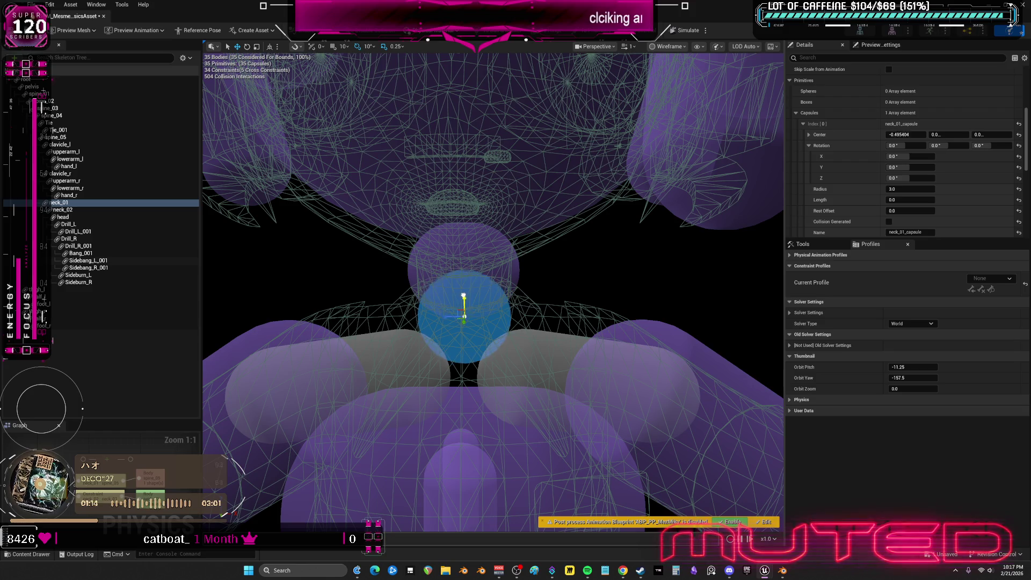
left_click(460, 259)
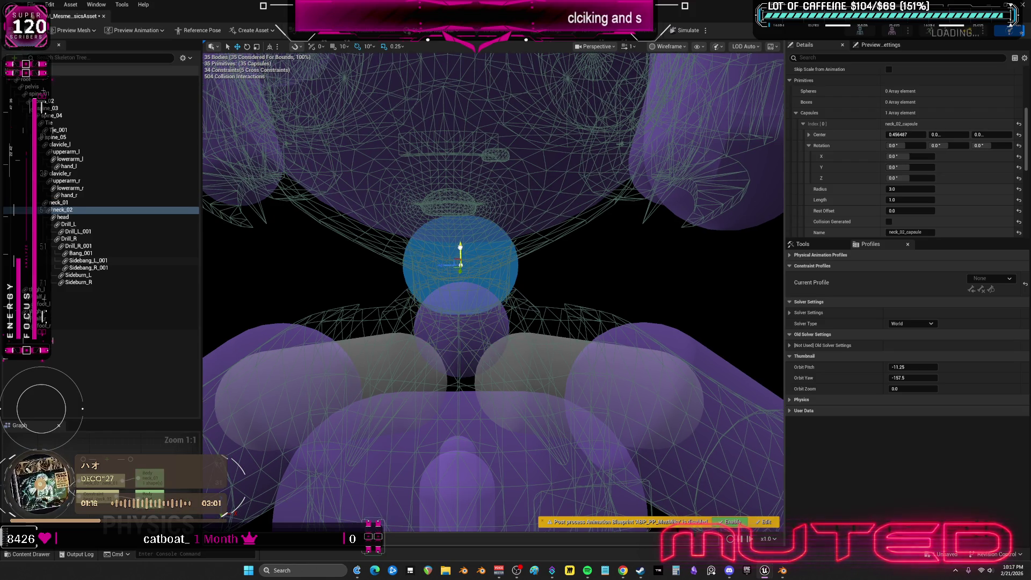
left_click(460, 315)
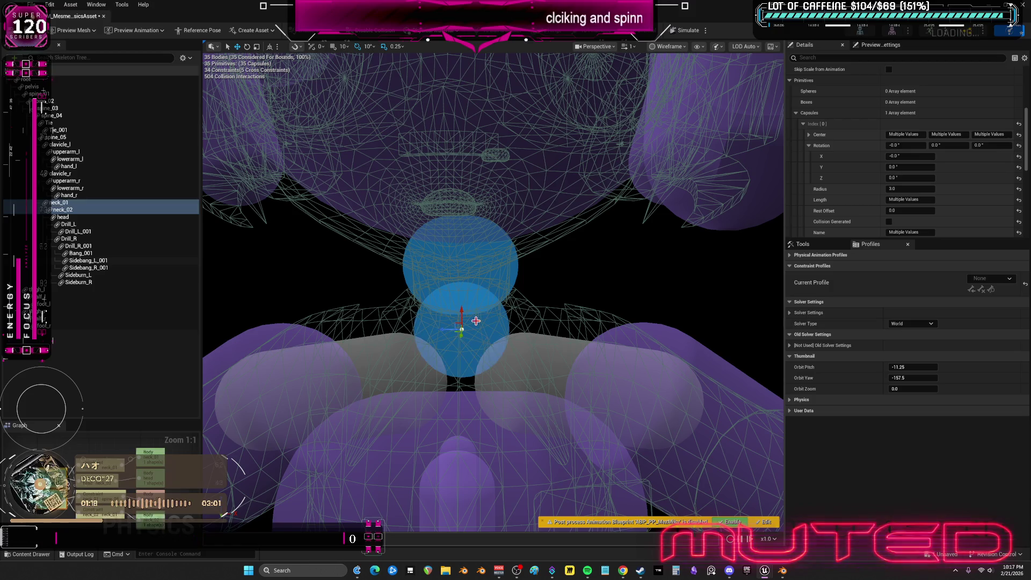
left_click(460, 267)
left_click(533, 209, "ctrl")
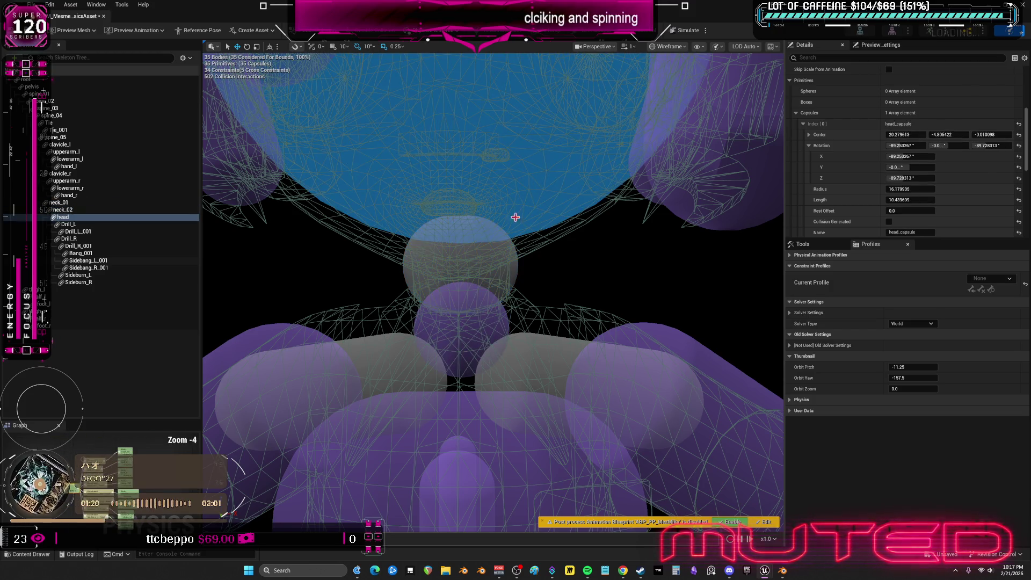
scroll(572, 306, "down", 3)
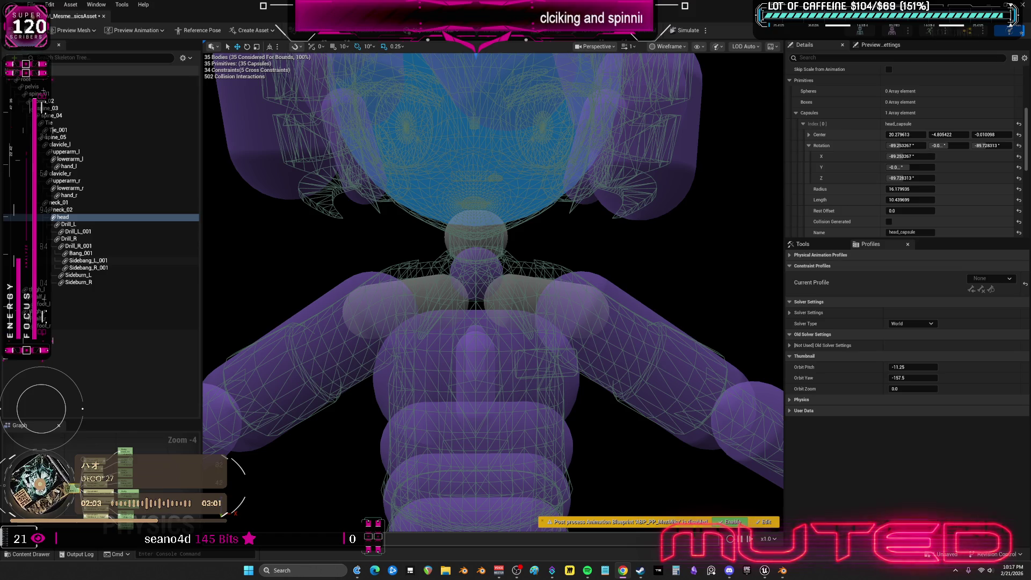
left_click(673, 375)
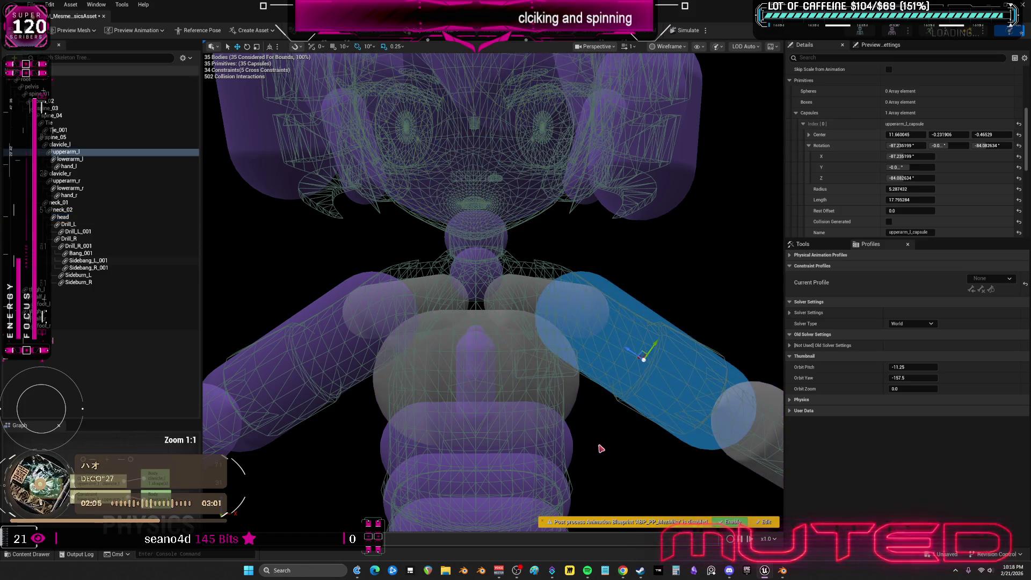
scroll(617, 441, "down", 5)
- Inspect the tie and the large spine_04 capsule from closer in on the torso
left_click(484, 318)
mouse_move(559, 341)
left_mouse_down("alt")
mouse_move(675, 263)
mouse_move(578, 323)
mouse_move(547, 307)
mouse_move(568, 343)
left_mouse_up("alt")
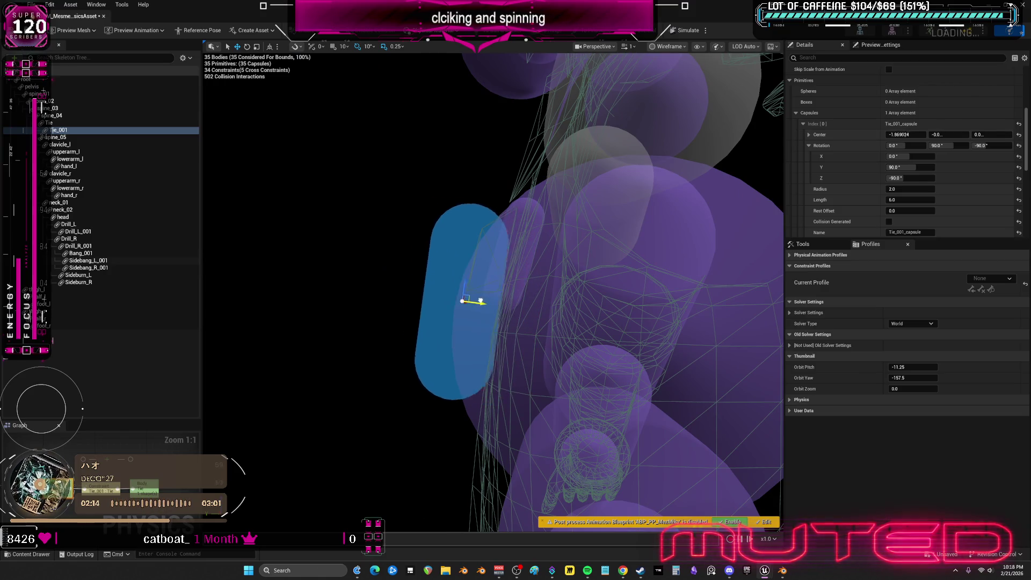
left_click(602, 332)
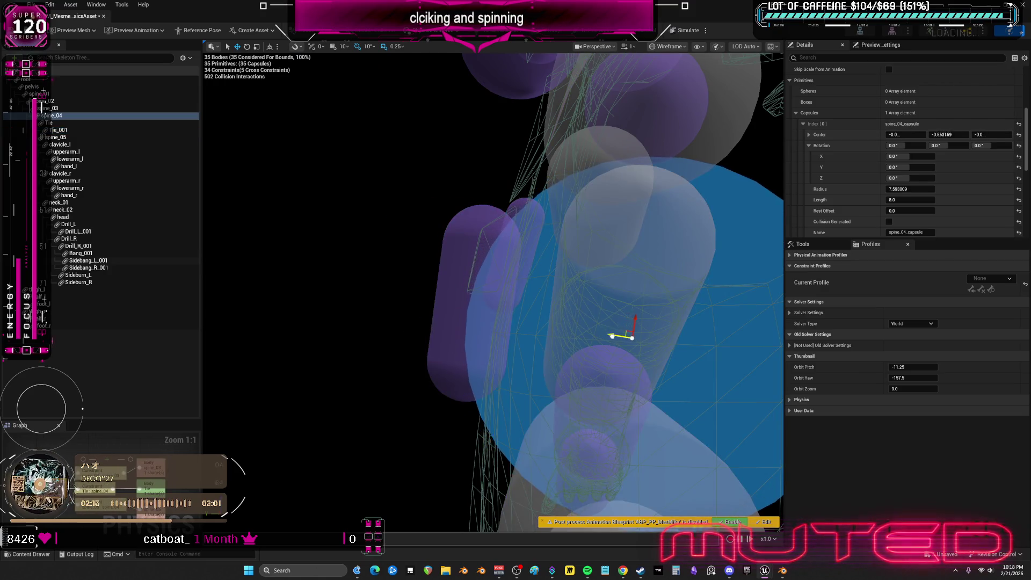
mouse_move(603, 333)
left_mouse_down("alt")
mouse_move(465, 398)
mouse_move(449, 288)
mouse_move(426, 293)
mouse_move(499, 315)
left_mouse_up("alt")
mouse_move(640, 335)
left_mouse_down("alt")
mouse_move(564, 306)
mouse_move(541, 353)
left_mouse_up("alt")
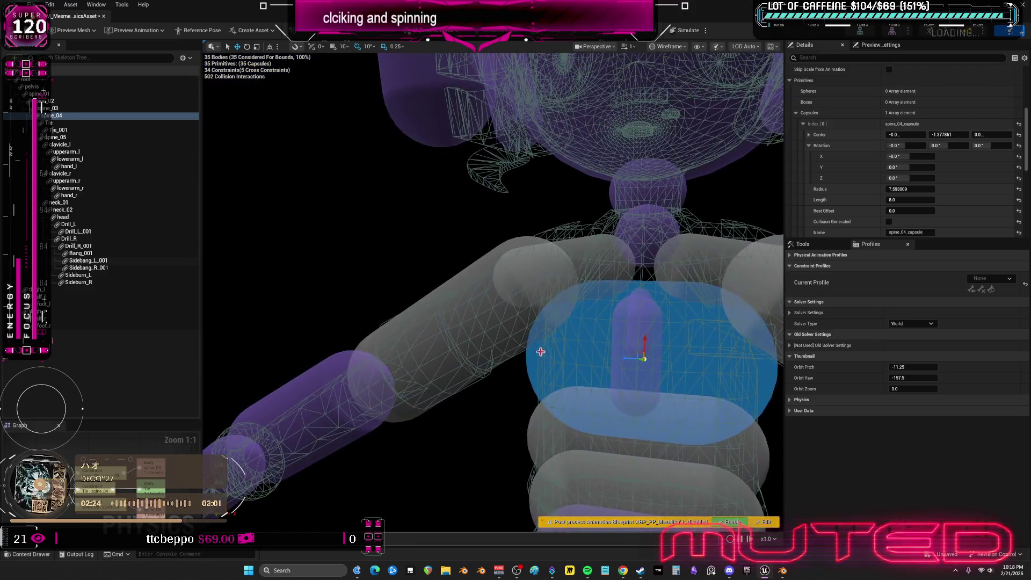
- Drag the Tie_001 capsule down along the tie to roughly -2.08, -2.51
left_click(631, 312)
left_click_drag(630, 311, 602, 299, "alt")
mouse_move(477, 290)
left_mouse_down()
mouse_move(477, 323)
mouse_move(415, 260)
mouse_move(446, 166)
mouse_move(408, 273)
mouse_move(435, 242)
mouse_move(452, 259)
mouse_move(338, 243)
mouse_move(378, 201)
mouse_move(484, 234)
mouse_move(315, 231)
left_mouse_up()
left_click(338, 228)
right_click(315, 231)
left_click(346, 265)
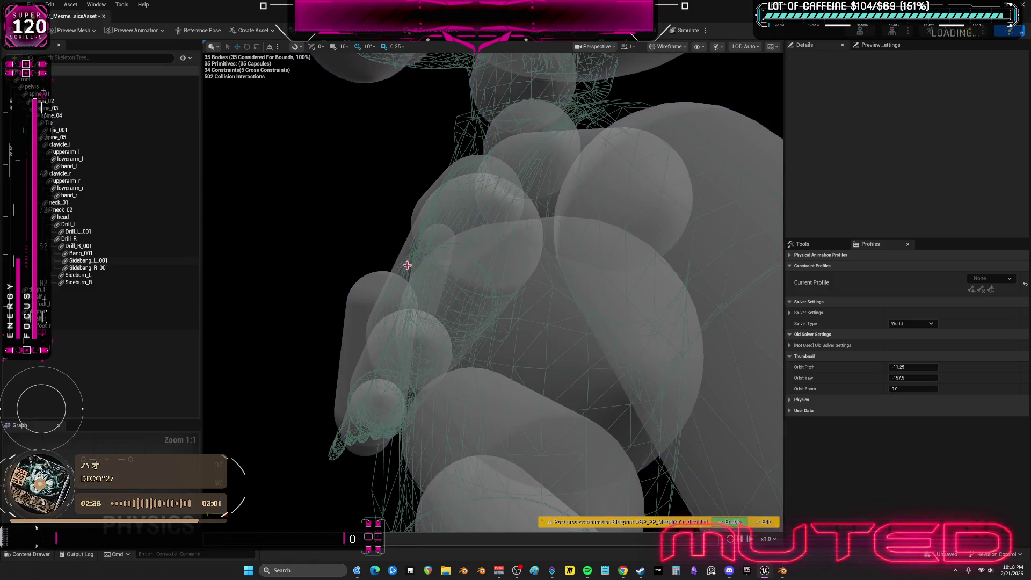
- From a front view, lower the chest tie capsule so the two tie capsules sit one above the other
left_click(433, 234)
left_click_drag(433, 234, 433, 255, "alt")
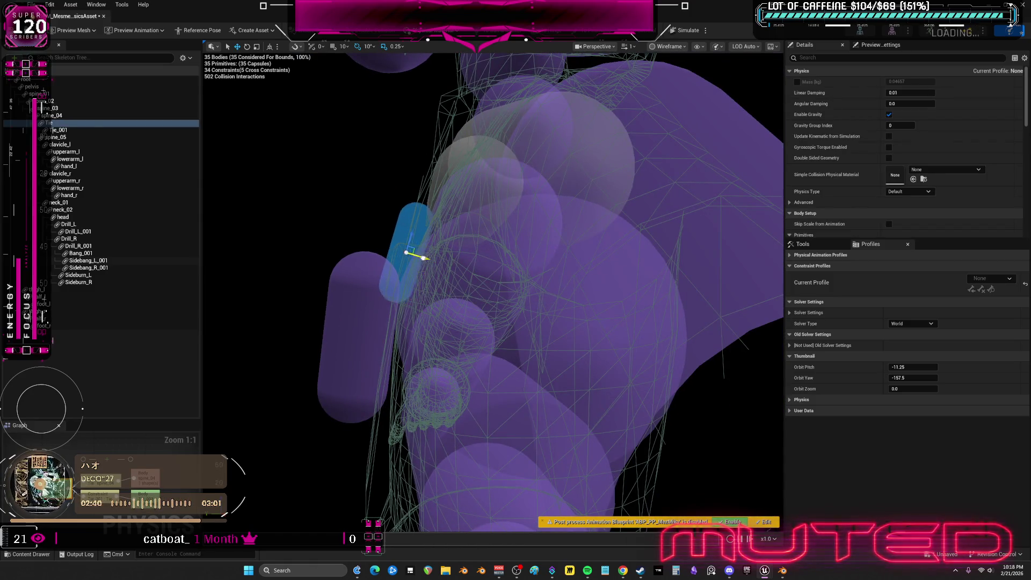
mouse_move(413, 231)
left_mouse_down("alt")
mouse_move(368, 57)
mouse_move(302, 173)
mouse_move(393, 227)
left_mouse_up("alt")
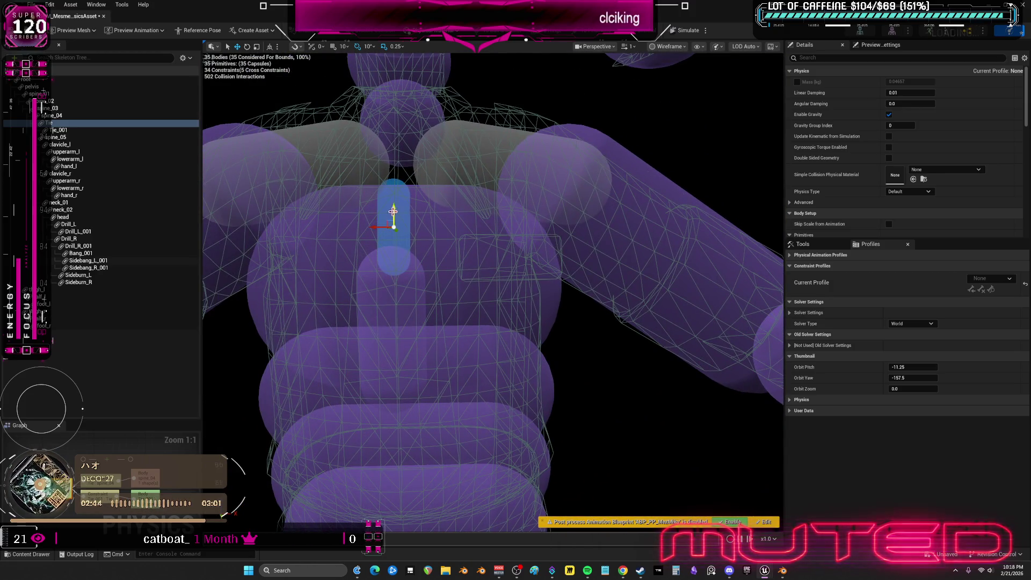
left_click(402, 299)
mouse_move(392, 315)
left_mouse_down()
mouse_move(394, 342)
mouse_move(417, 246)
mouse_move(342, 274)
mouse_move(404, 330)
mouse_move(433, 284)
mouse_move(502, 288)
left_mouse_up()
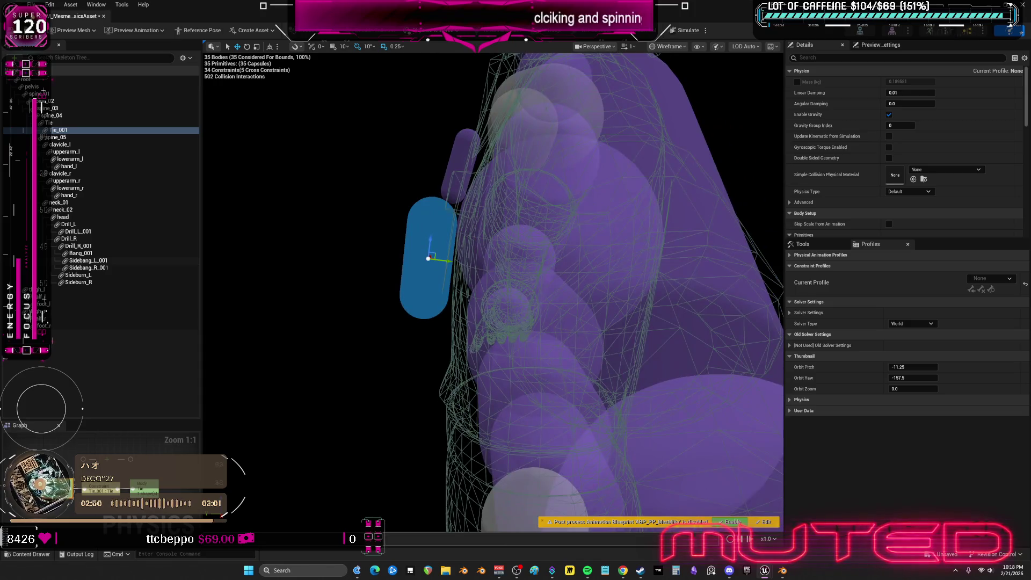
left_click(469, 179)
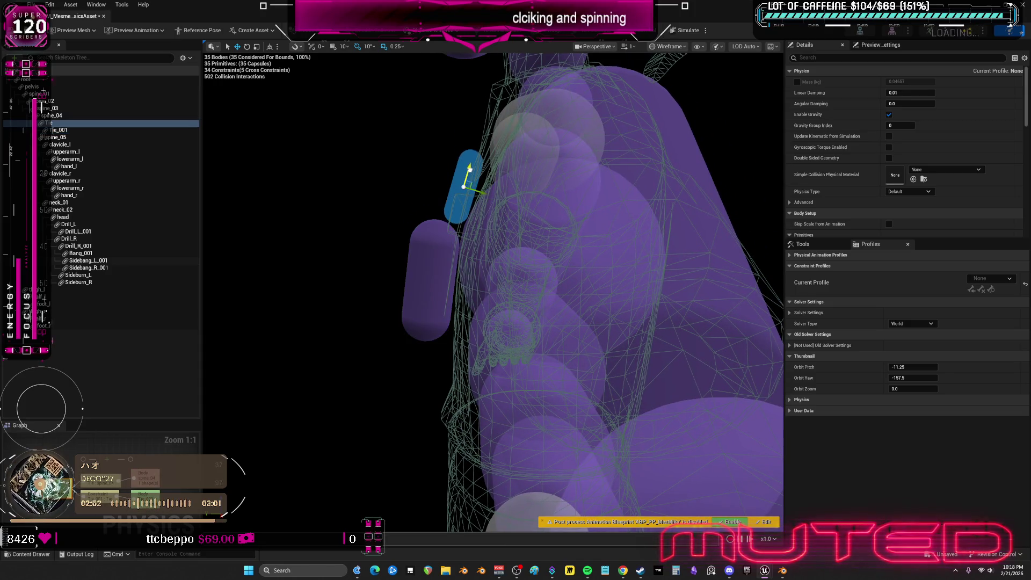
left_click_drag(469, 179, 576, 270, "alt")
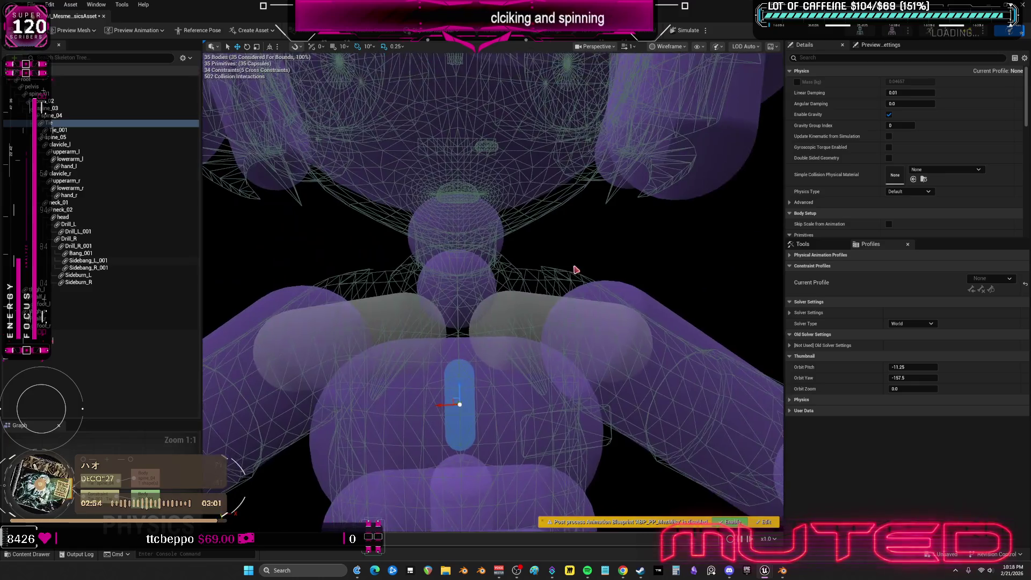
scroll(576, 270, "down", 5)
scroll(576, 269, "down", 4)
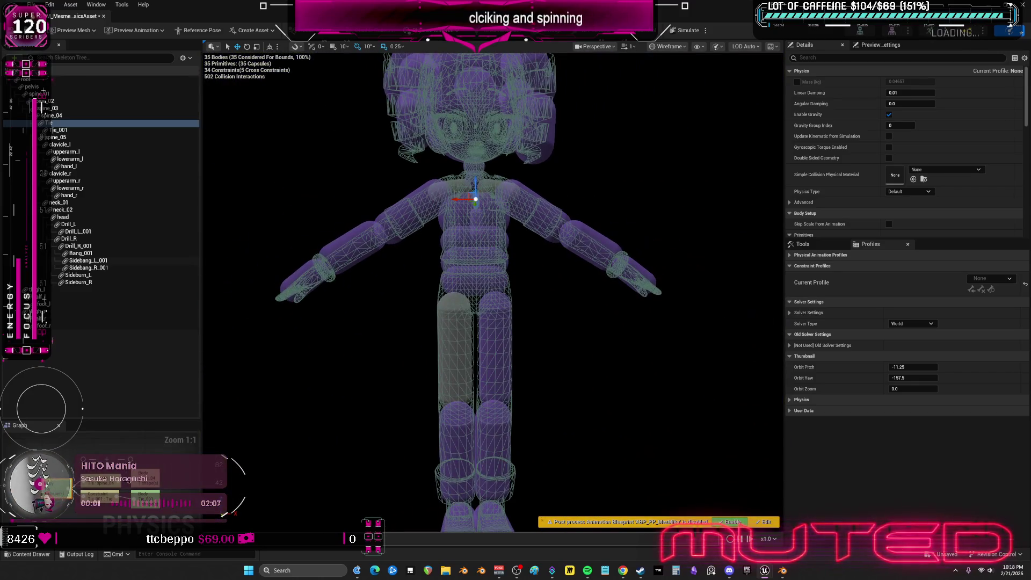
scroll(492, 290, "up", 3)
scroll(492, 291, "down", 3)
scroll(492, 290, "up", 3)
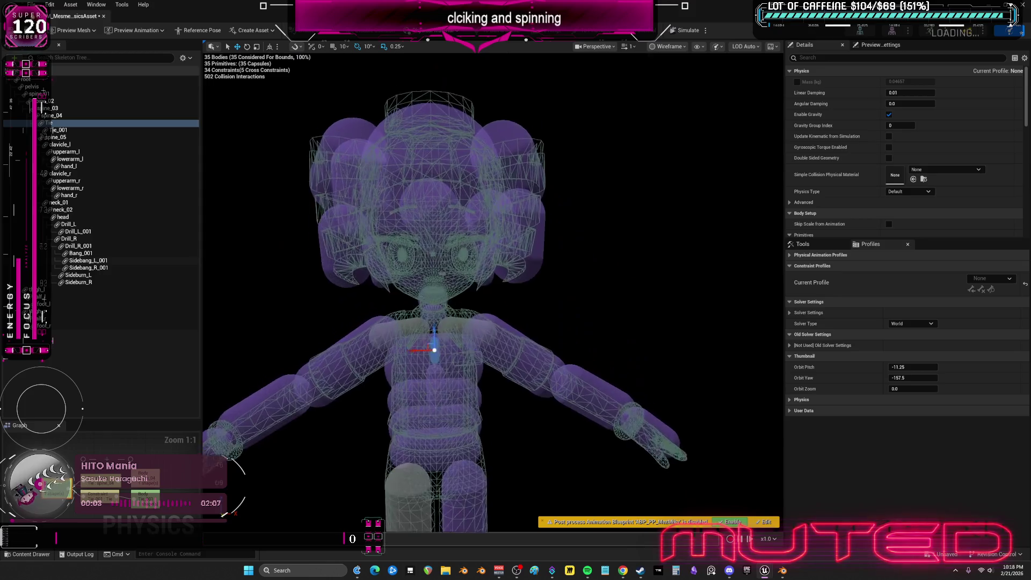
scroll(491, 290, "up", 4)
scroll(492, 290, "down", 2)
scroll(492, 291, "down", 1)
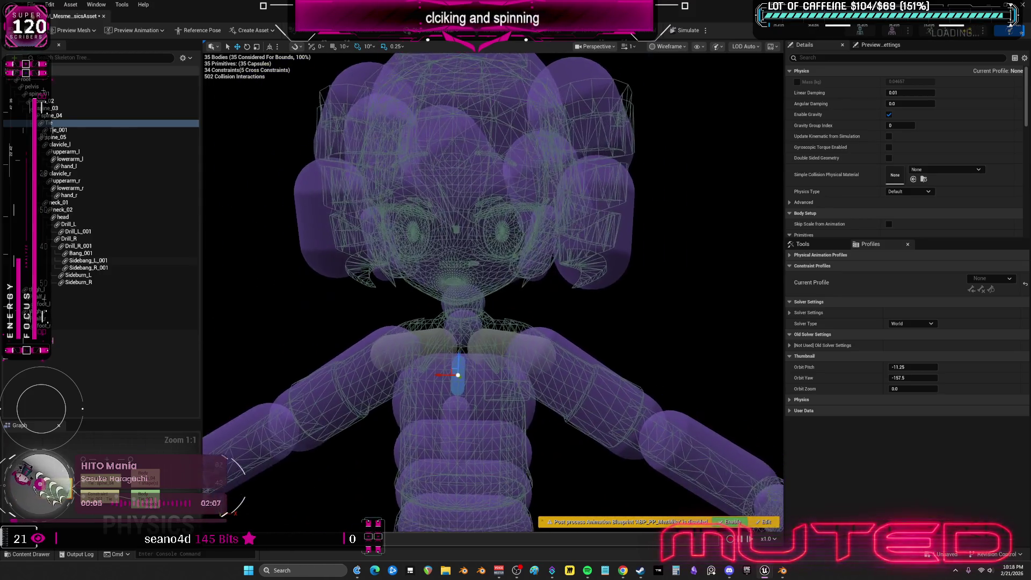
mouse_move(491, 291)
left_mouse_down()
mouse_move(524, 307)
mouse_move(451, 290)
mouse_move(516, 298)
left_mouse_up()
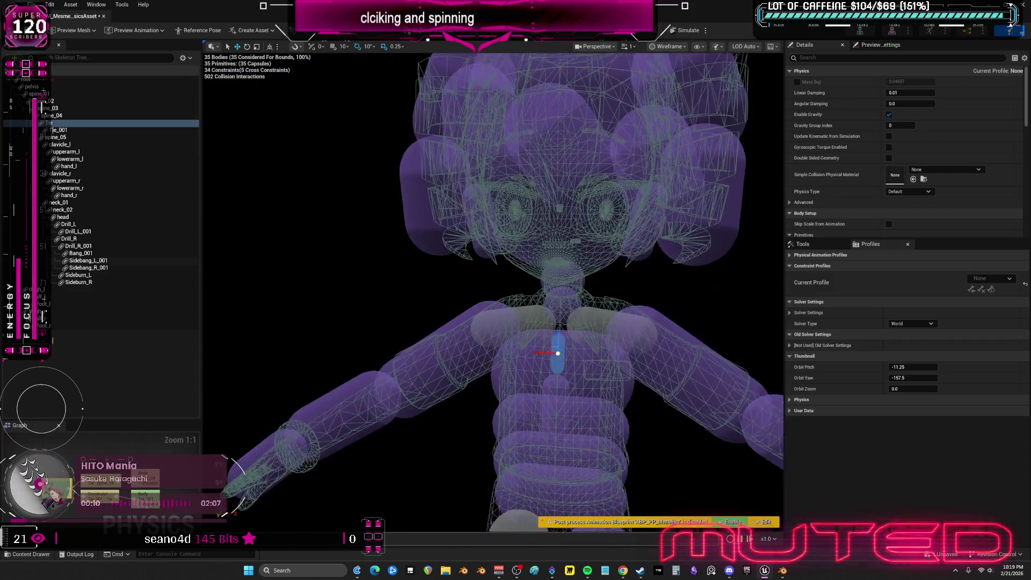
left_click_drag(491, 290, 451, 306)
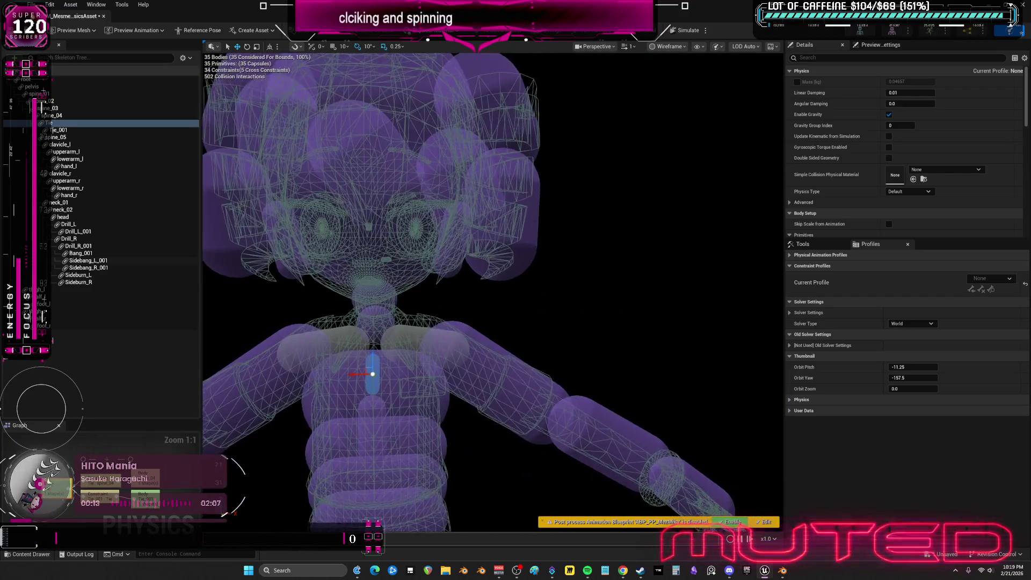